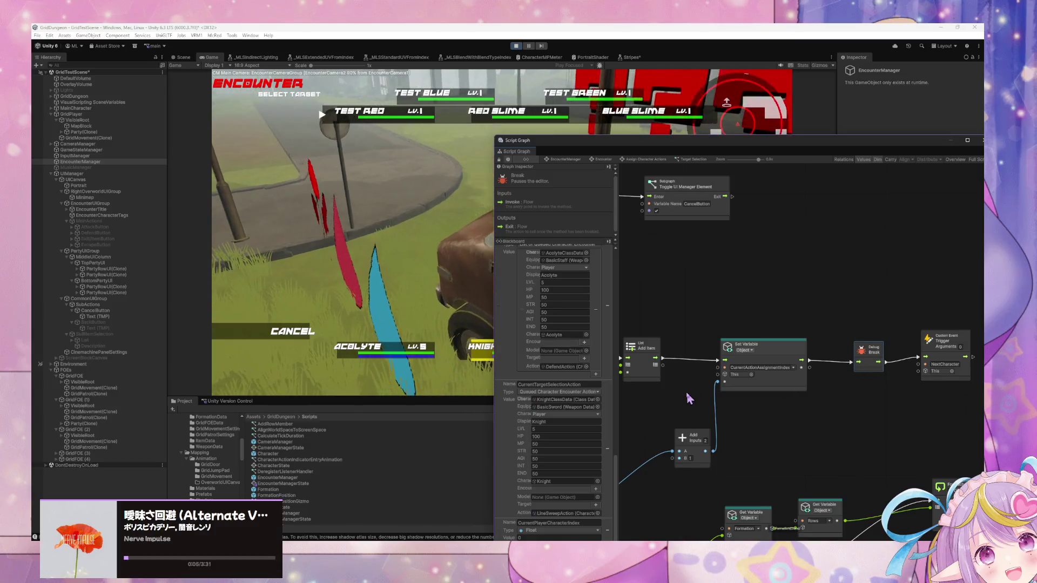
- Inspect the Custom Event node and confirm the chosen target in the running encounter
left_click_drag(933, 365, 932, 370)
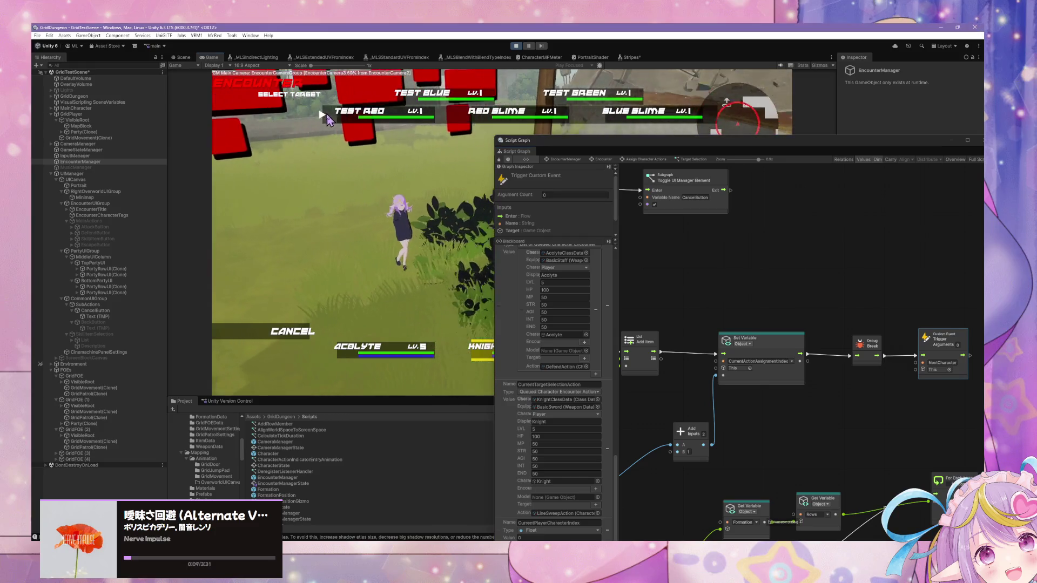
key("Return")
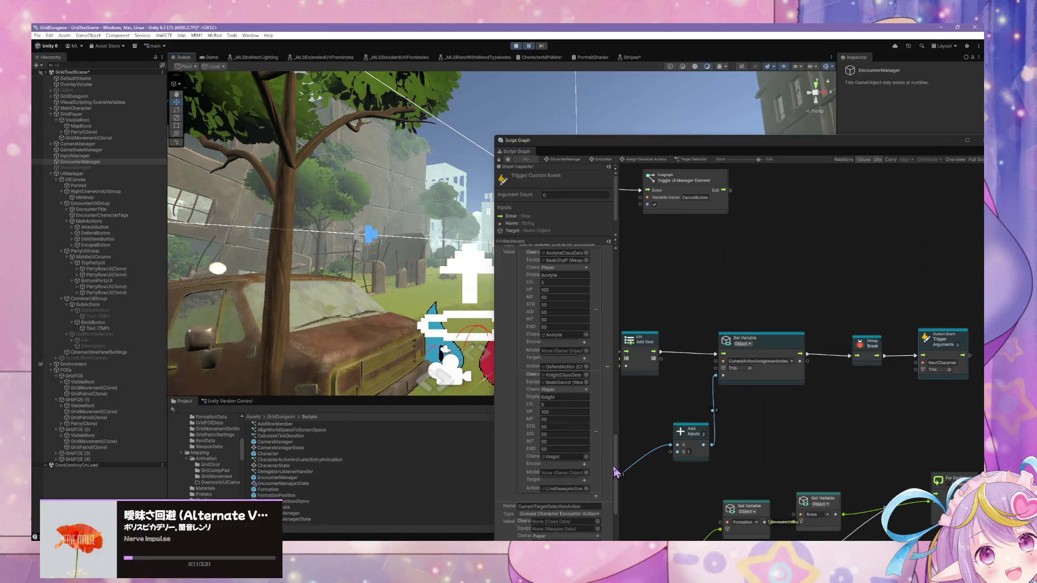
left_click_drag(619, 470, 617, 512)
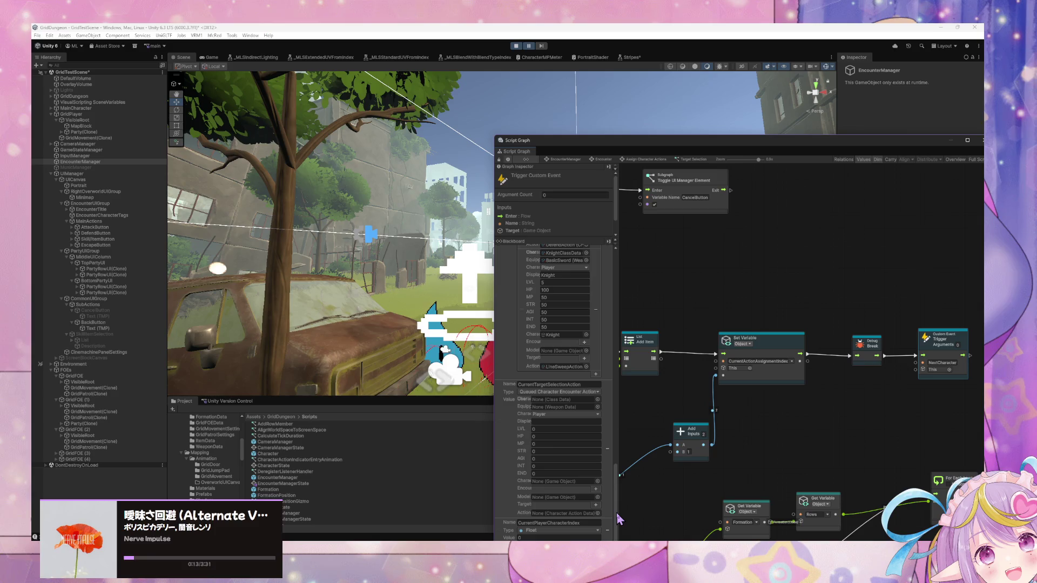
- Trace the graph through the List Add Item wiring to Set Targets, then start the game
left_click_drag(781, 381, 948, 323)
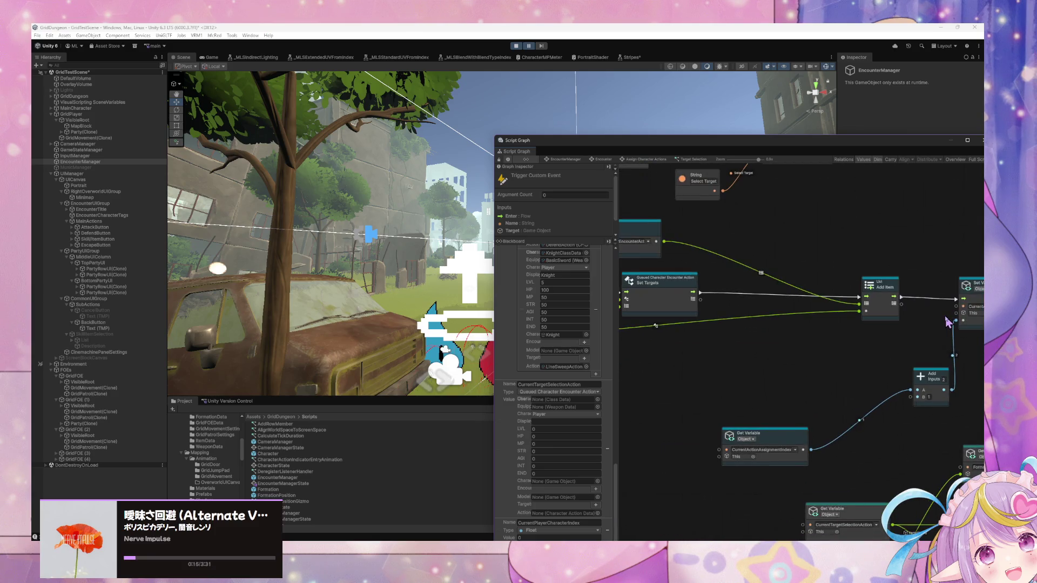
mouse_move(702, 331)
left_mouse_down()
mouse_move(871, 343)
mouse_move(762, 340)
left_mouse_up()
left_click_drag(967, 332, 670, 321)
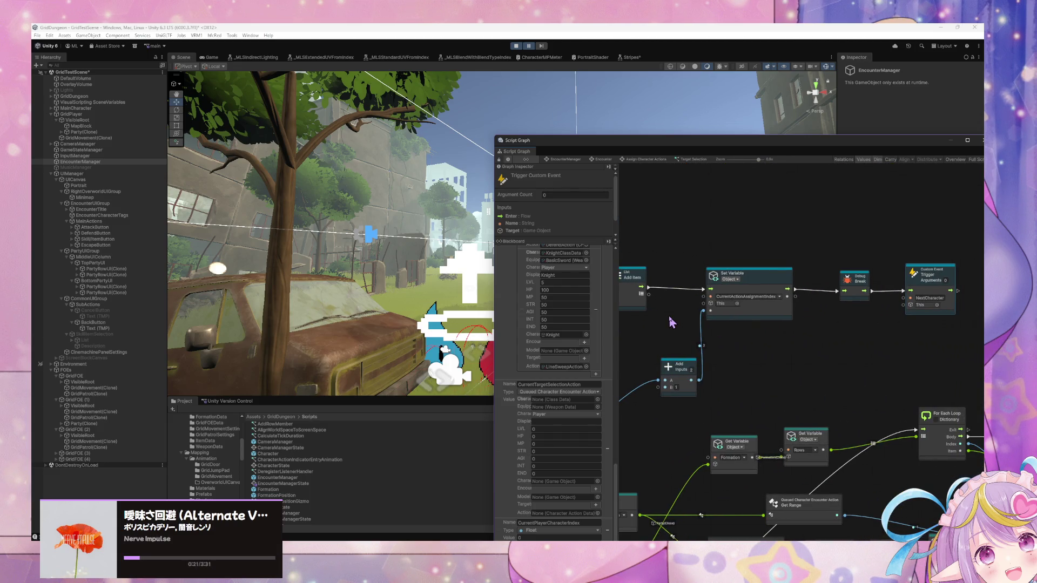
mouse_move(672, 322)
left_mouse_down()
mouse_move(678, 335)
mouse_move(801, 336)
mouse_move(672, 316)
mouse_move(746, 324)
left_mouse_up()
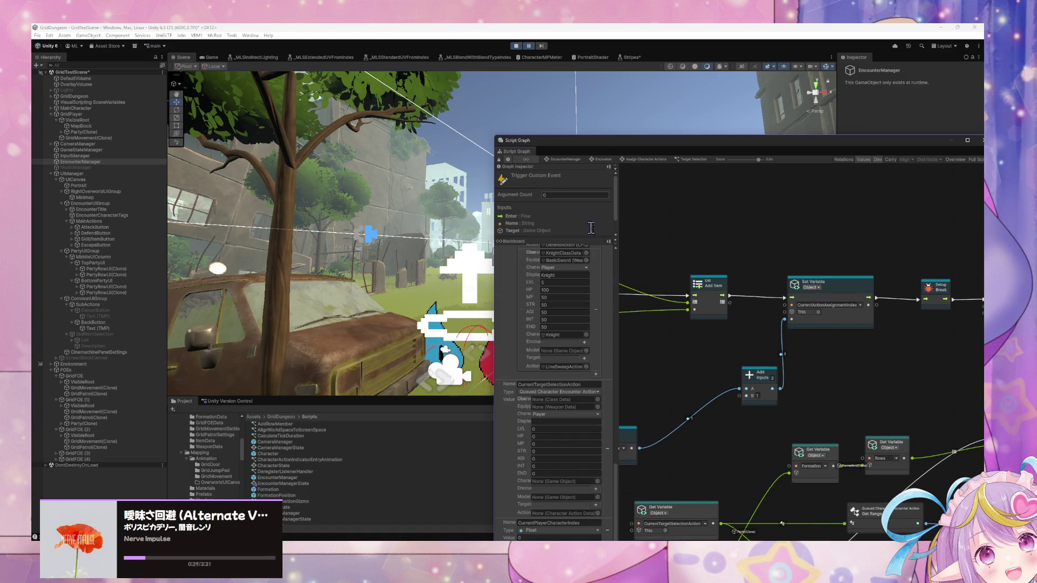
mouse_move(687, 263)
left_mouse_down()
mouse_move(648, 278)
mouse_move(841, 293)
mouse_move(682, 236)
mouse_move(783, 221)
mouse_move(860, 256)
left_mouse_up()
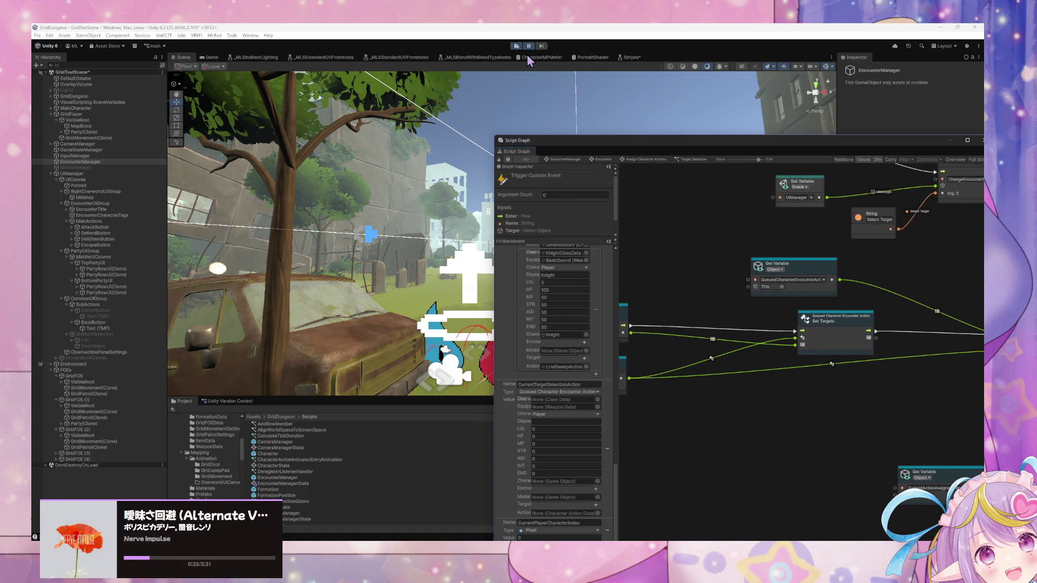
left_click(529, 46)
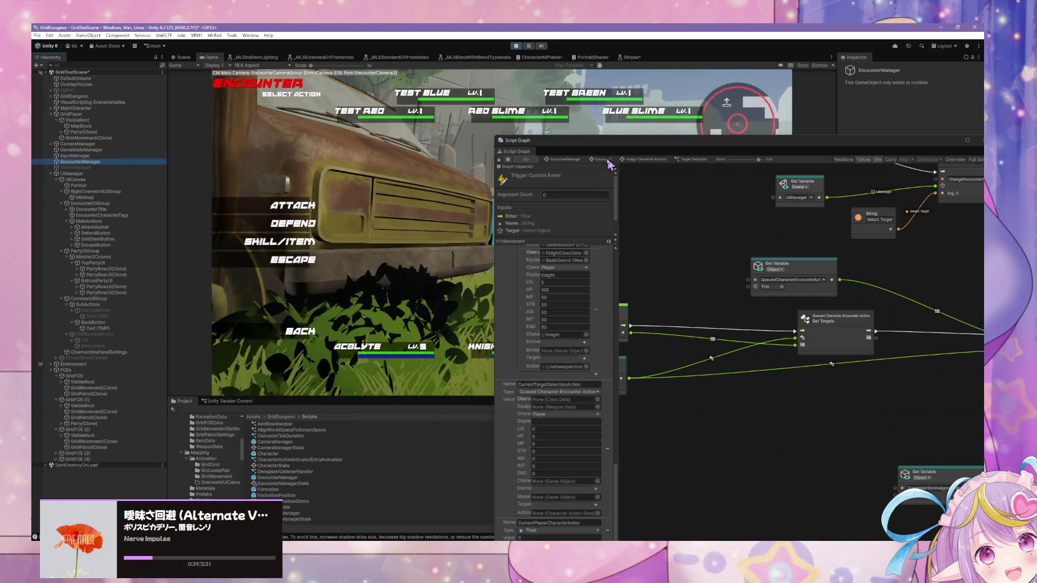
- Open the Select Main Action graph via Assign Character Actions and locate its Toggle UI nodes
left_click(633, 258)
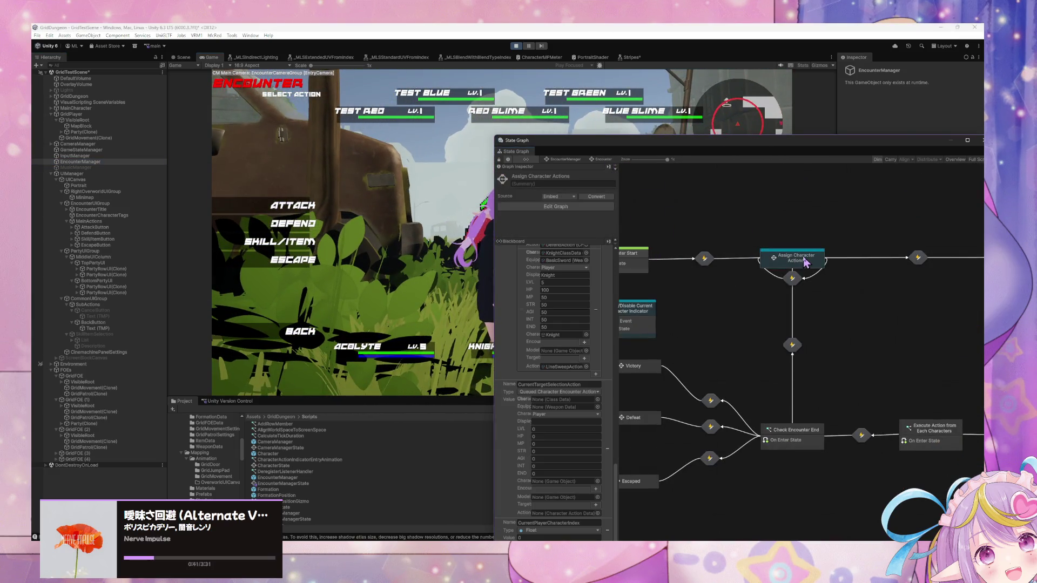
double_click(736, 260)
double_click(730, 277)
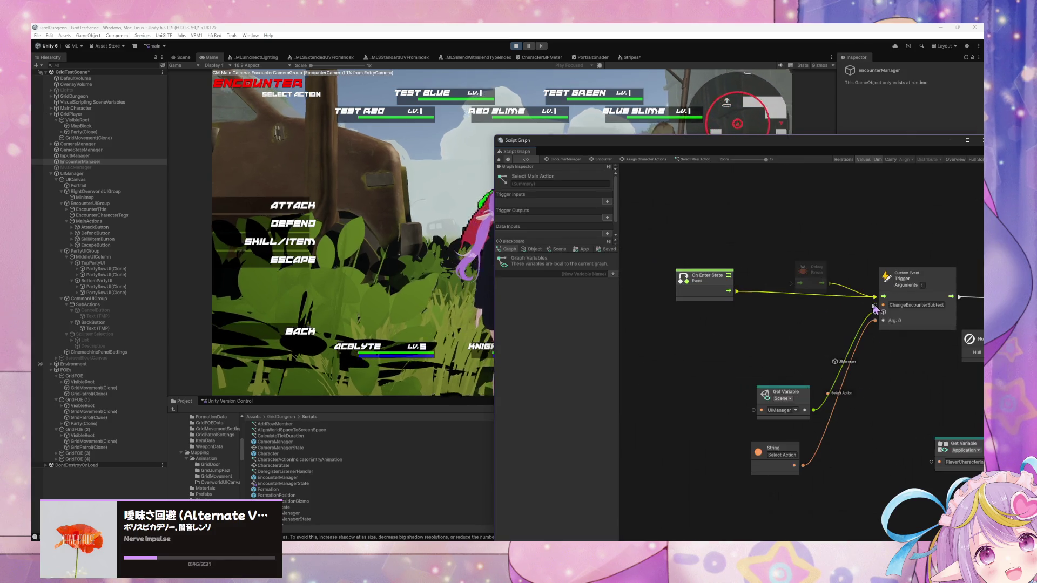
left_click_drag(789, 273, 663, 267)
scroll(873, 284, "down", 5)
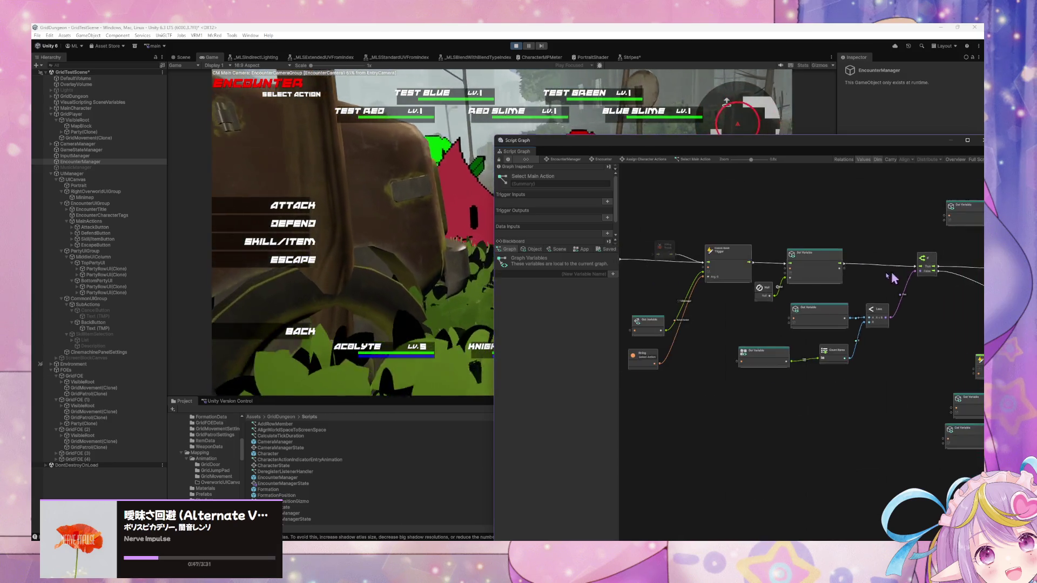
scroll(871, 287, "up", 4)
left_click_drag(817, 296, 711, 296)
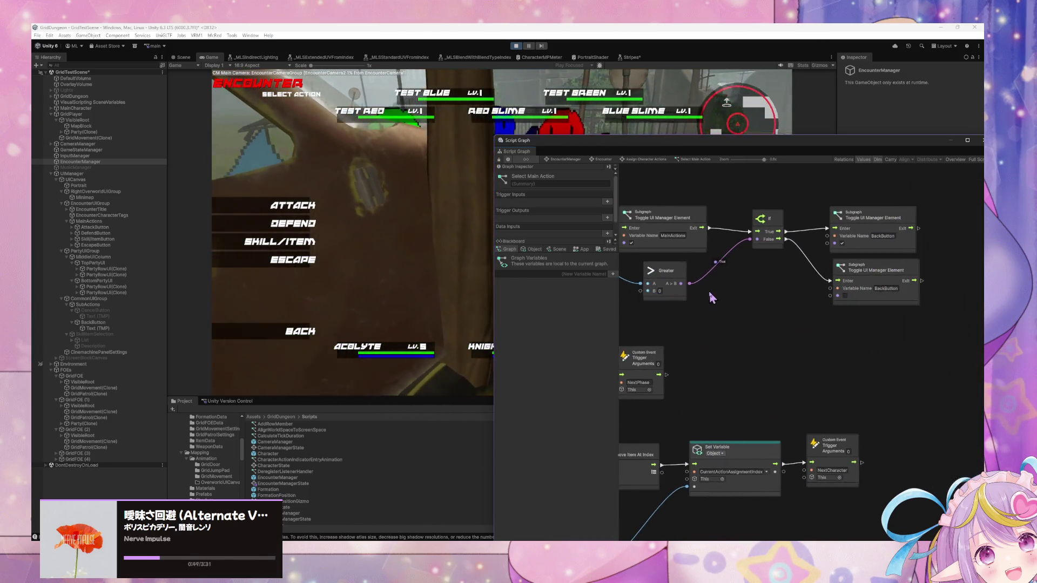
scroll(763, 243, "up", 1)
mouse_move(763, 244)
left_mouse_down()
mouse_move(907, 252)
mouse_move(759, 246)
mouse_move(830, 261)
left_mouse_up()
- Delete the Debug Break node from the Select Main Action graph
left_click(830, 262)
key("Delete")
left_click(724, 265)
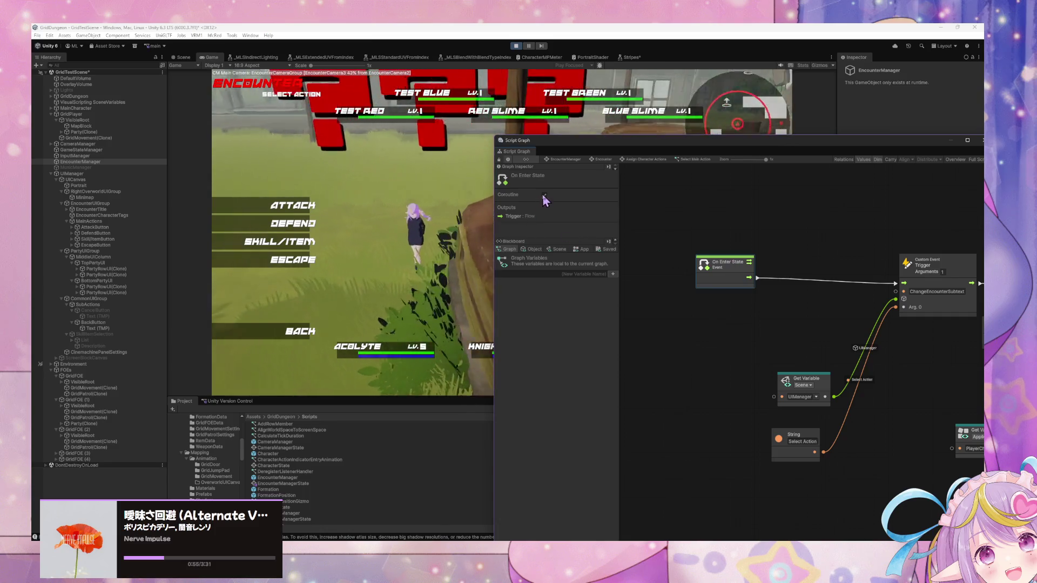
left_click_drag(839, 262, 583, 196)
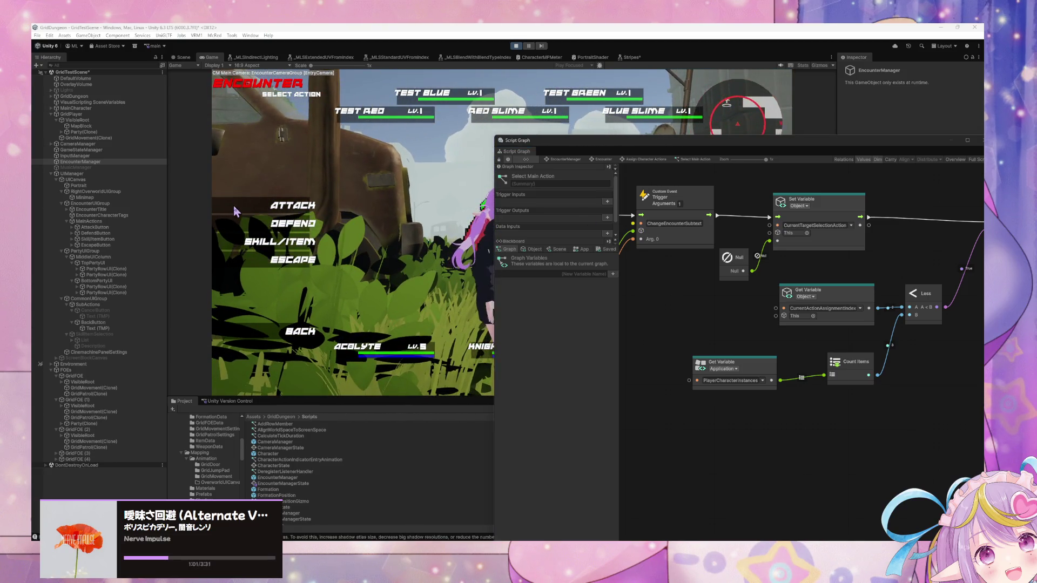
- Refocus the running game and show the object-level blackboard variables
left_click(300, 226)
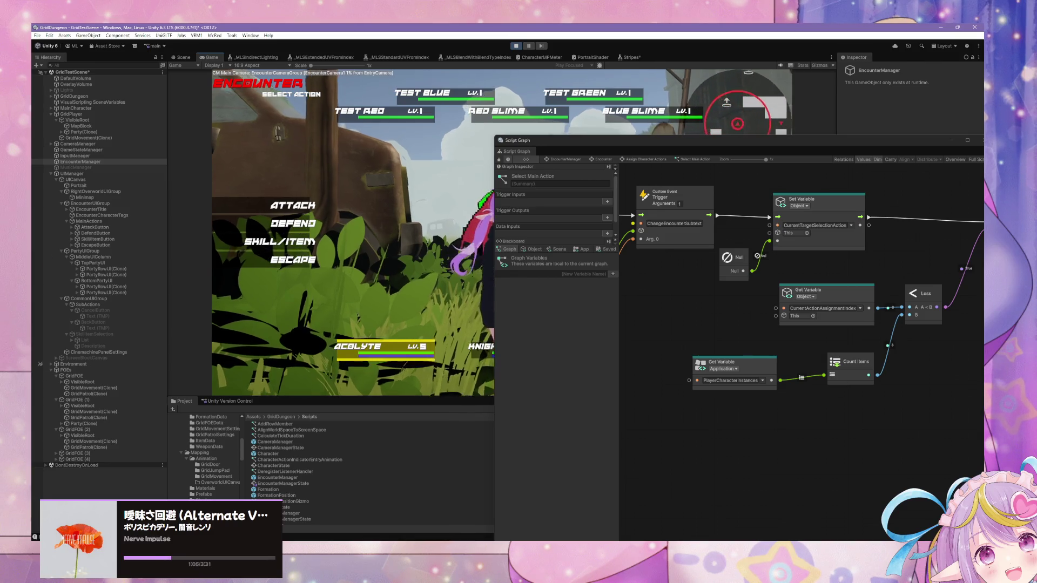
left_click(532, 249)
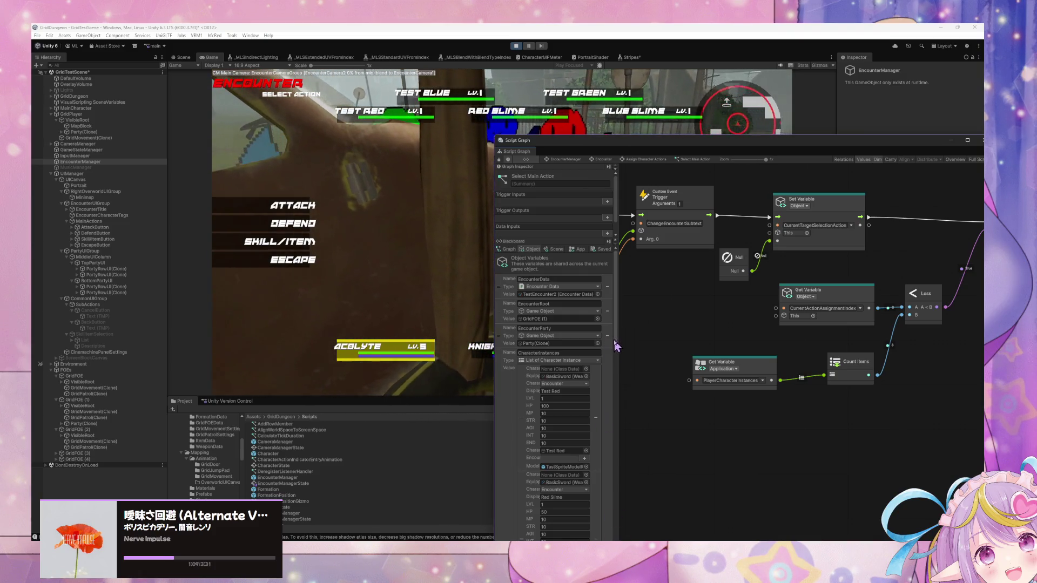
left_click_drag(616, 345, 616, 533)
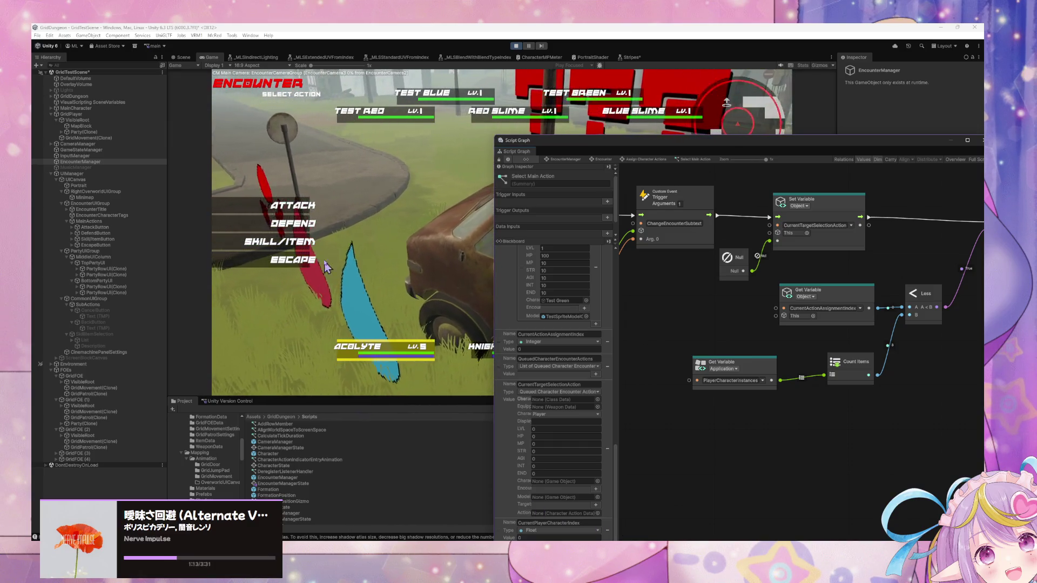
- Queue Defend and Linesweep on Test Red, then select PartyRowUI(Clone) in the Hierarchy
left_click(298, 234)
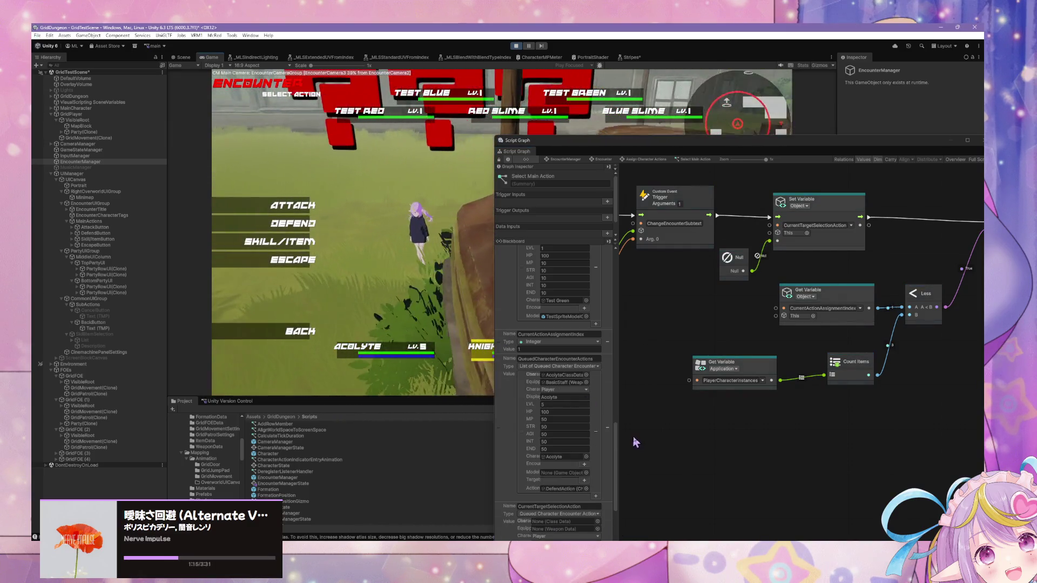
left_click(275, 241)
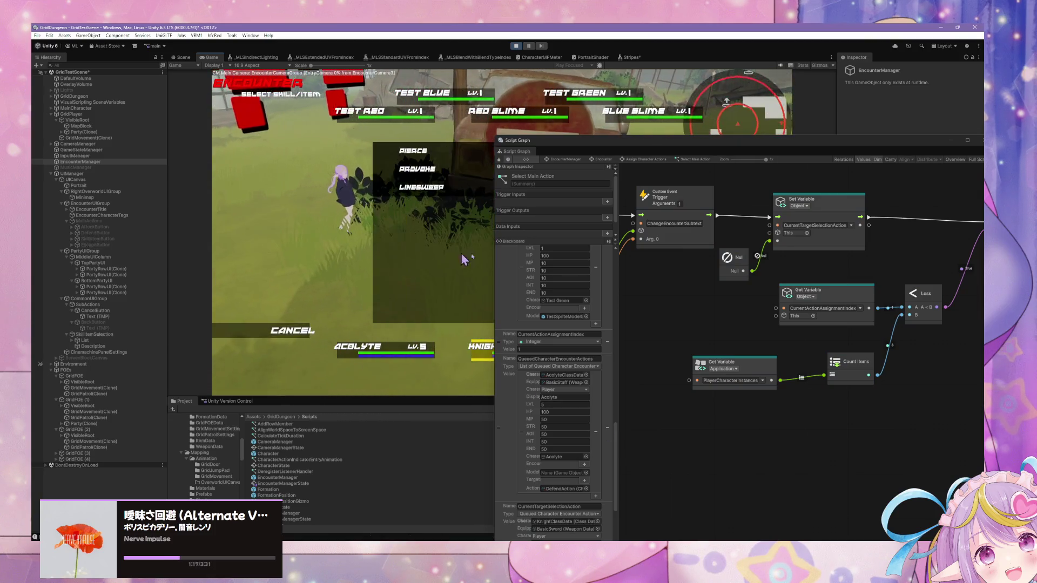
left_click(428, 188)
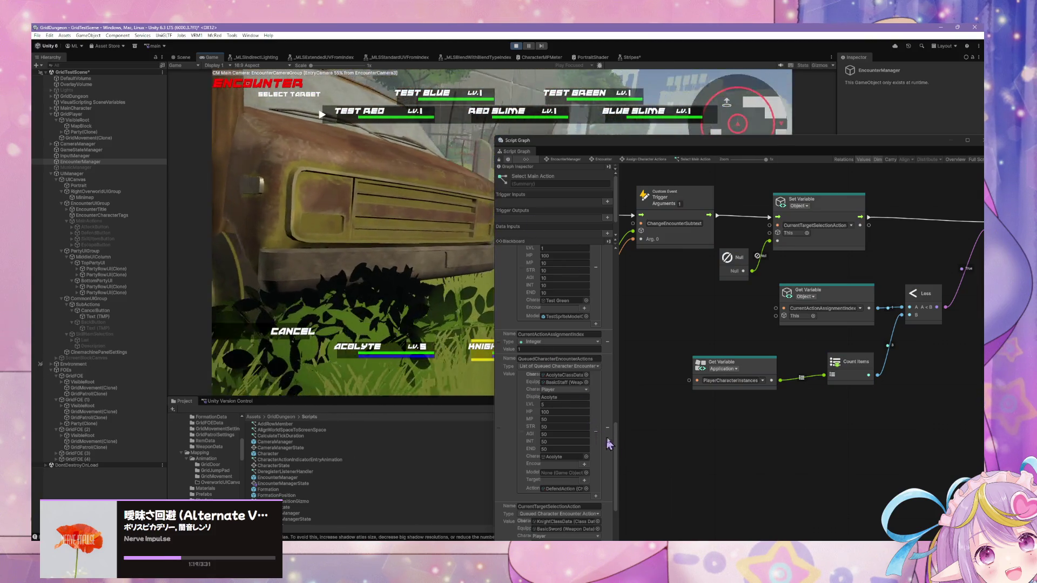
left_click_drag(617, 461, 621, 490)
mouse_move(713, 308)
left_mouse_down()
mouse_move(737, 303)
mouse_move(862, 346)
mouse_move(899, 345)
left_mouse_up()
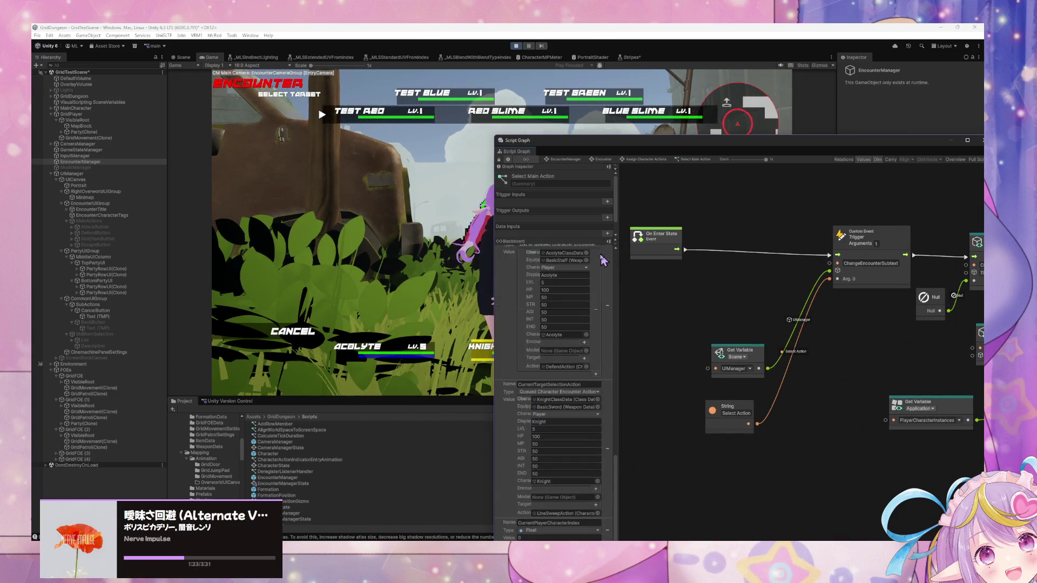
left_click(325, 119)
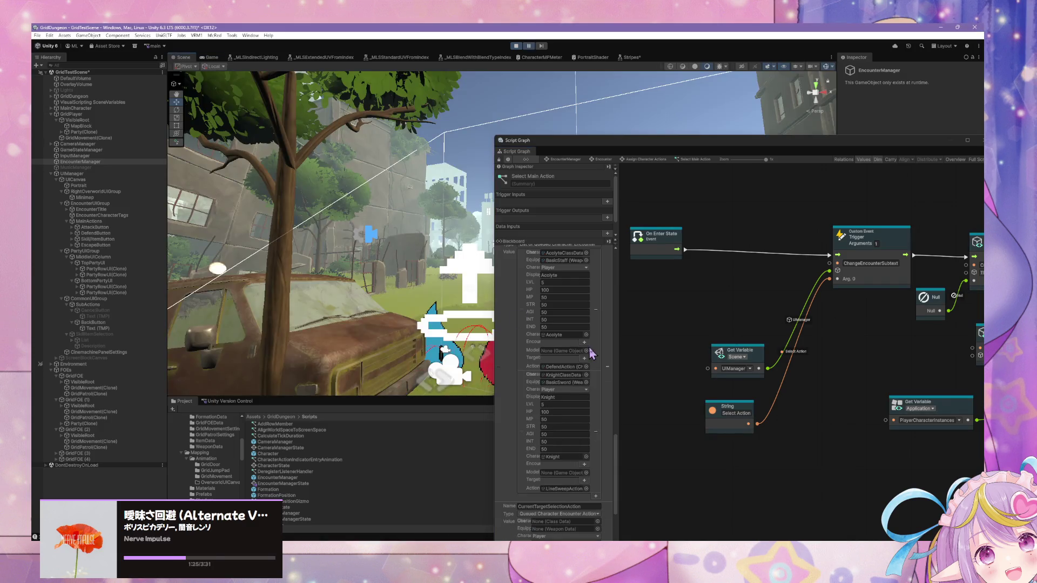
mouse_move(846, 217)
left_mouse_down()
mouse_move(636, 275)
mouse_move(827, 275)
left_mouse_up()
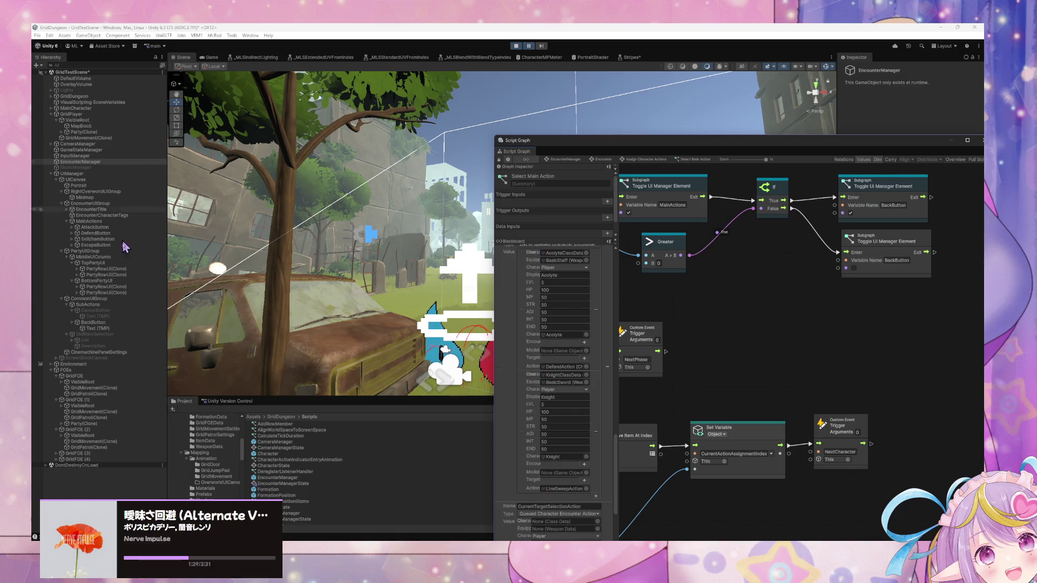
left_click(121, 268)
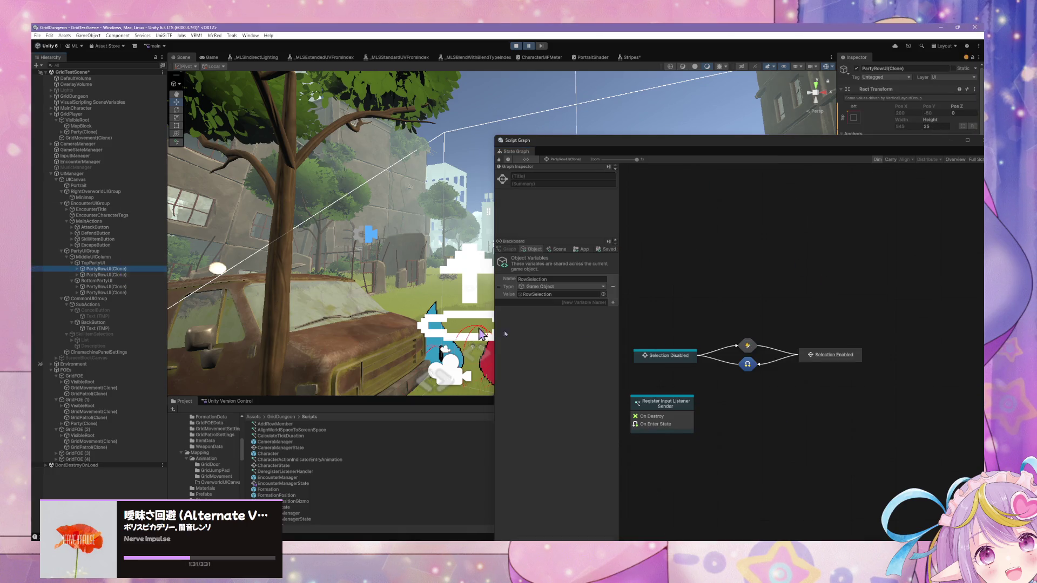
- Open the Relay Unity Event script graph inside the party row's Selection Enabled state
left_click(817, 367)
double_click(821, 356)
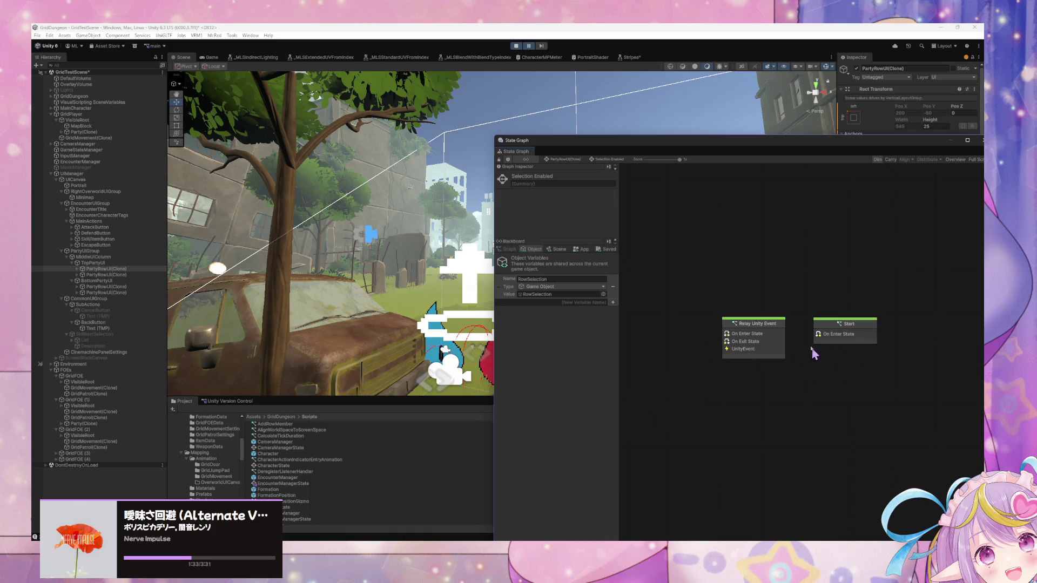
double_click(779, 332)
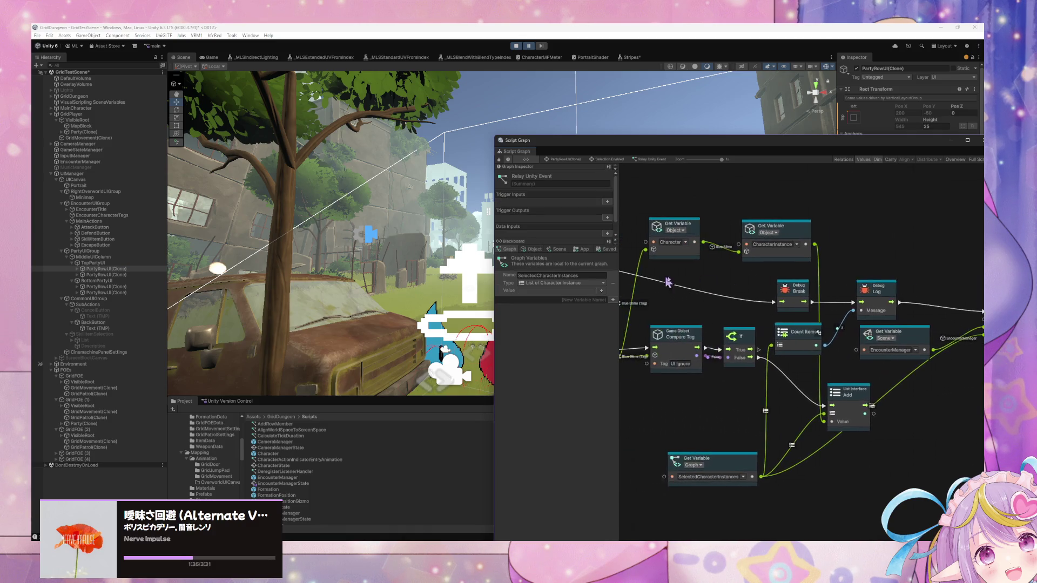
scroll(875, 303, "left", 5)
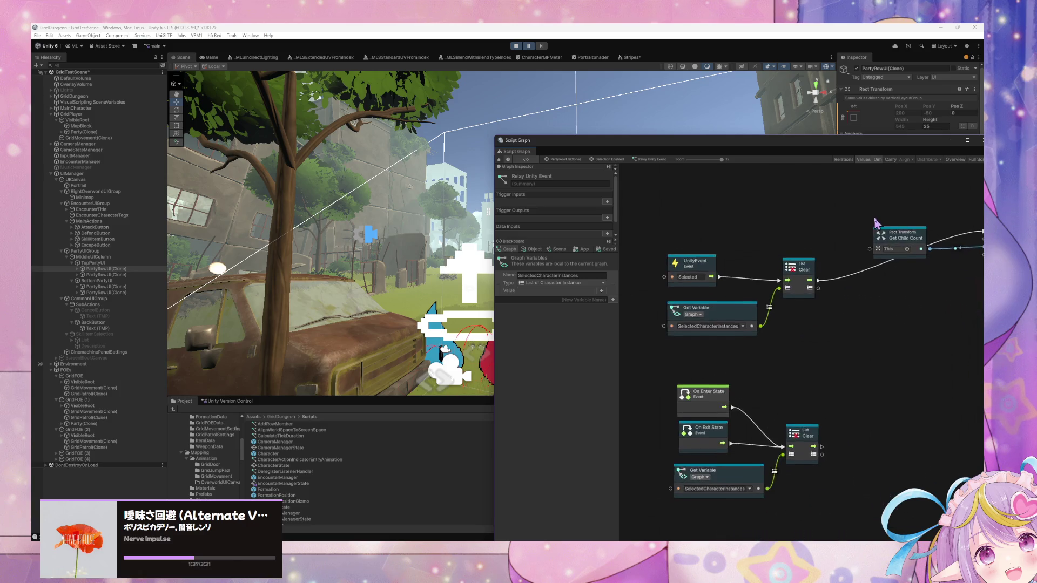
scroll(733, 285, "up", 5)
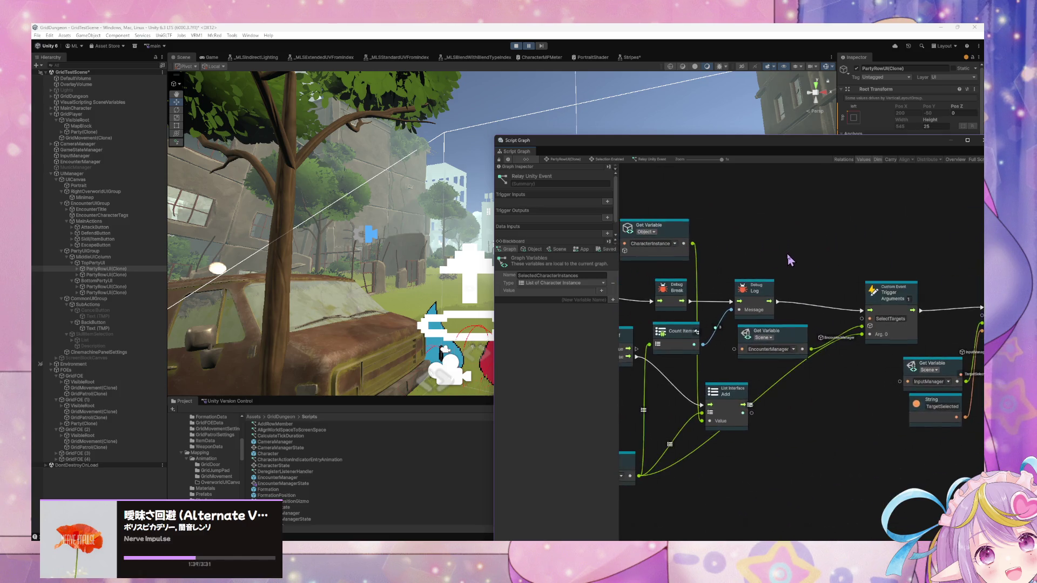
scroll(880, 252, "right", 3)
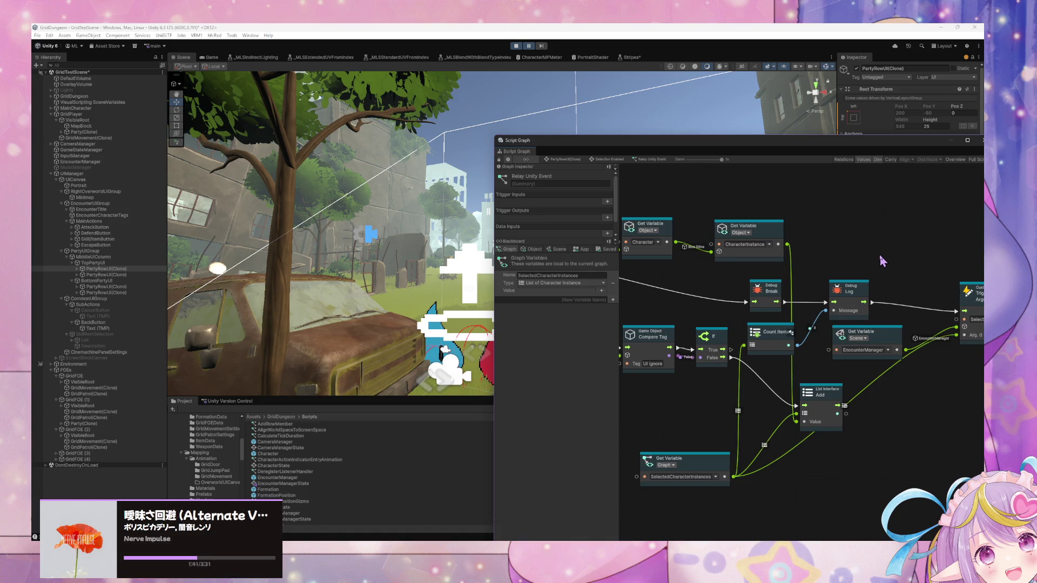
scroll(723, 246, "left", 7)
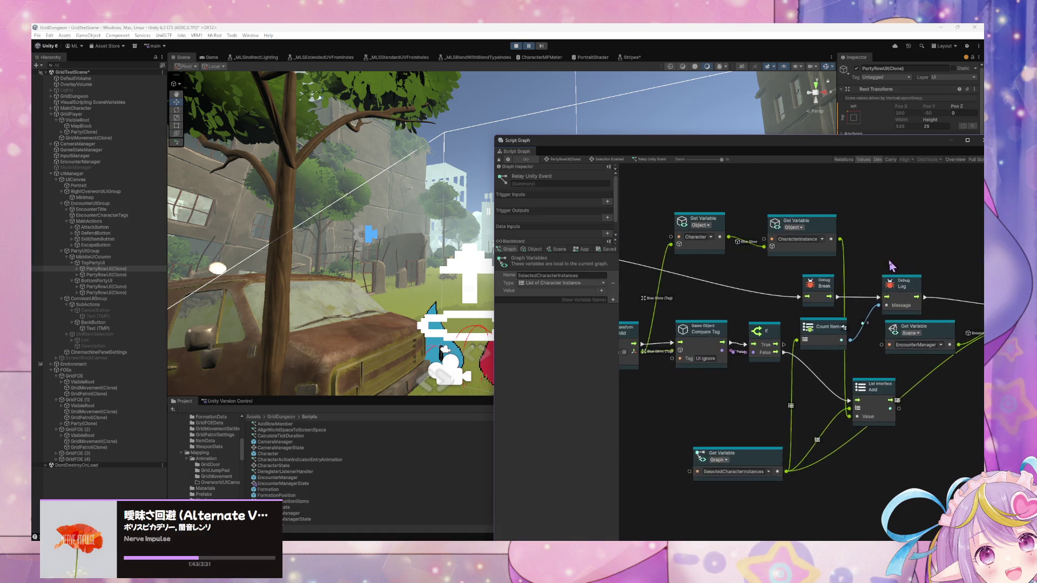
- Review its Custom Event, Debug Break and List Add nodes, then select EncounterManager
mouse_move(881, 265)
left_mouse_down()
mouse_move(699, 251)
mouse_move(837, 252)
left_mouse_up()
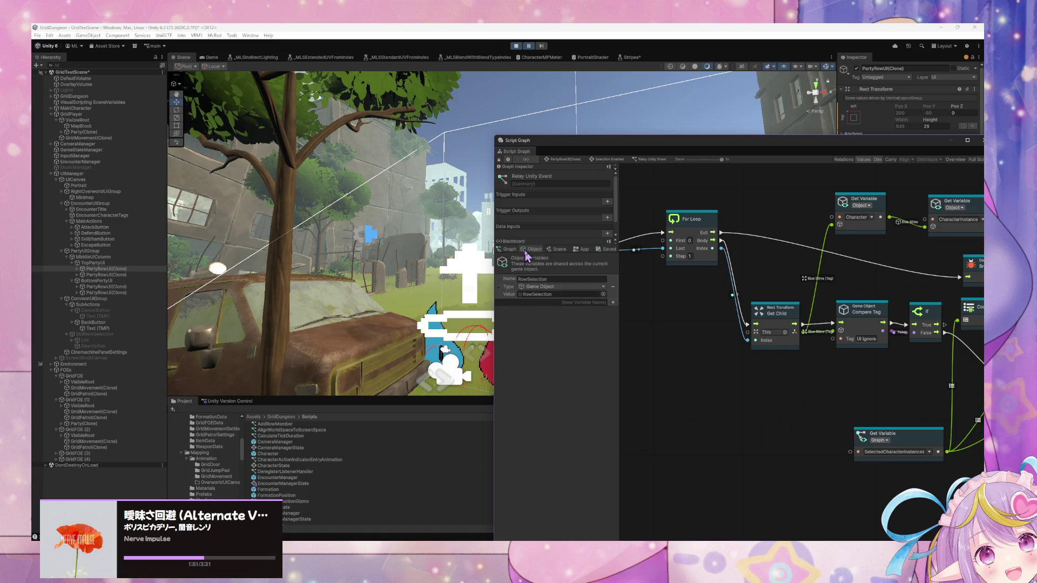
left_click_drag(869, 306, 687, 271)
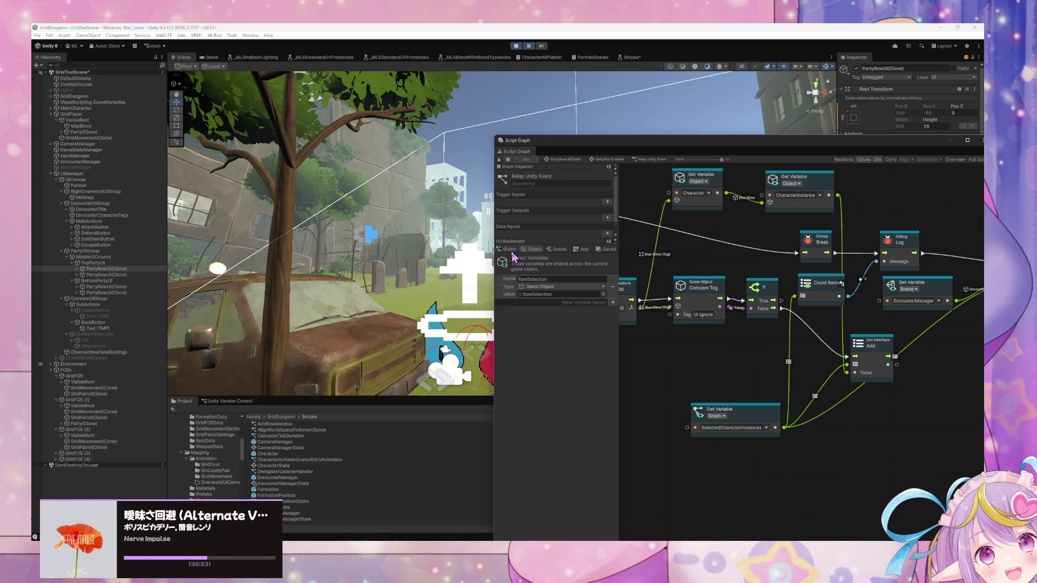
left_click_drag(845, 314, 705, 316)
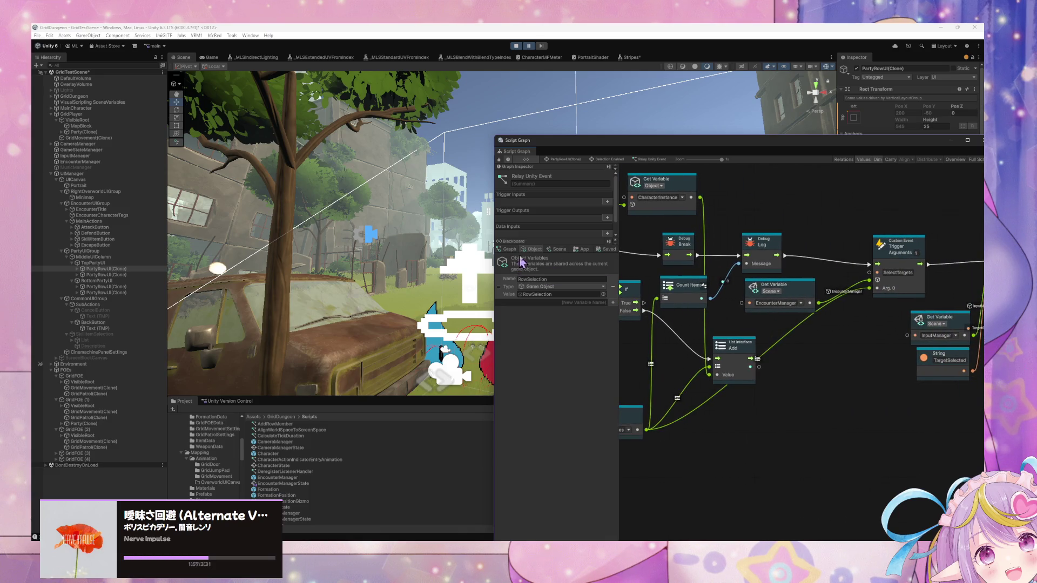
scroll(847, 290, "down", 3)
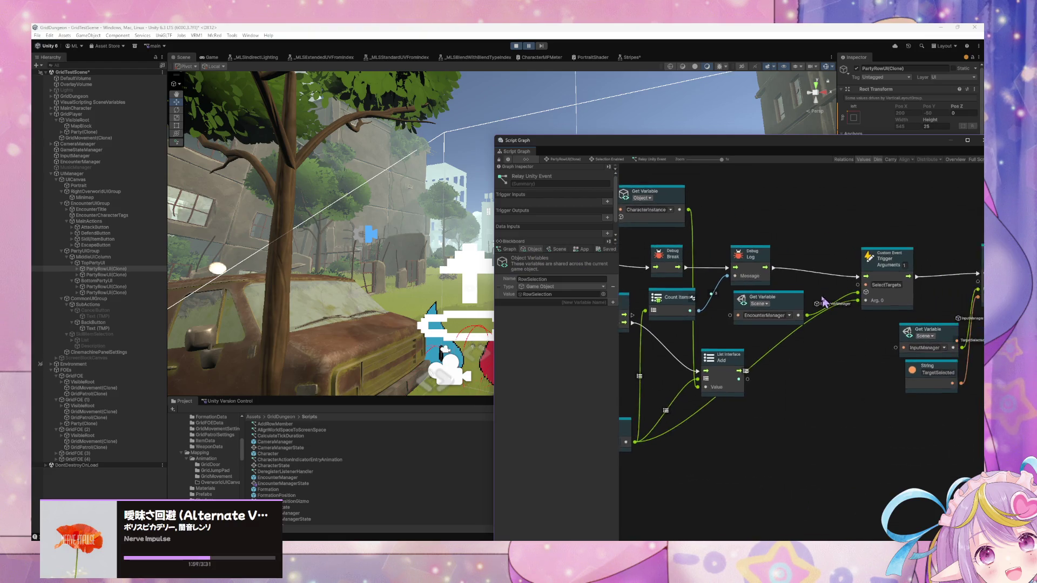
scroll(642, 168, "up", 3)
left_click_drag(897, 230, 780, 243)
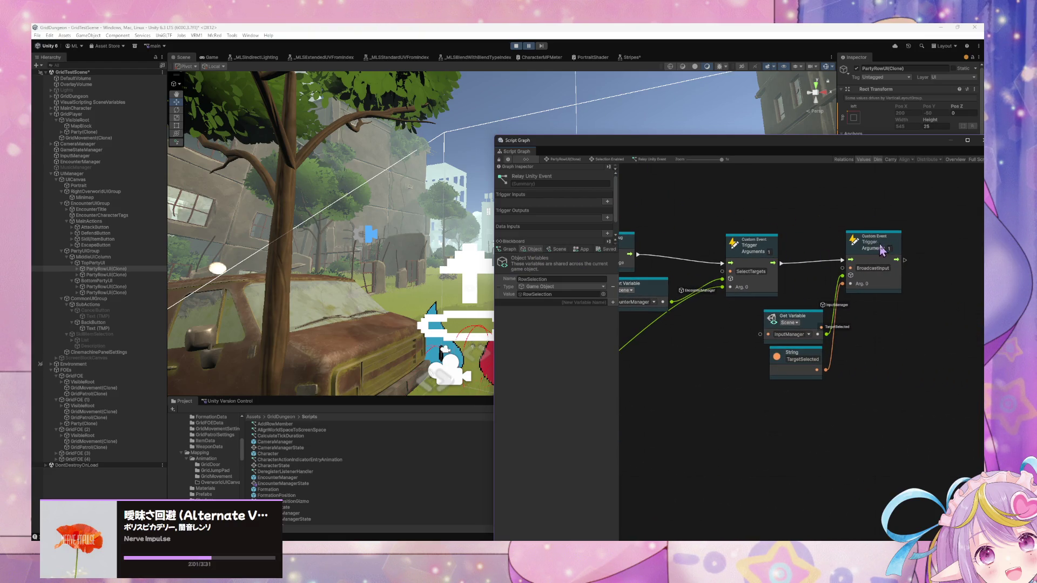
left_click_drag(628, 267, 712, 268)
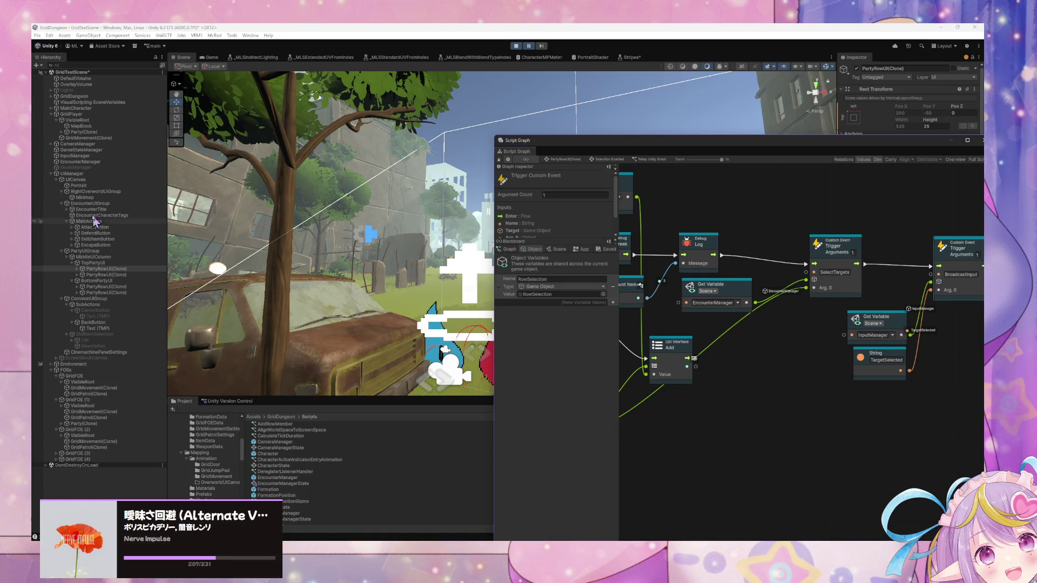
left_click(73, 162)
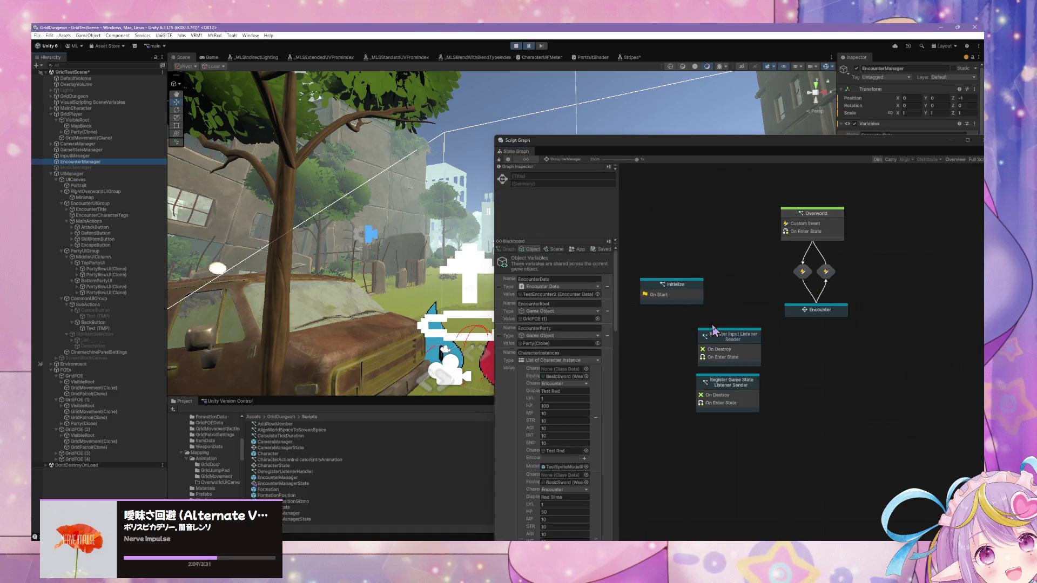
- Drill from Encounter through Assign Character Actions into the Target Selection script graph
double_click(824, 311)
double_click(792, 268)
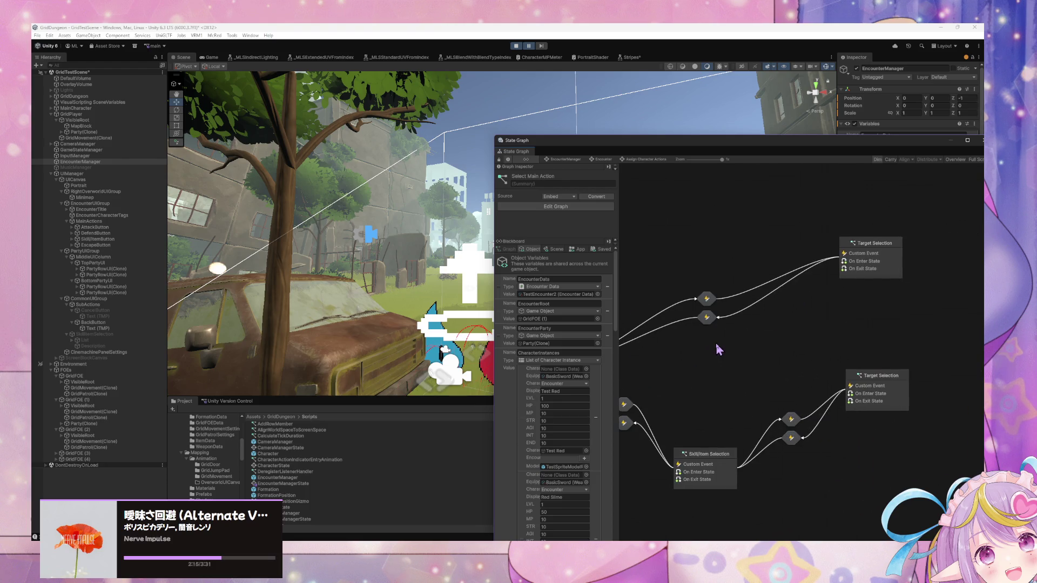
double_click(865, 376)
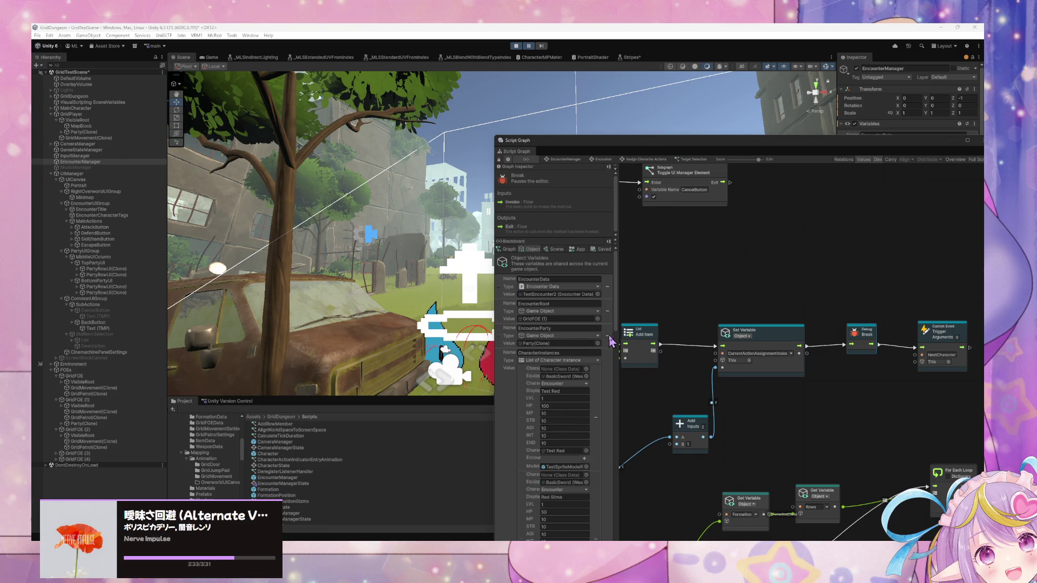
- Insert the Debug Break node between Add Item and Set Variable in the flow
scroll(553, 389, "down", 10)
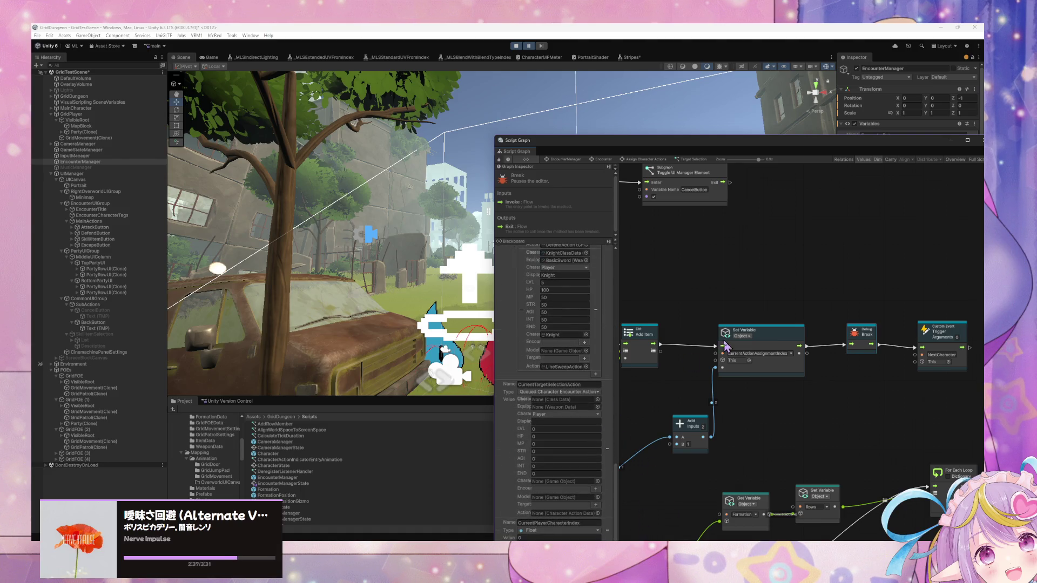
left_click_drag(617, 481, 618, 423)
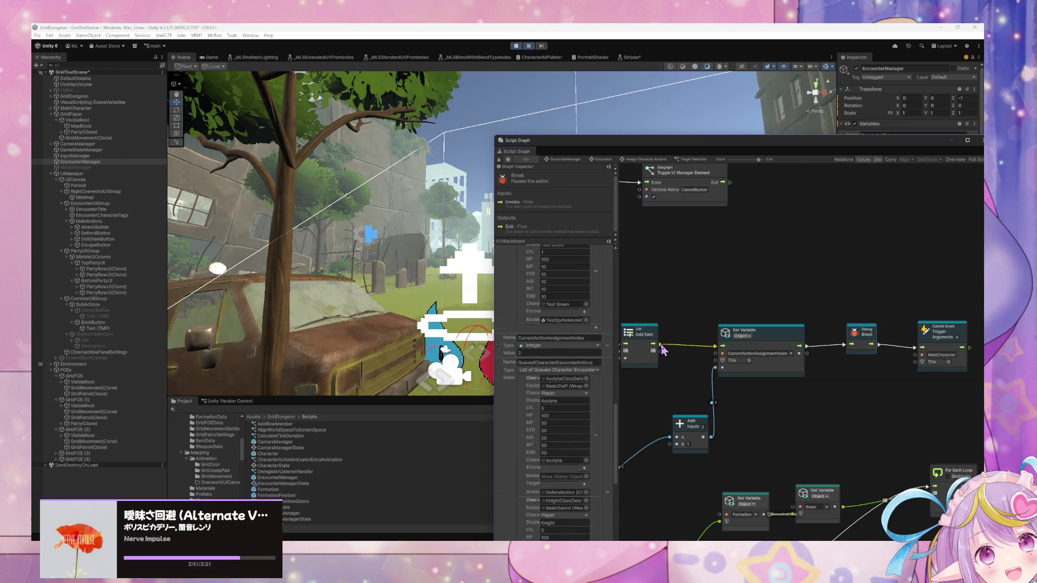
left_click(867, 343)
mouse_move(654, 343)
left_mouse_down()
mouse_move(705, 299)
mouse_move(716, 346)
left_mouse_up()
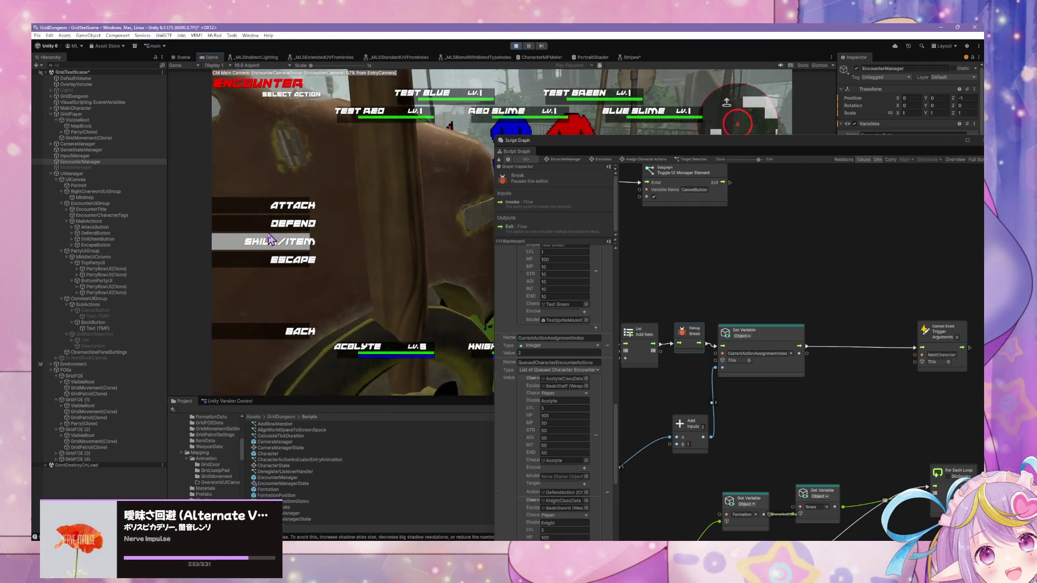
- Playtest from the Acolyte: choose Defend, then a skill targeting TEST RED
left_click(311, 331)
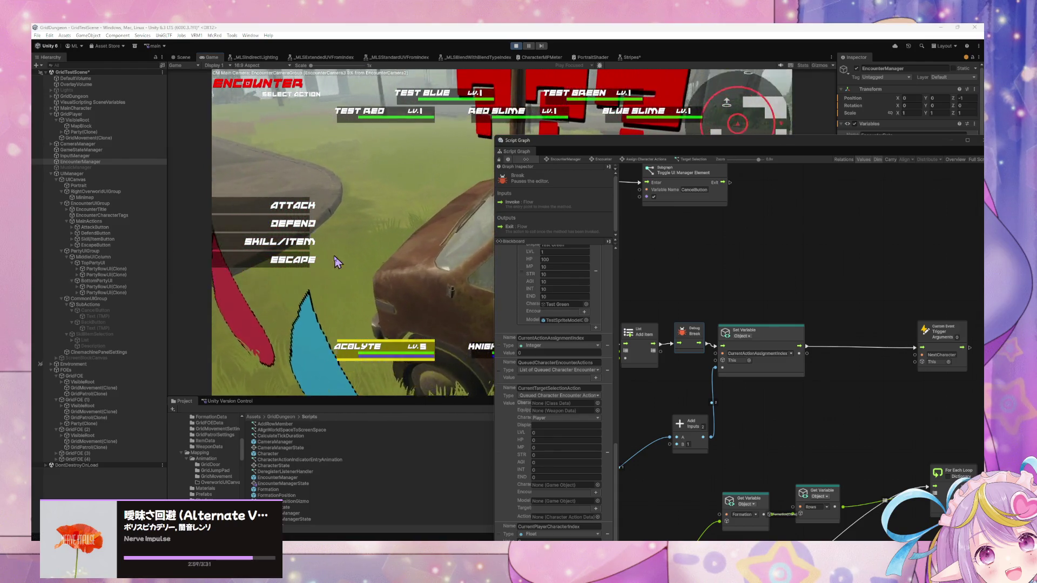
left_click(298, 225)
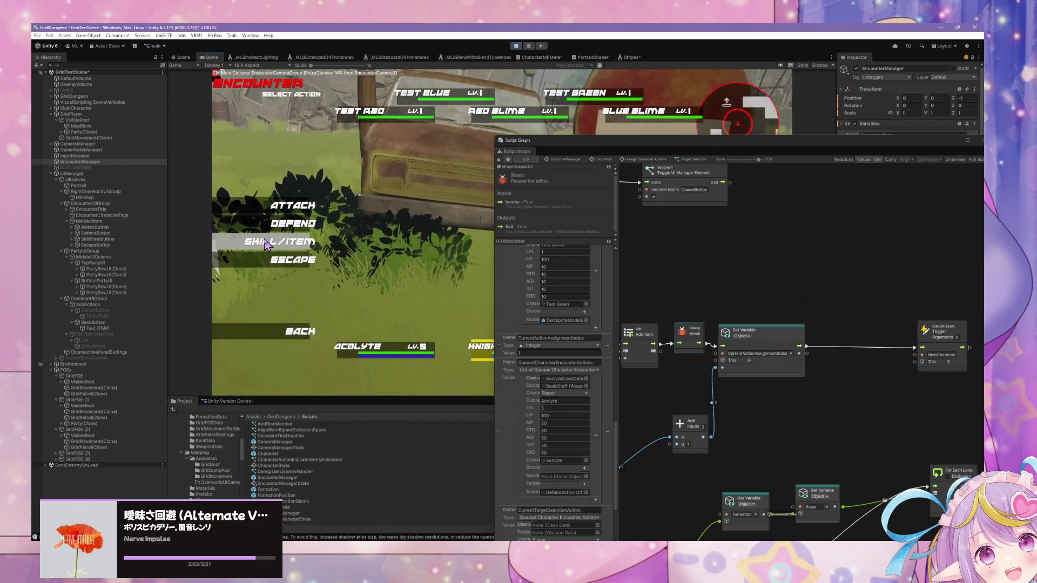
left_click(264, 242)
left_click(399, 186)
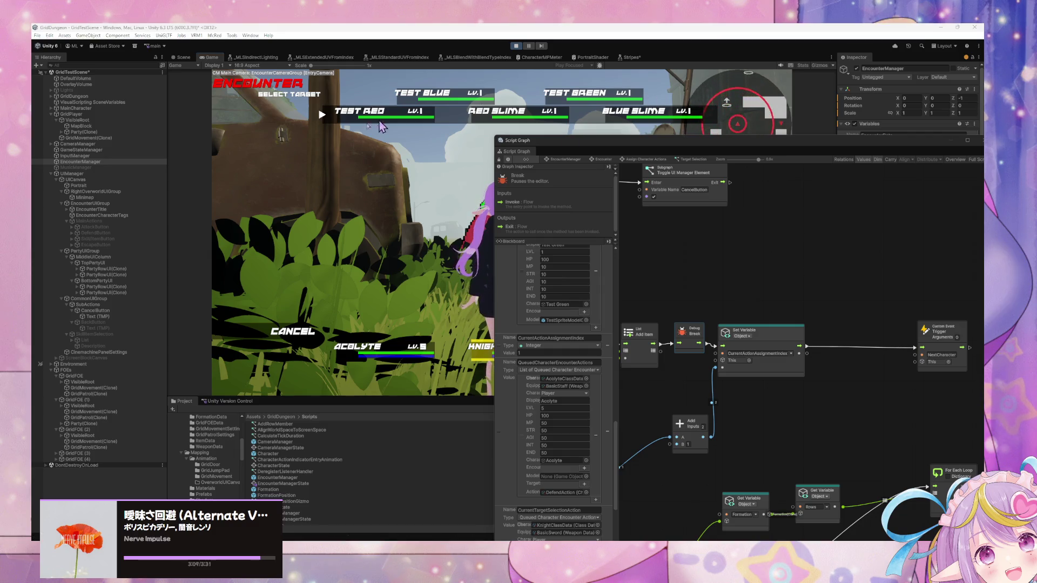
left_click(325, 122)
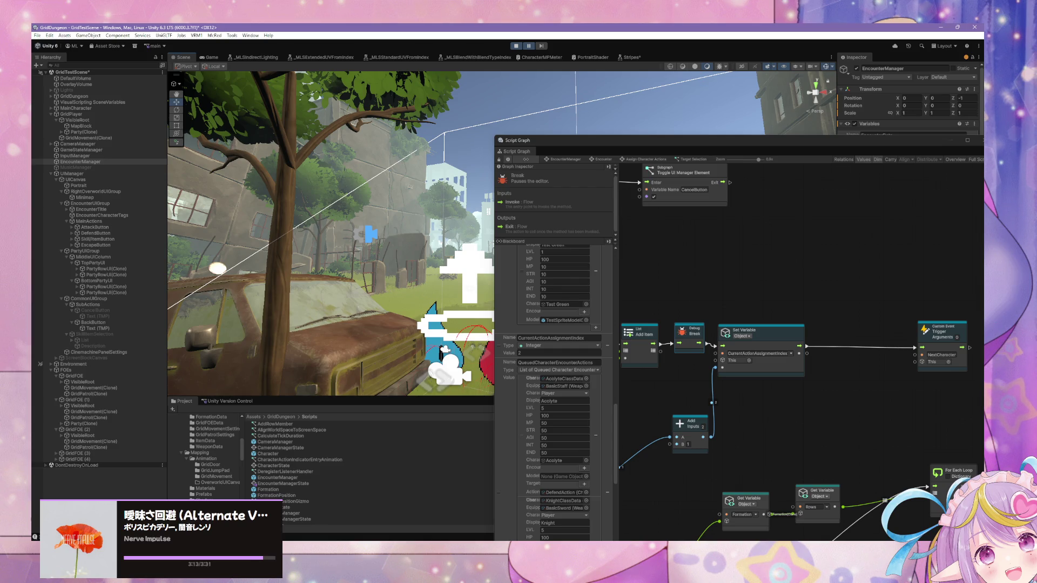
- Check the queued actions in the Blackboard, then unpause the encounter with Ctrl+Shift+P
left_click_drag(670, 381, 706, 365)
mouse_move(616, 433)
left_mouse_down()
mouse_move(621, 511)
mouse_move(620, 453)
left_mouse_up()
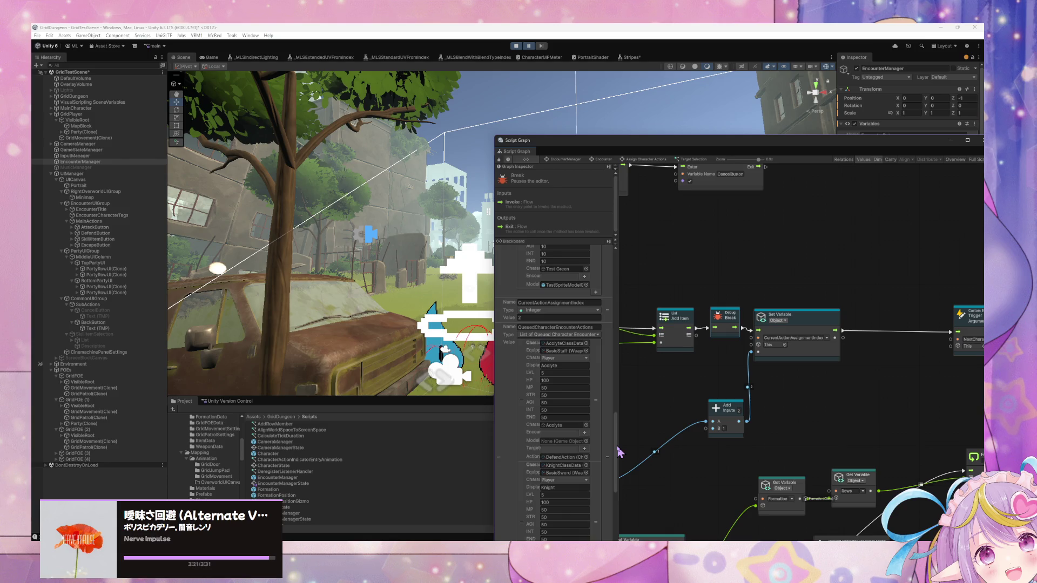
left_click_drag(619, 442, 618, 466)
left_click_drag(619, 466, 615, 450)
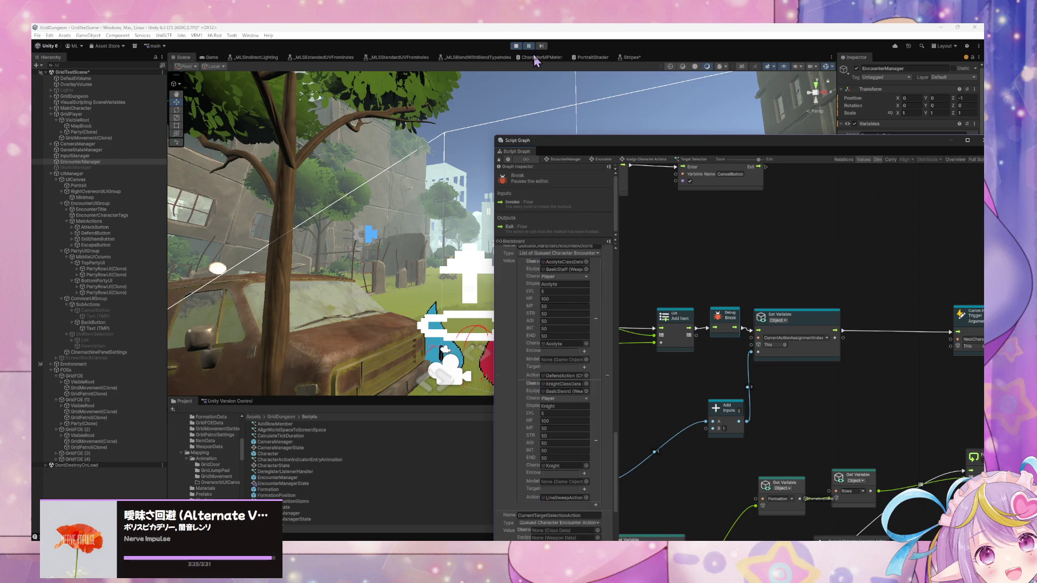
key("ctrl+shift+p")
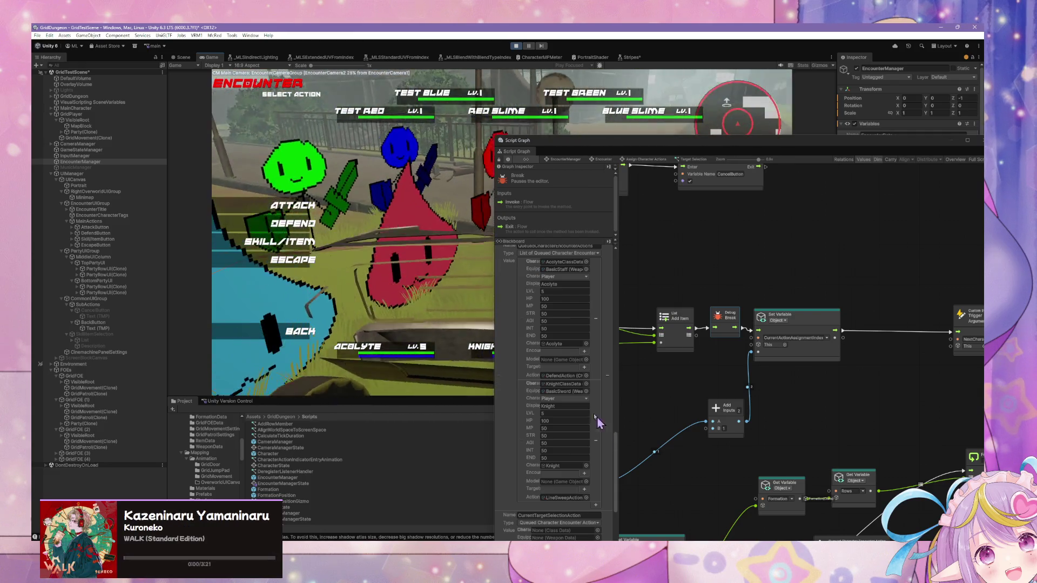
- Choose an action for the next character and resume from the break
left_click(241, 206)
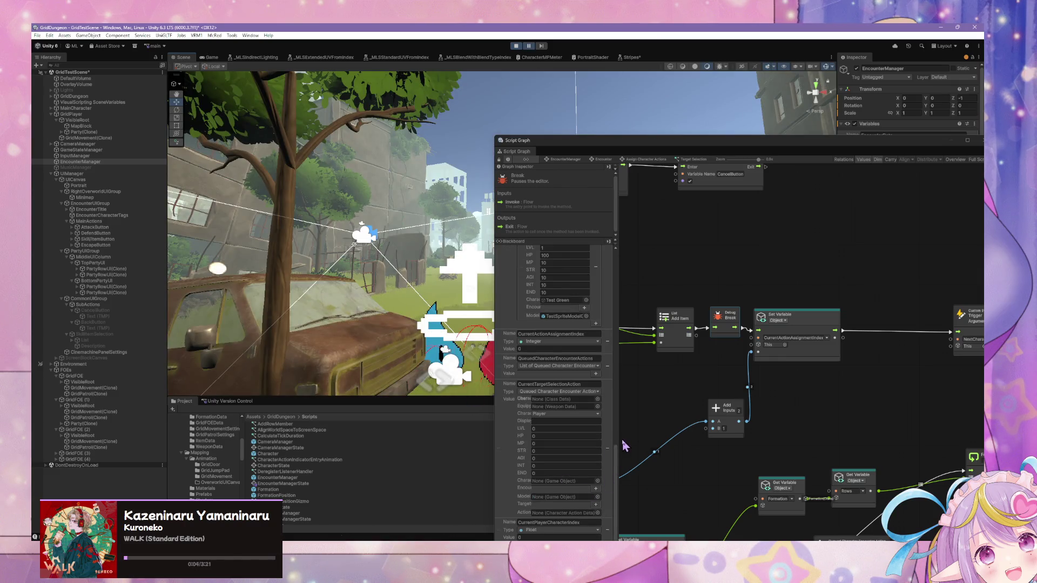
mouse_move(620, 455)
left_mouse_down()
mouse_move(625, 259)
mouse_move(632, 504)
left_mouse_up()
left_click_drag(636, 434, 637, 395)
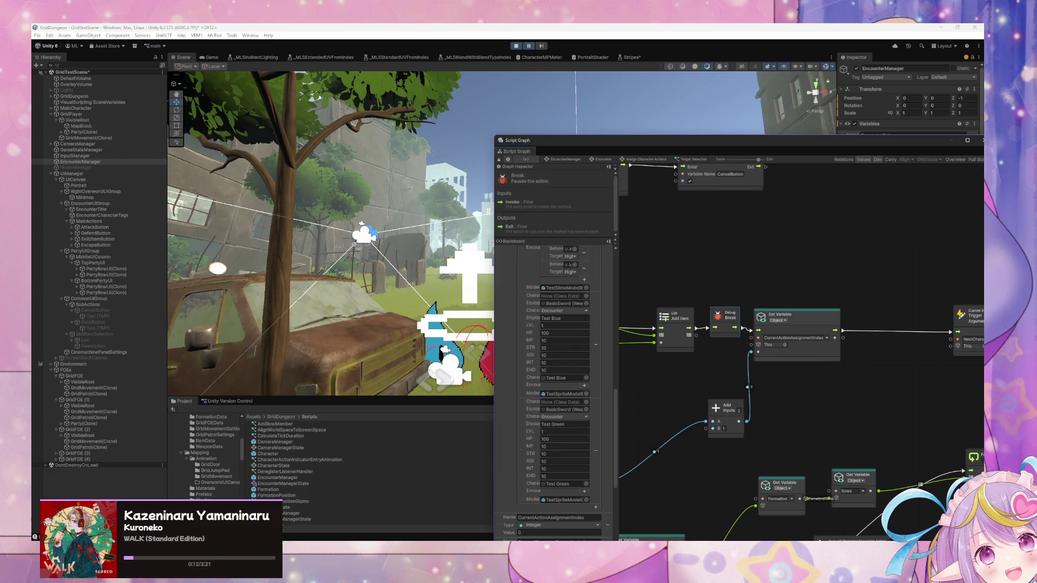
left_click(529, 47)
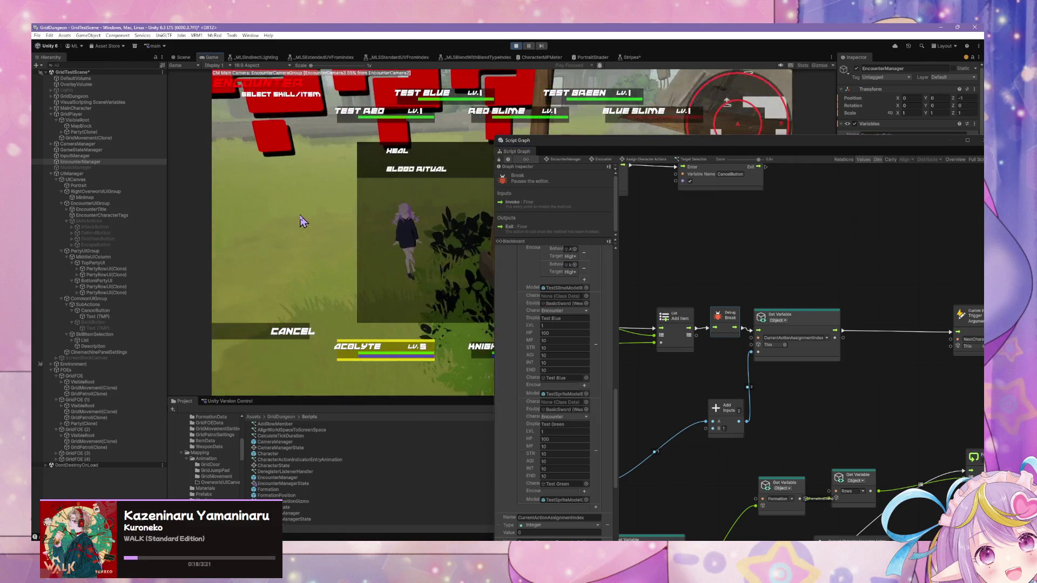
- Cancel the skill list, Attack an enemy target, and resume after the debug break
left_click(278, 336)
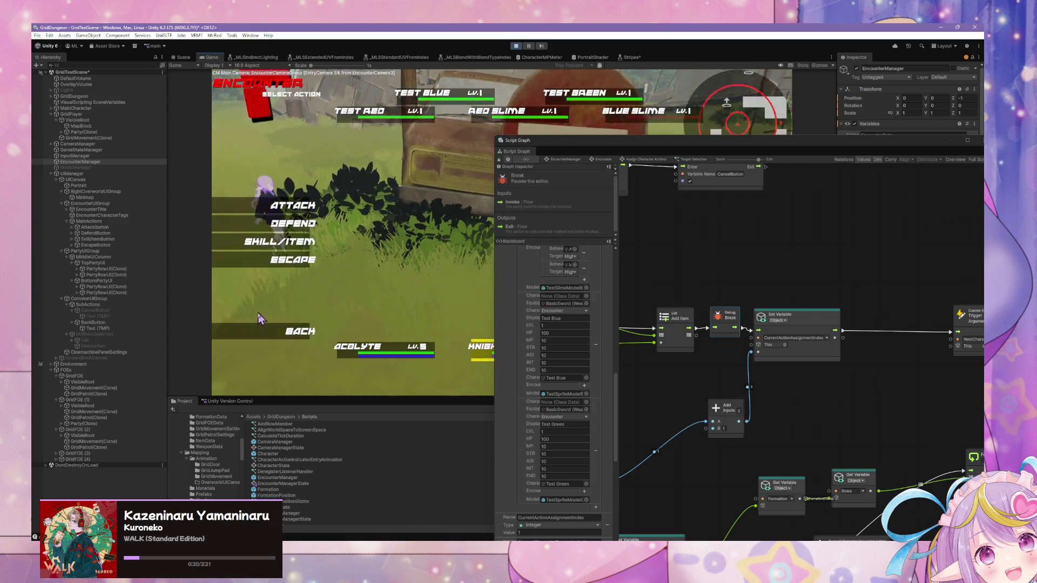
left_click(292, 206)
left_click(338, 135)
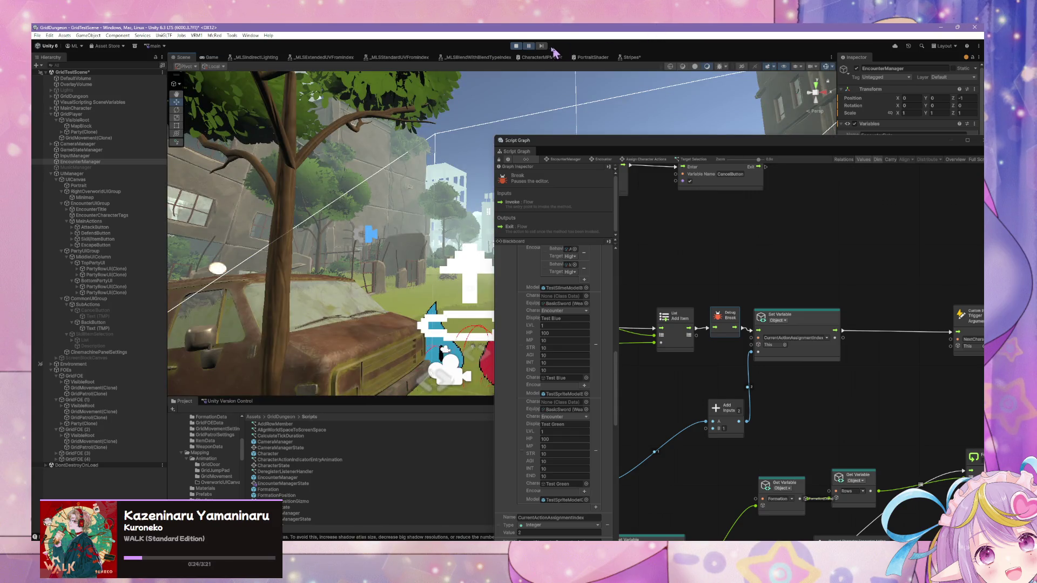
left_click(528, 46)
scroll(616, 469, "down", 5)
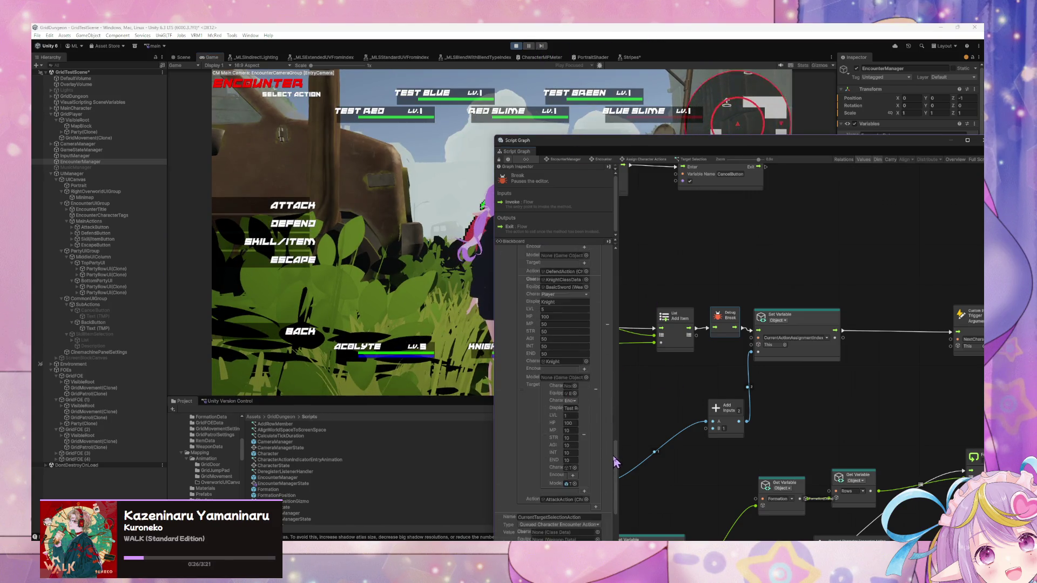
- Widen the blackboard to read queued action targets and pan to the Set Targets node
mouse_move(616, 469)
left_mouse_down()
mouse_move(621, 503)
mouse_move(624, 449)
left_mouse_up()
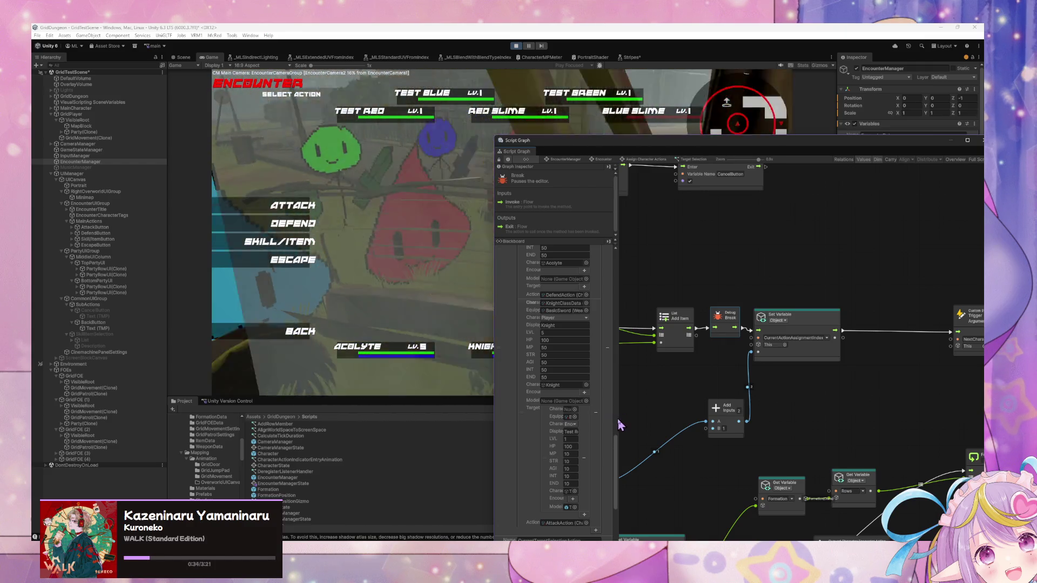
mouse_move(624, 418)
left_mouse_down()
mouse_move(810, 419)
mouse_move(729, 417)
left_mouse_up()
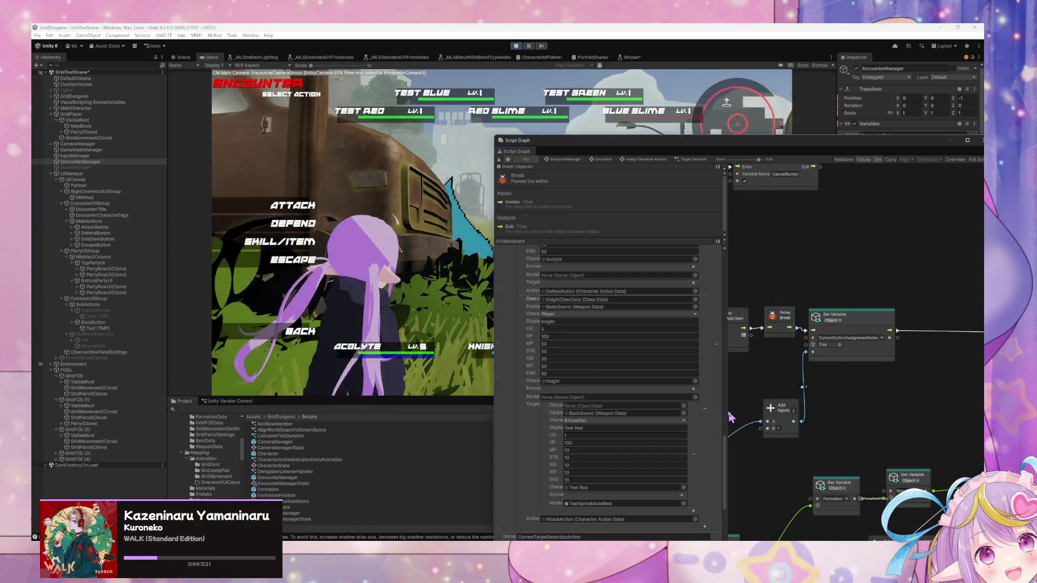
mouse_move(730, 416)
left_mouse_down()
mouse_move(751, 417)
mouse_move(732, 417)
left_mouse_up()
scroll(668, 395, "down", 3)
scroll(669, 395, "up", 2)
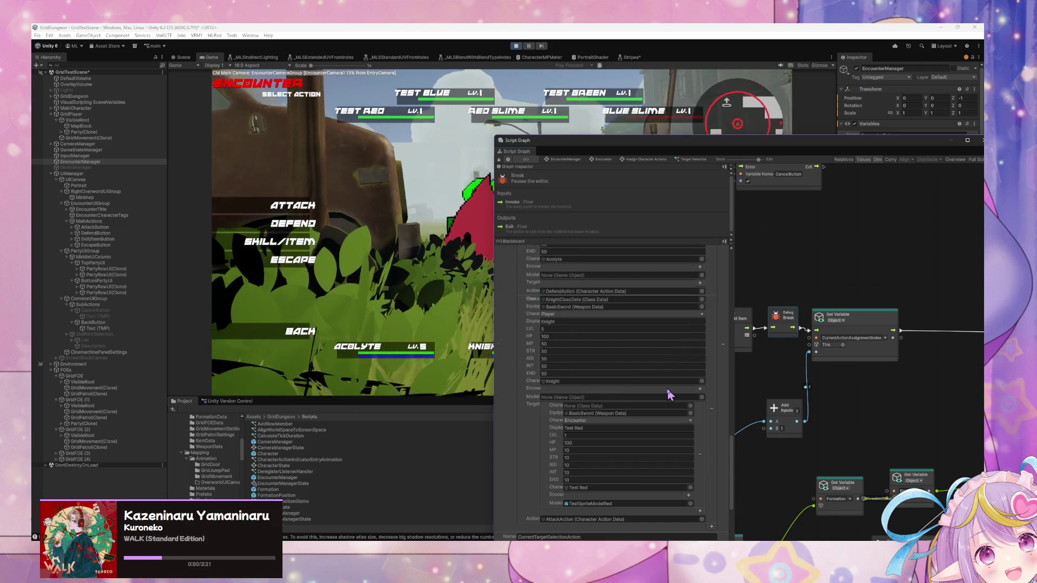
mouse_move(885, 388)
left_mouse_down()
mouse_move(919, 394)
mouse_move(882, 385)
mouse_move(901, 381)
mouse_move(876, 384)
mouse_move(903, 381)
mouse_move(737, 358)
mouse_move(770, 370)
mouse_move(704, 371)
left_mouse_up()
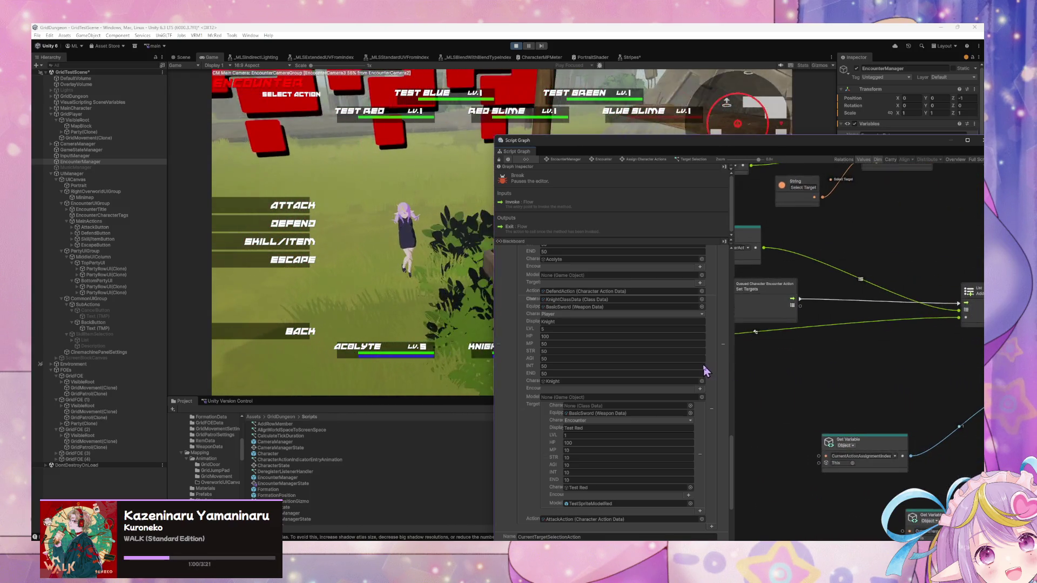
left_click_drag(775, 380, 871, 397)
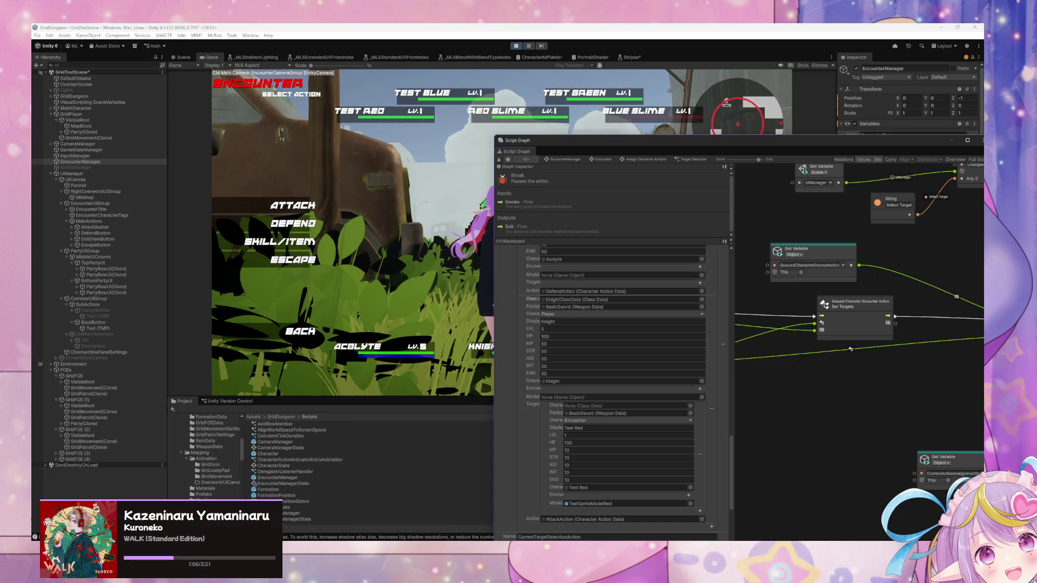
key("alt+Tab")
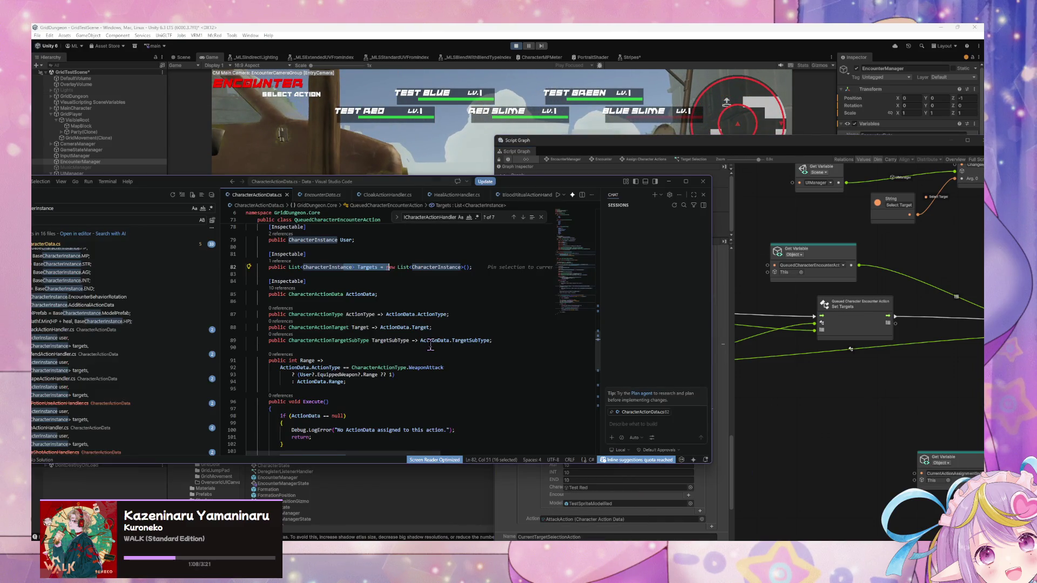
scroll(431, 347, "up", 3)
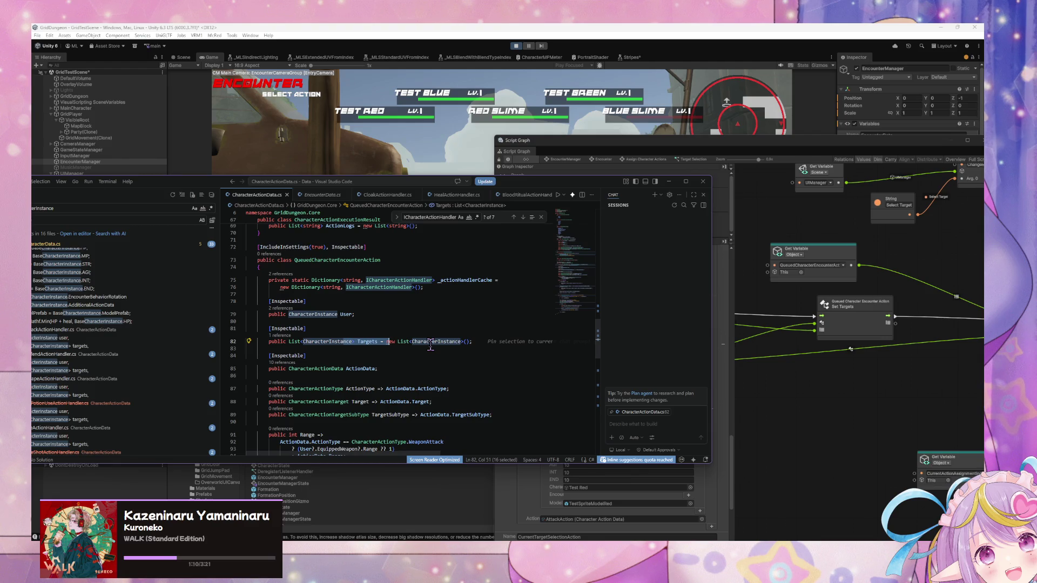
scroll(431, 347, "down", 3)
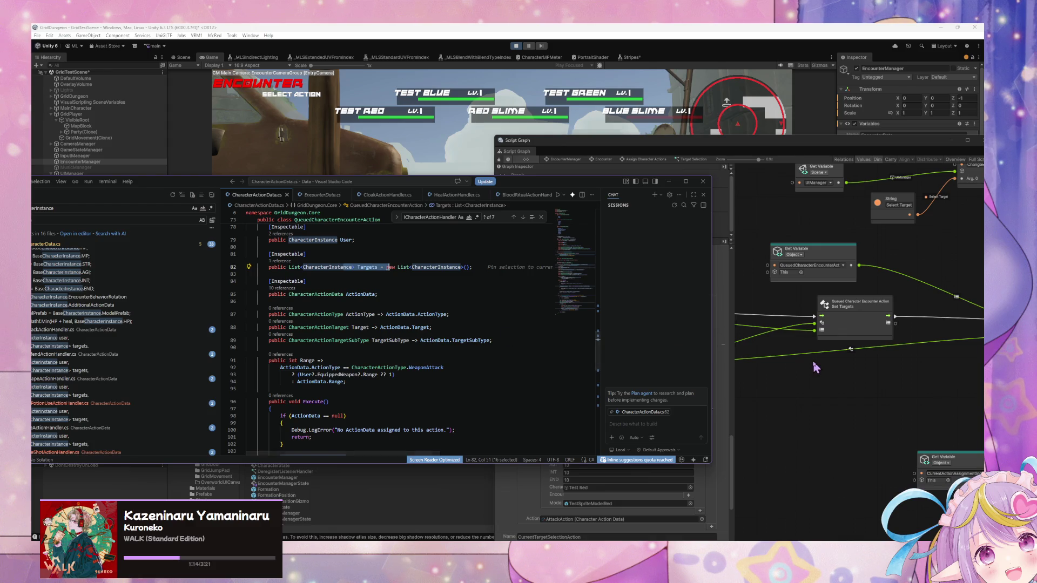
left_click(875, 376)
left_click_drag(875, 377, 740, 373)
- Add an Object To String node from the output port via a 'string' search
left_click_drag(753, 329, 794, 360)
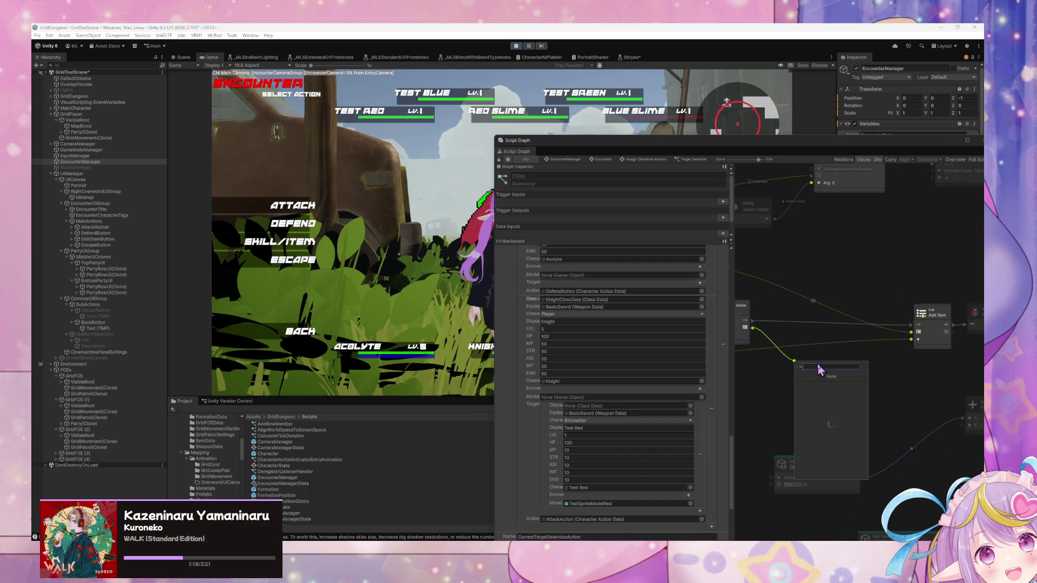
type("string")
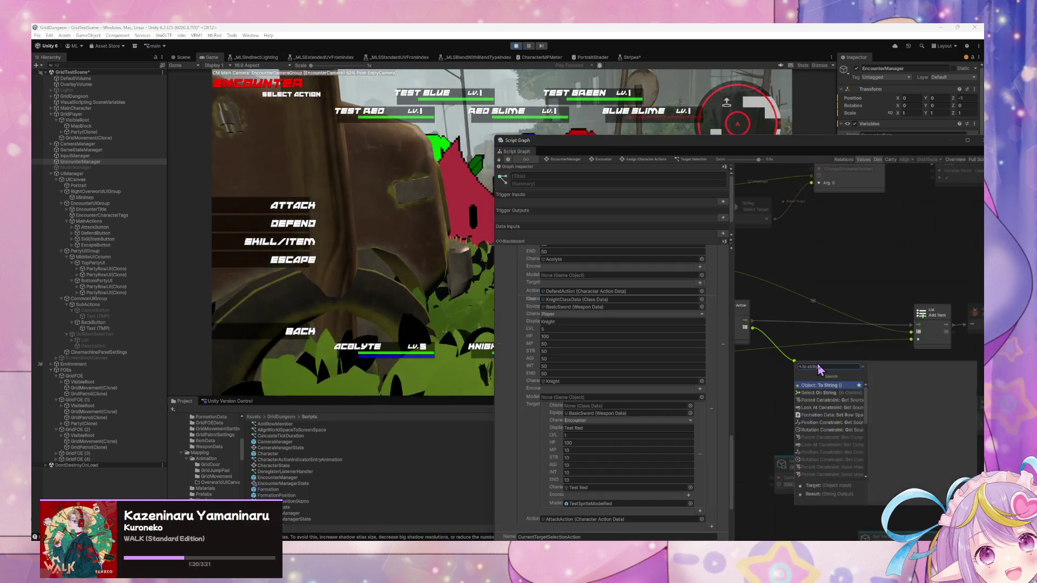
key("Return")
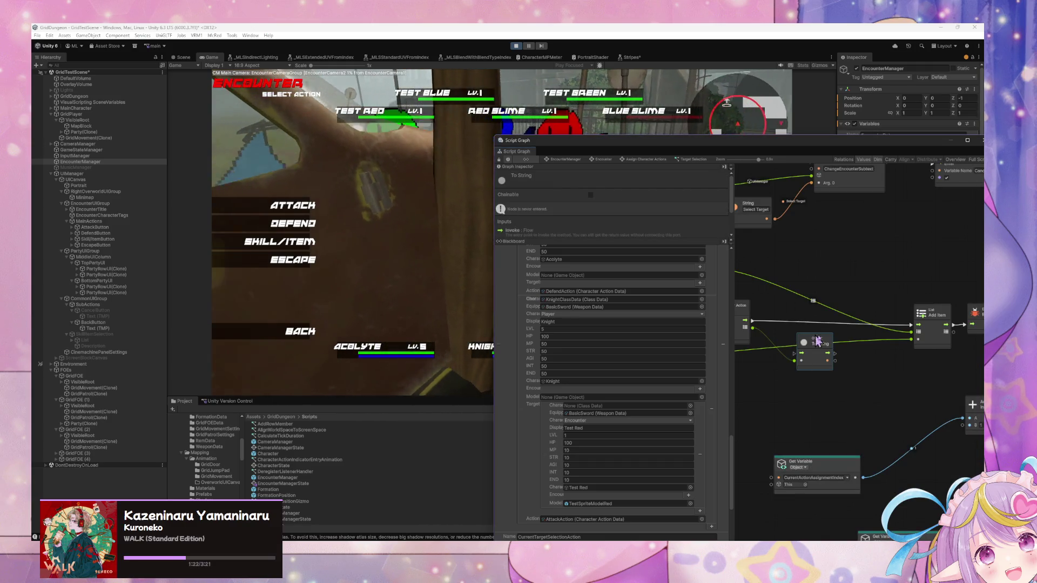
left_click_drag(864, 330, 756, 353)
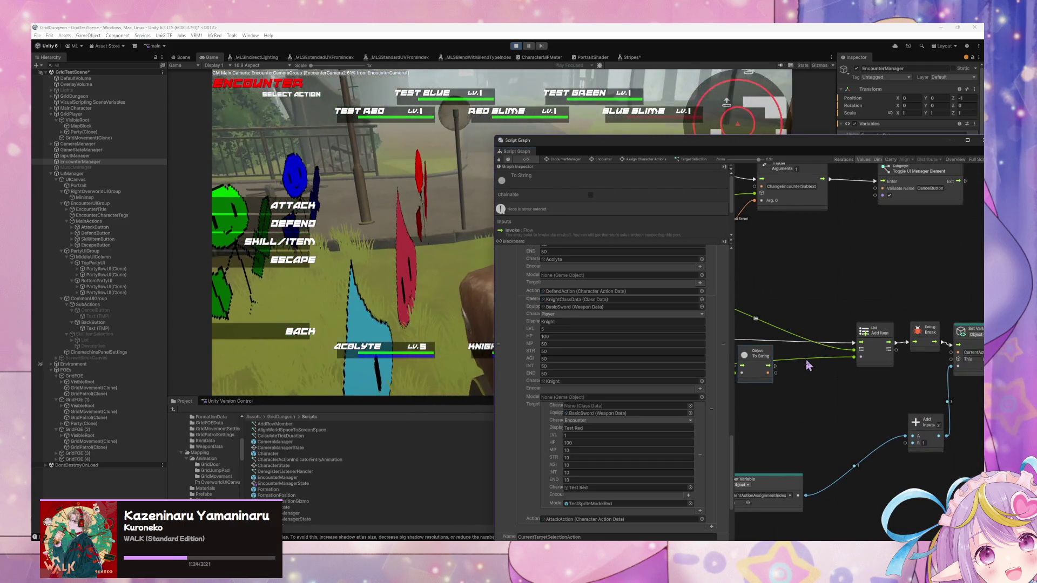
- Attach a Debug Log node after the To String node
right_click(811, 359)
left_click(832, 363)
type("deb")
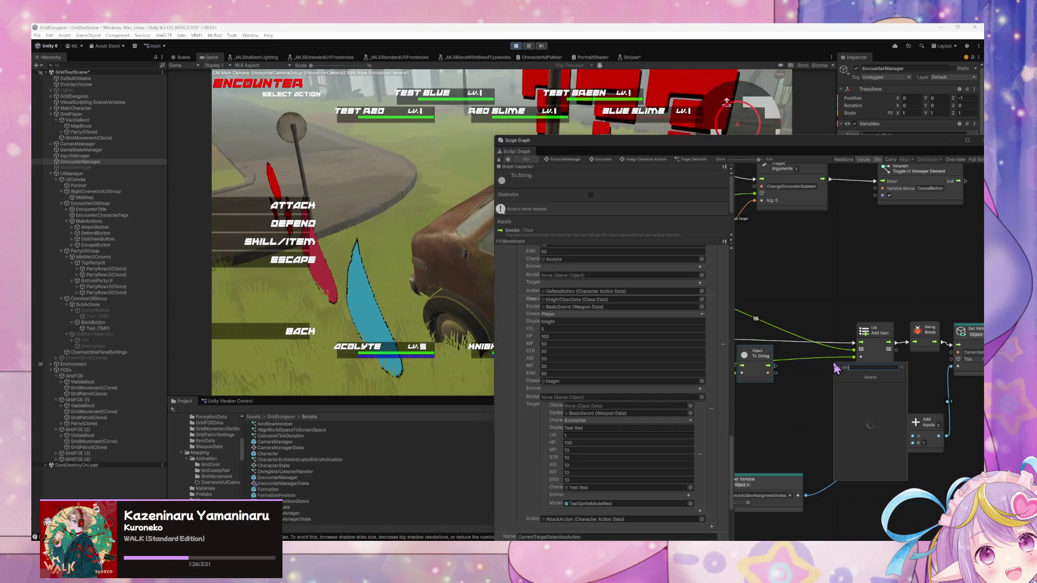
type("ug log")
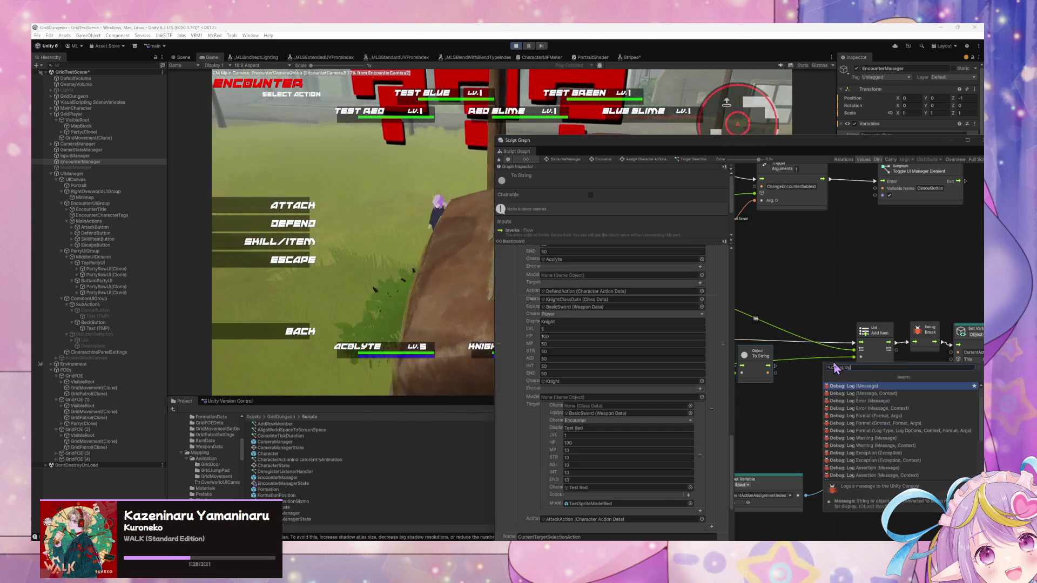
key("Return")
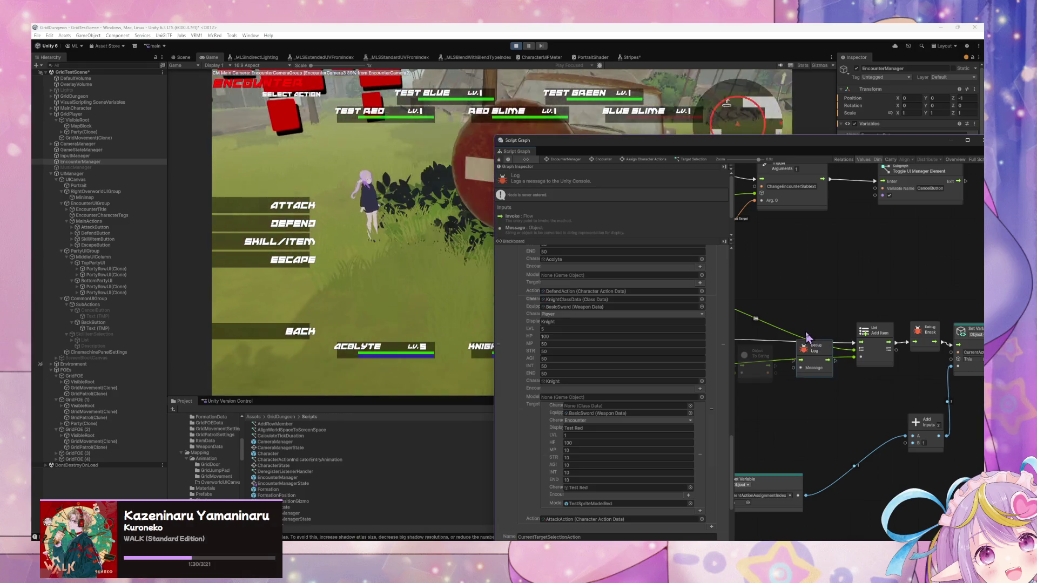
mouse_move(763, 384)
left_mouse_down()
mouse_move(847, 400)
mouse_move(871, 379)
mouse_move(893, 395)
mouse_move(841, 386)
left_mouse_up()
- Pick the CLOAK skill from the skill list and resume the paused game
left_click(429, 199)
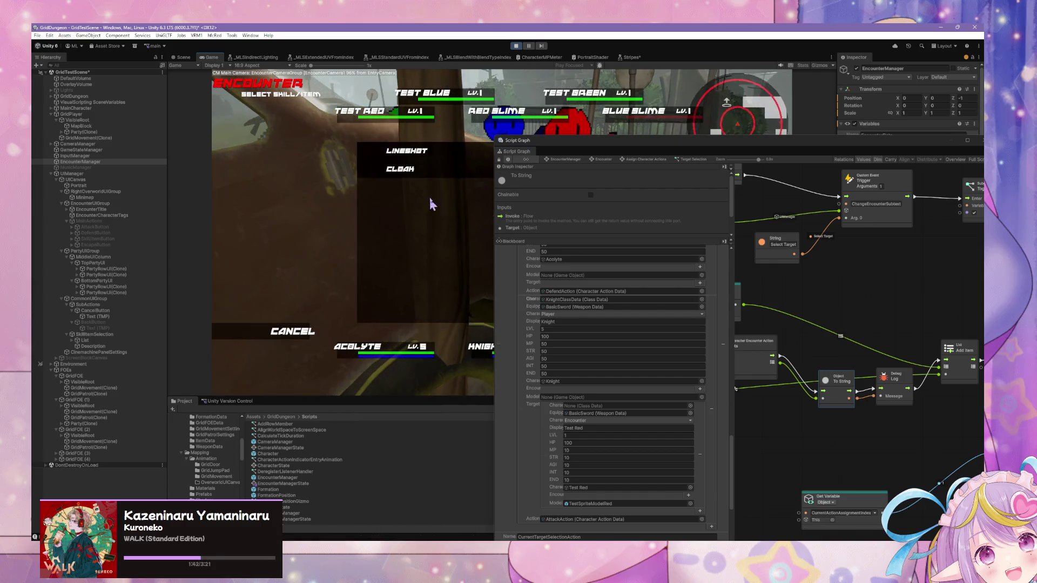
left_click(426, 168)
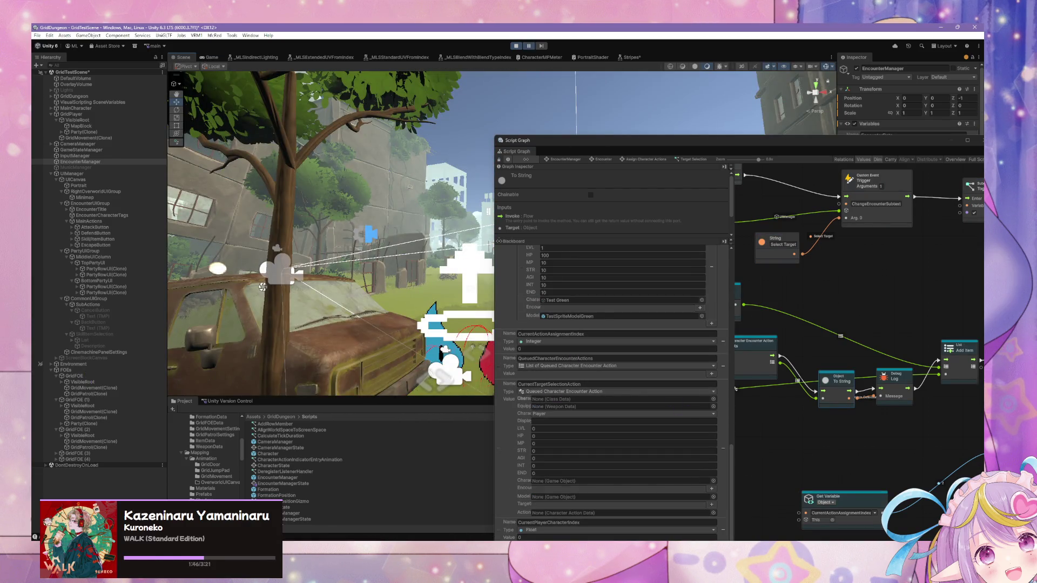
left_click(533, 47)
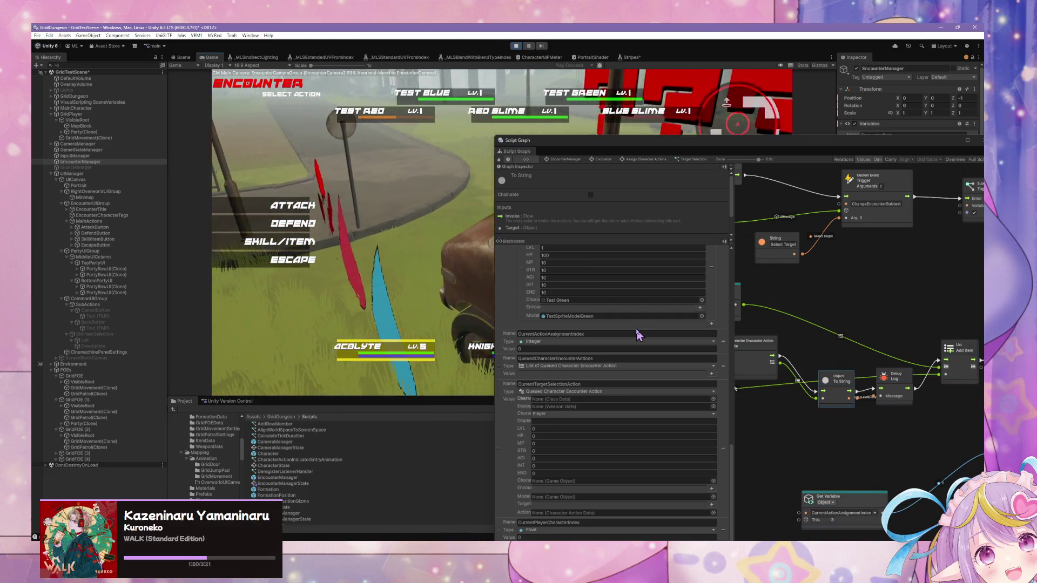
- Reposition the Debug Log and To String nodes and inspect the Set Targets node
left_click_drag(894, 374, 929, 391)
left_click_drag(828, 382, 830, 401)
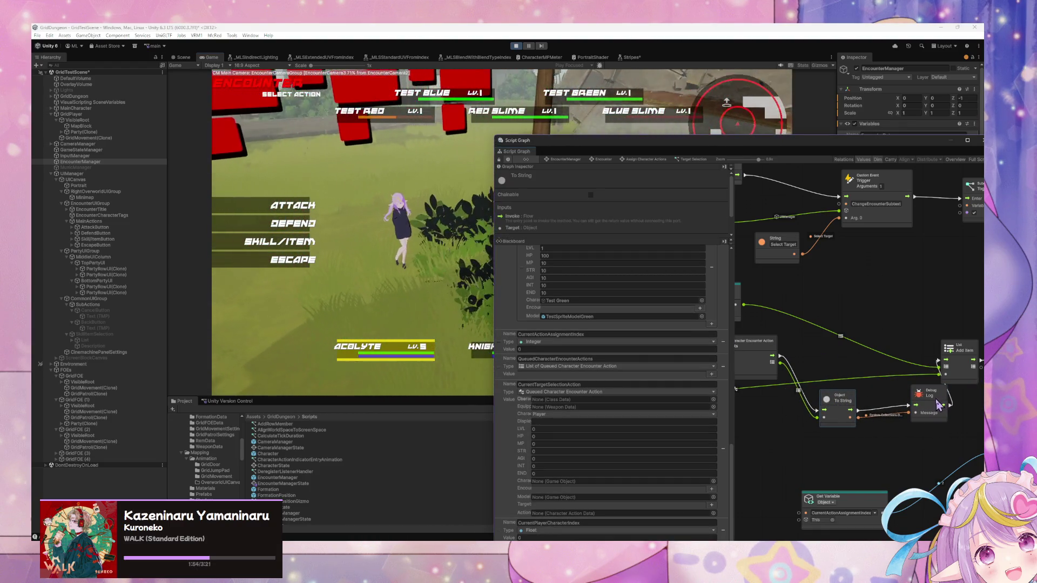
left_click_drag(939, 406, 925, 403)
left_click(756, 345)
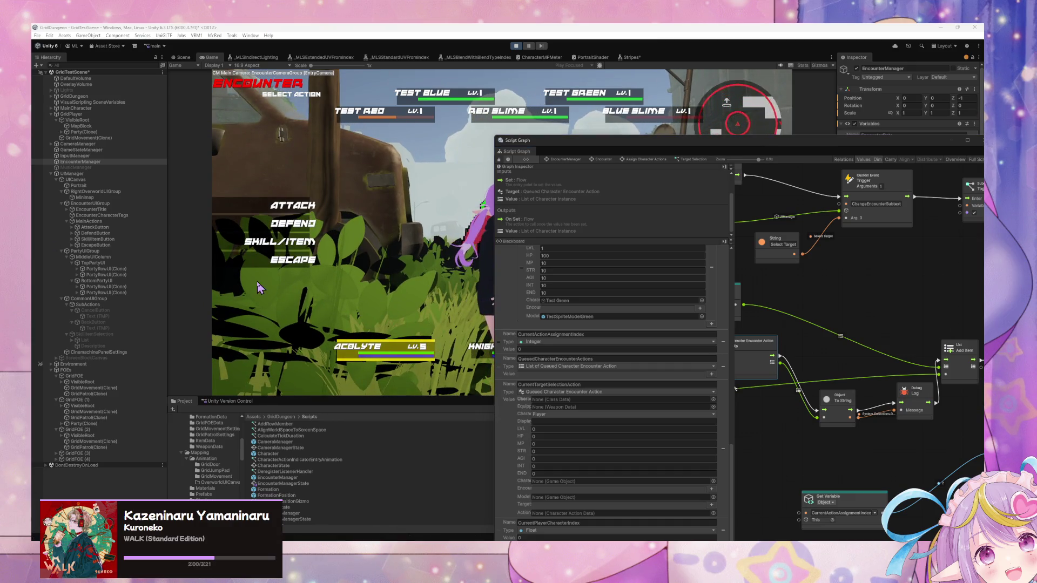
- Queue DEFEND for the first party member, then LINESHOT aimed at TEST RED
left_click(298, 229)
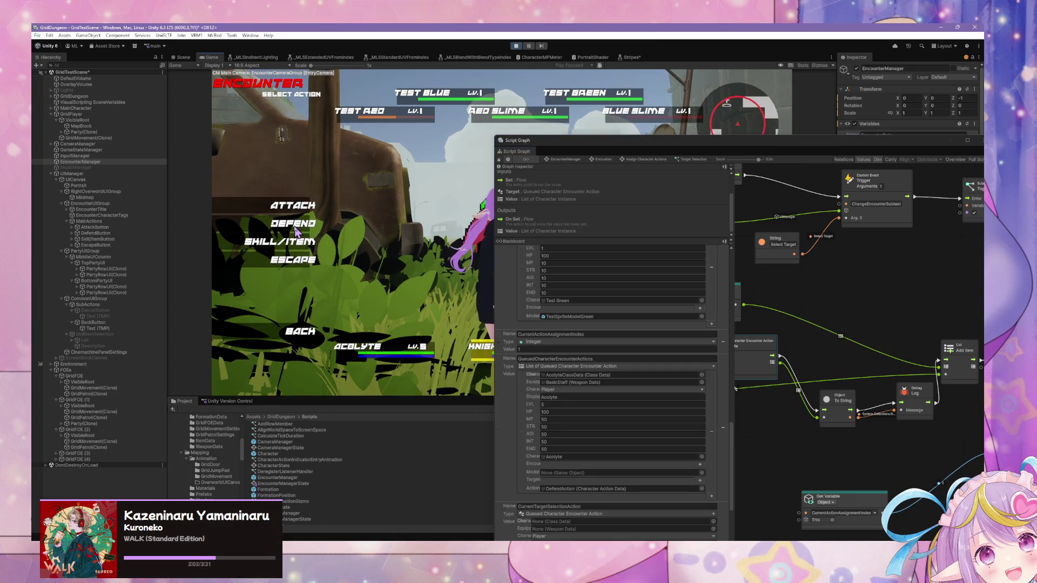
left_click(295, 242)
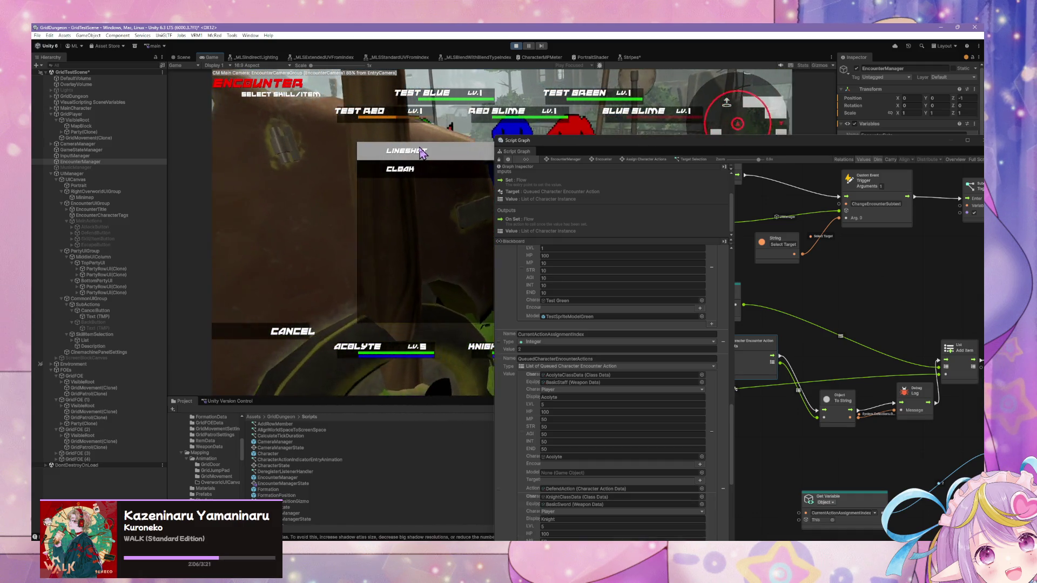
left_click(389, 151)
left_click(326, 122)
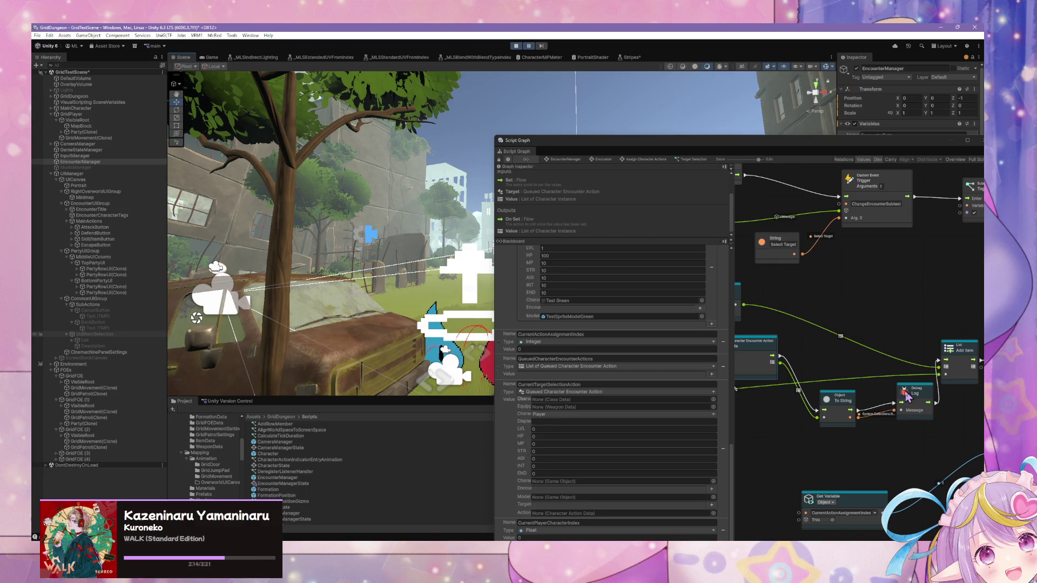
left_click_drag(884, 427, 832, 408)
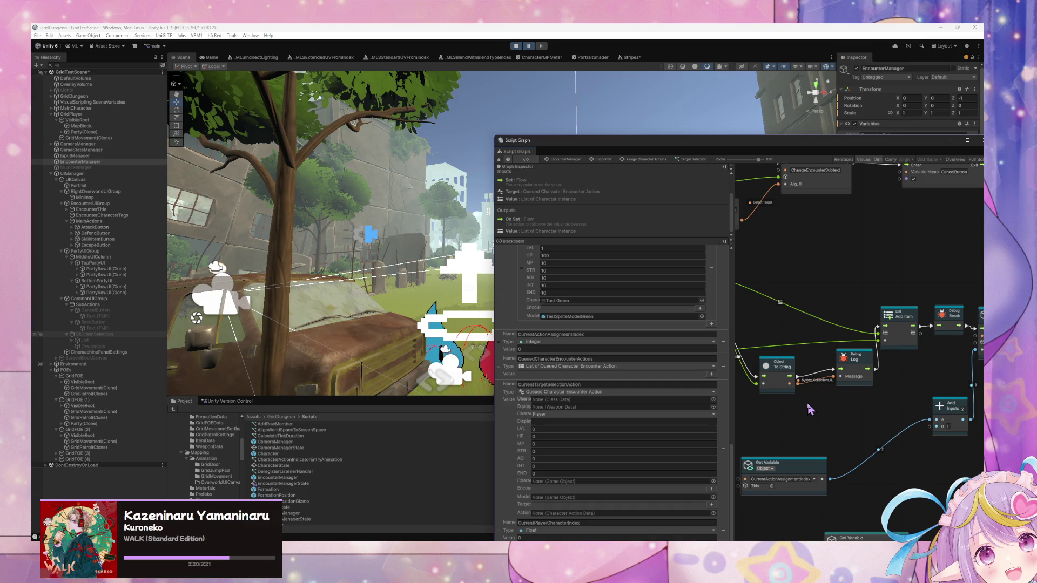
- Delete the To String node and move Debug Log up and left
left_click_drag(751, 412, 845, 412)
right_click(869, 395)
left_click(854, 396)
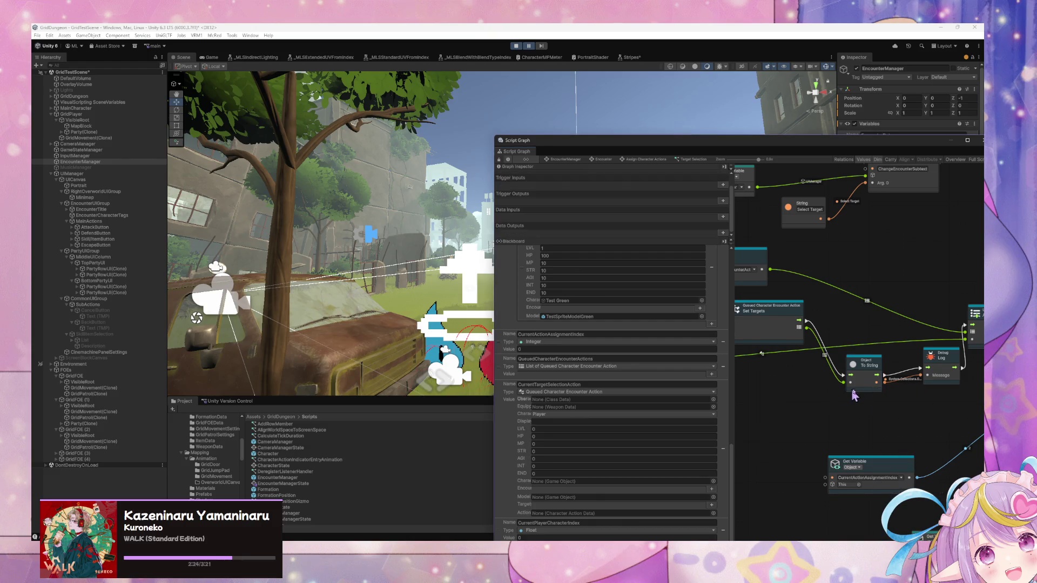
key("Delete")
scroll(865, 378, "up", 2)
left_click_drag(913, 377, 855, 350)
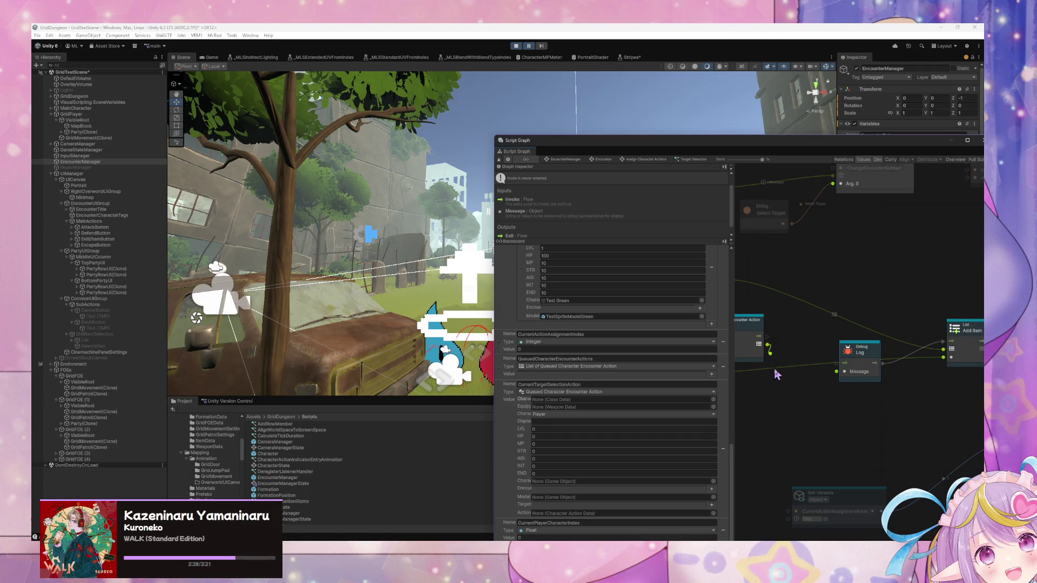
- Add Count Items off the list output, feed it into Debug Log's Message, and wire Debug Log's flow
left_click_drag(776, 375, 779, 385)
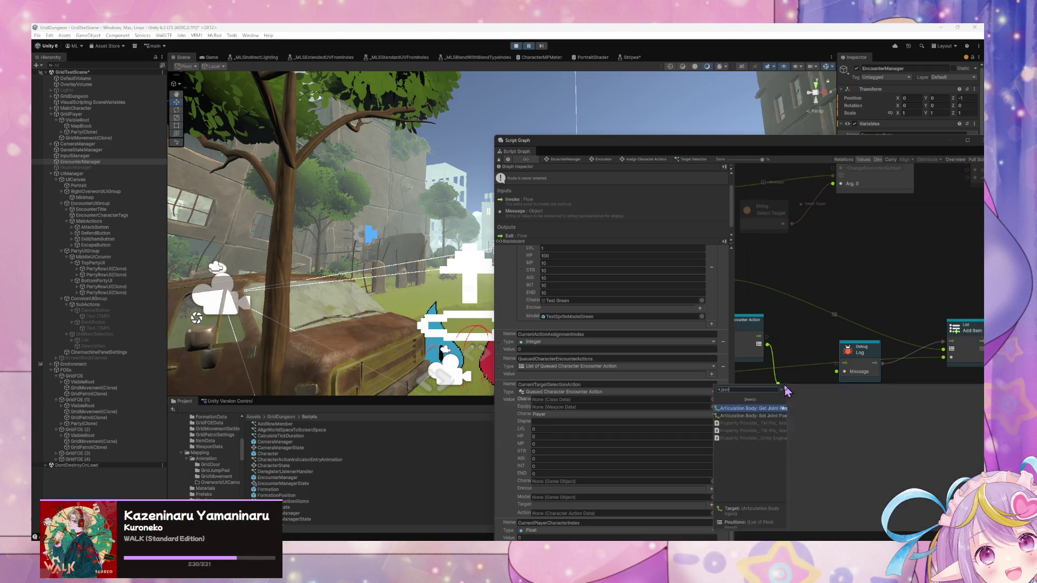
type("co")
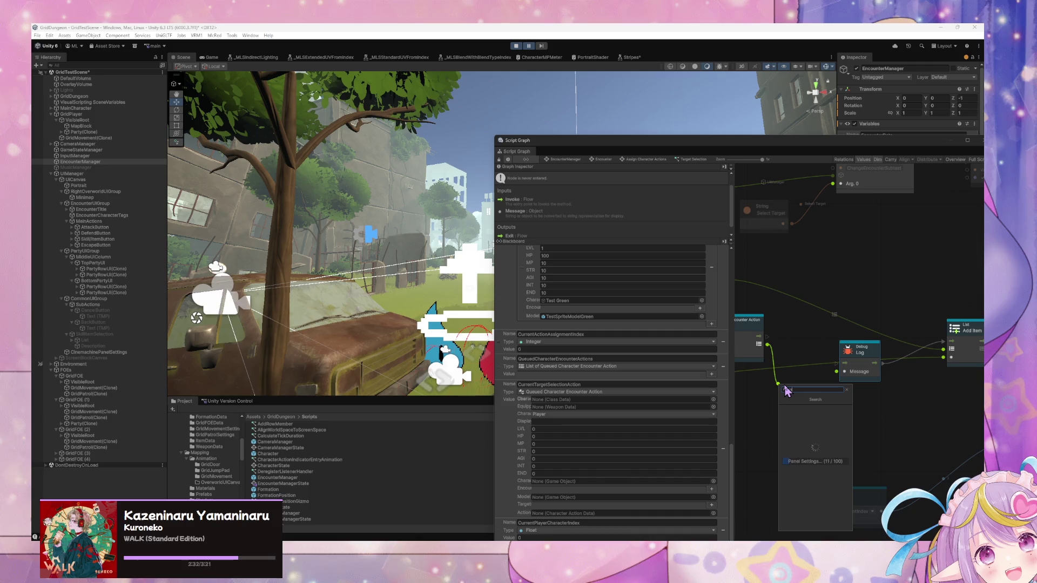
key("BackSpace")
key("BackSpace")
key("BackSpace")
key("BackSpace")
key("BackSpace")
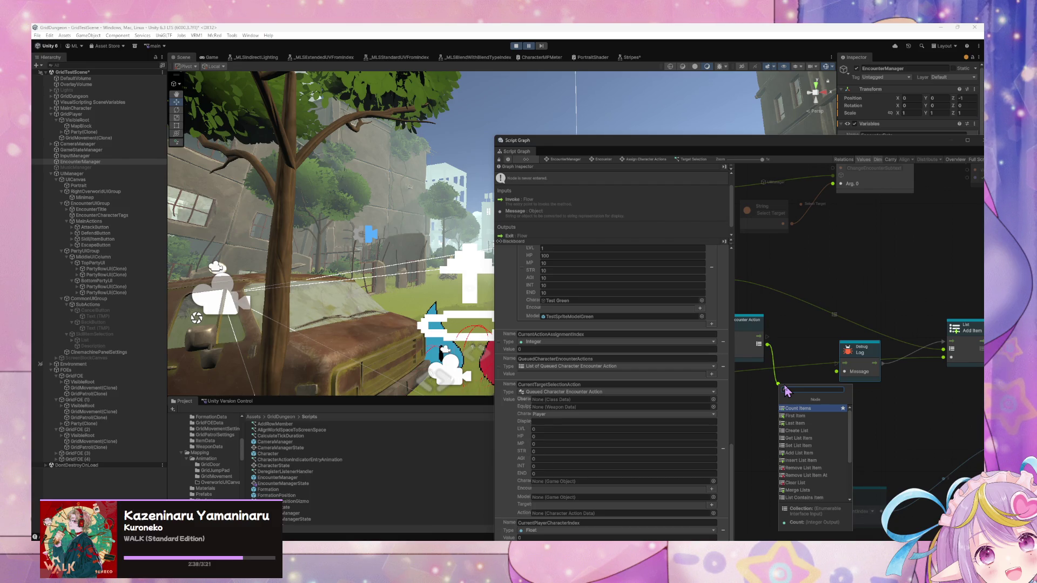
key("Return")
left_click_drag(825, 385, 841, 371)
left_click_drag(771, 342, 875, 376)
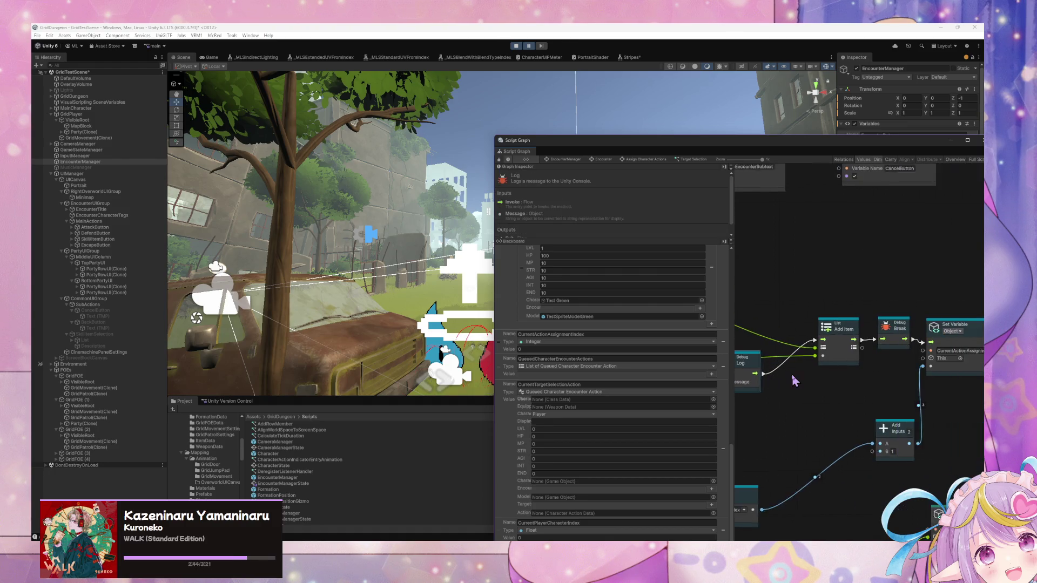
scroll(902, 385, "right", 5)
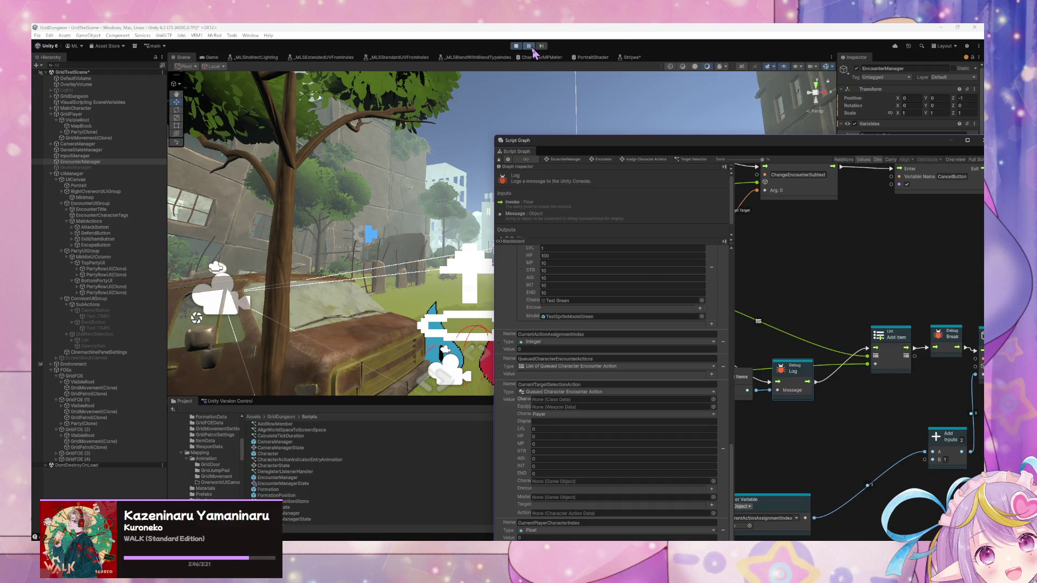
- Return to the encounter and use a skill on a chosen target for the next character
left_click(292, 260)
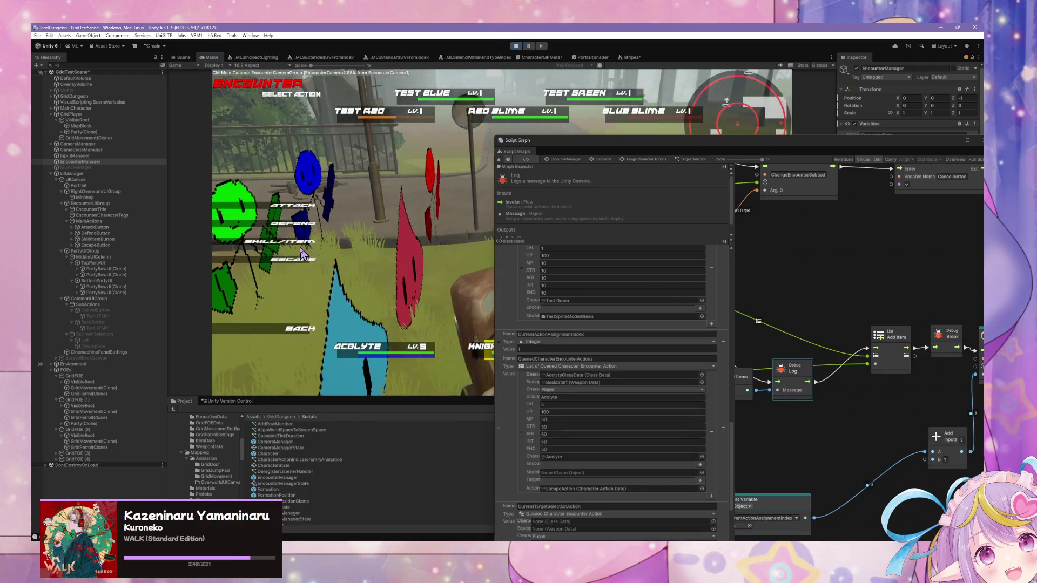
left_click(279, 241)
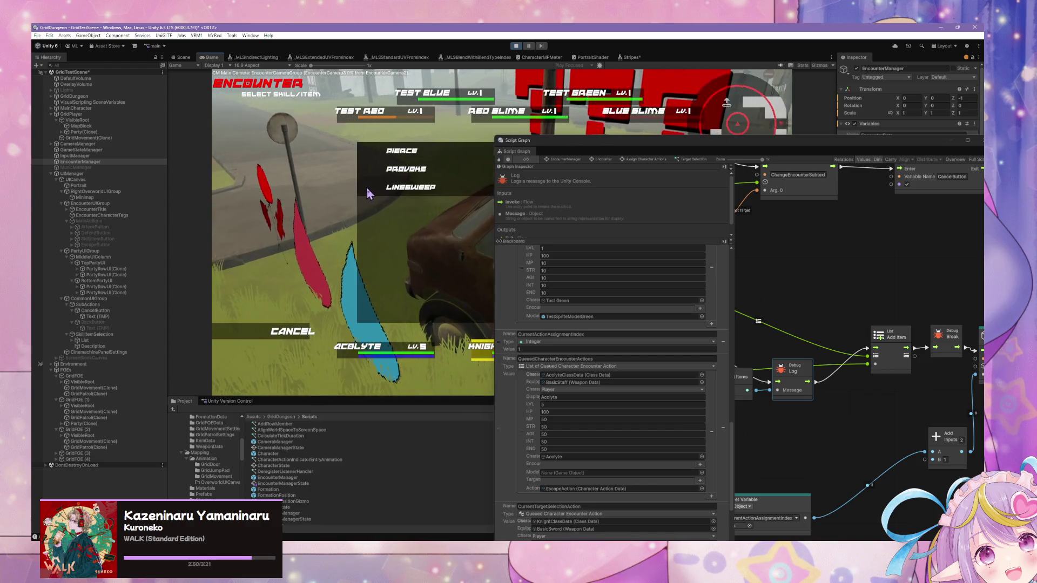
left_click(348, 180)
left_click(312, 292)
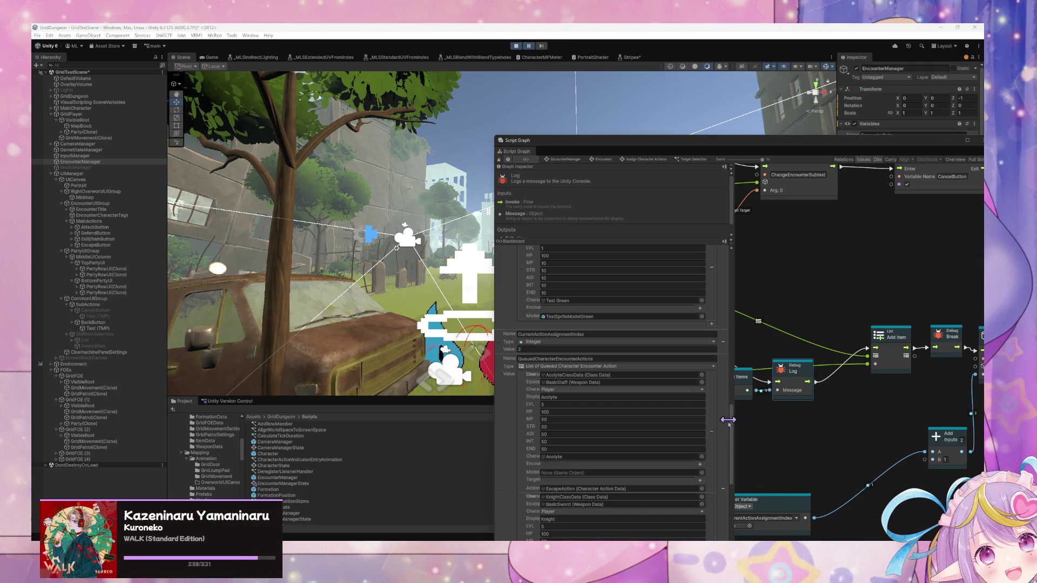
mouse_move(731, 437)
left_mouse_down()
mouse_move(731, 489)
mouse_move(731, 471)
left_mouse_up()
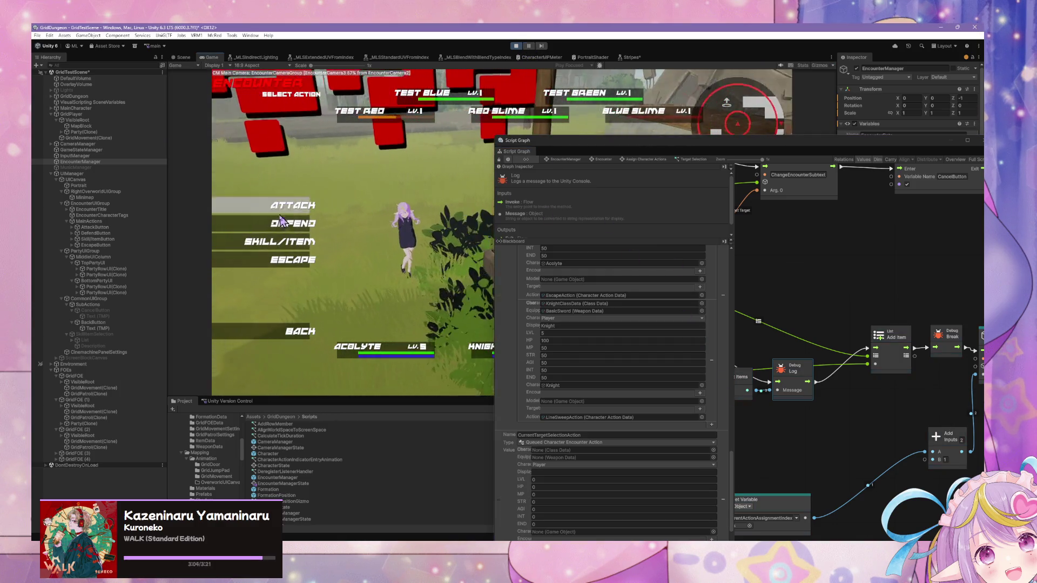
- Use SLASH on TEST RED, then stop play mode with Ctrl+P
left_click(285, 238)
left_click(436, 170)
left_click(326, 124)
key("ctrl+p")
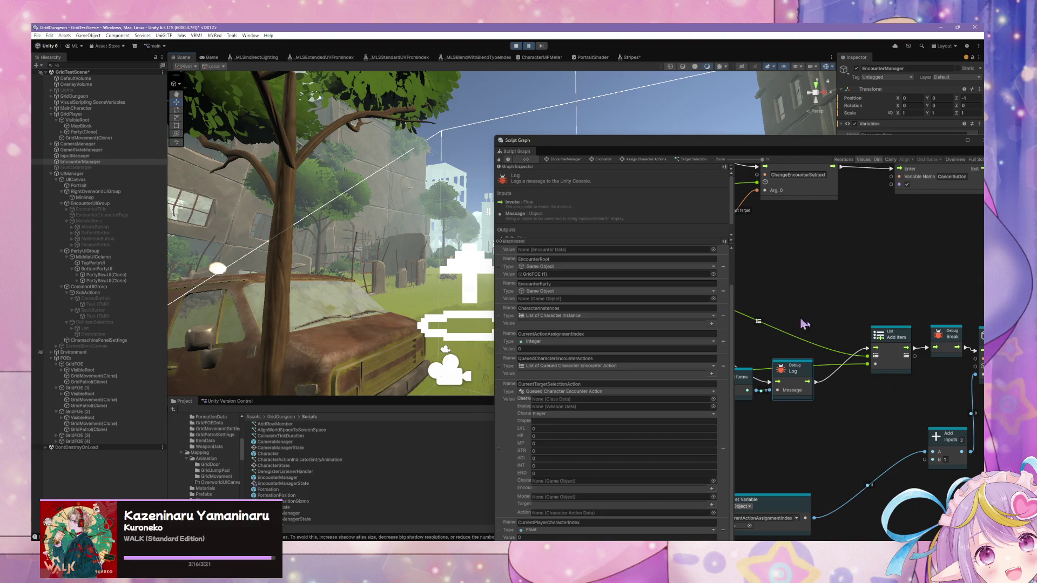
- Delete the Debug Log and Count Items nodes and reconnect the flow into List Add Item
scroll(804, 324, "left", 10)
left_click_drag(856, 337, 827, 338)
scroll(936, 312, "left", 8)
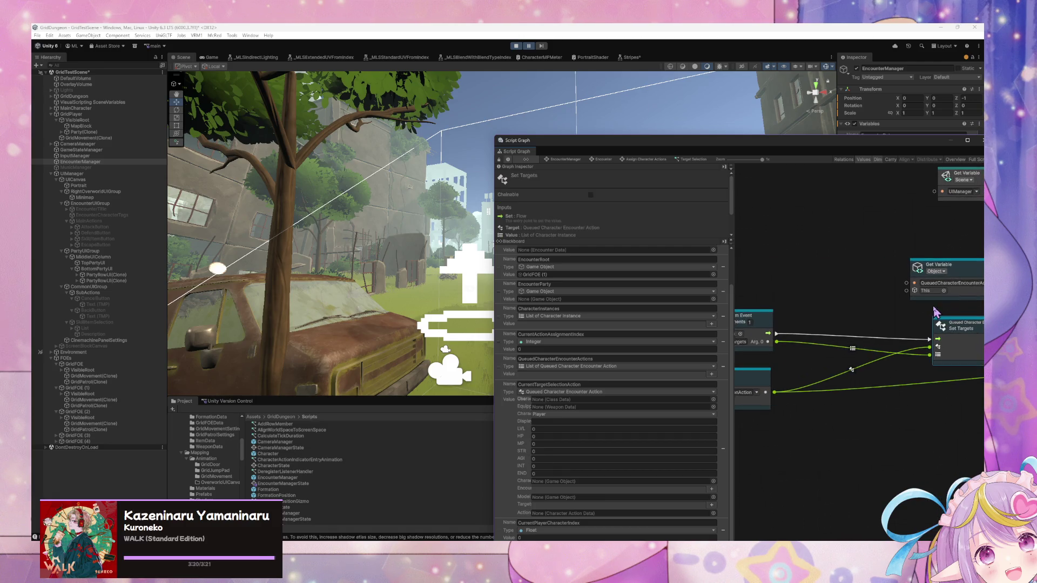
scroll(936, 312, "down", 10)
left_click(871, 339)
key("Delete")
left_click(808, 344)
key("Delete")
left_click_drag(740, 318, 736, 310)
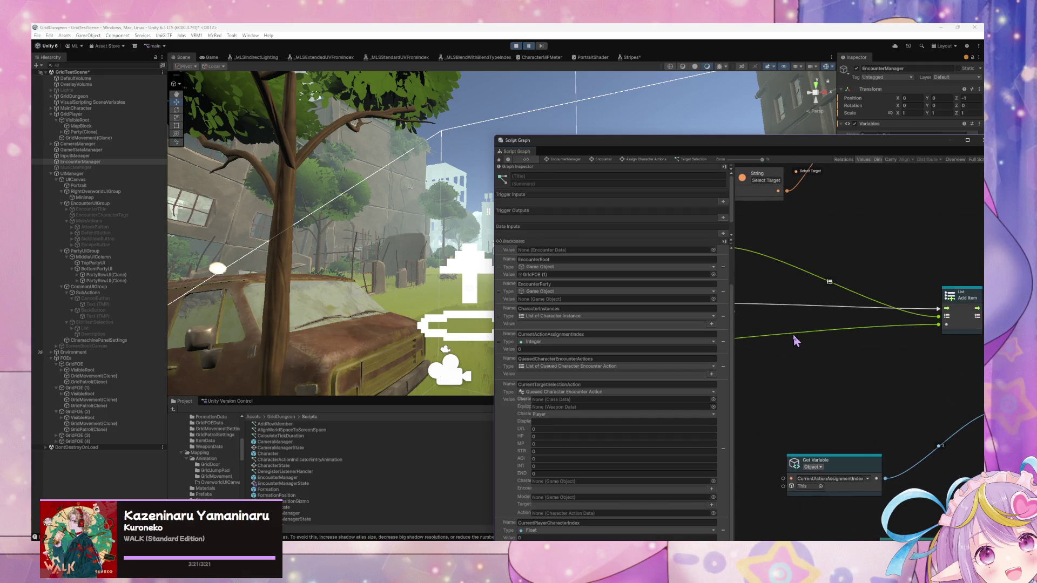
- Move the graph window aside to reveal the Inspector and reposition the Set Targets node
left_click_drag(794, 340, 954, 352)
left_click_drag(832, 316, 863, 313)
left_click_drag(783, 338, 896, 338)
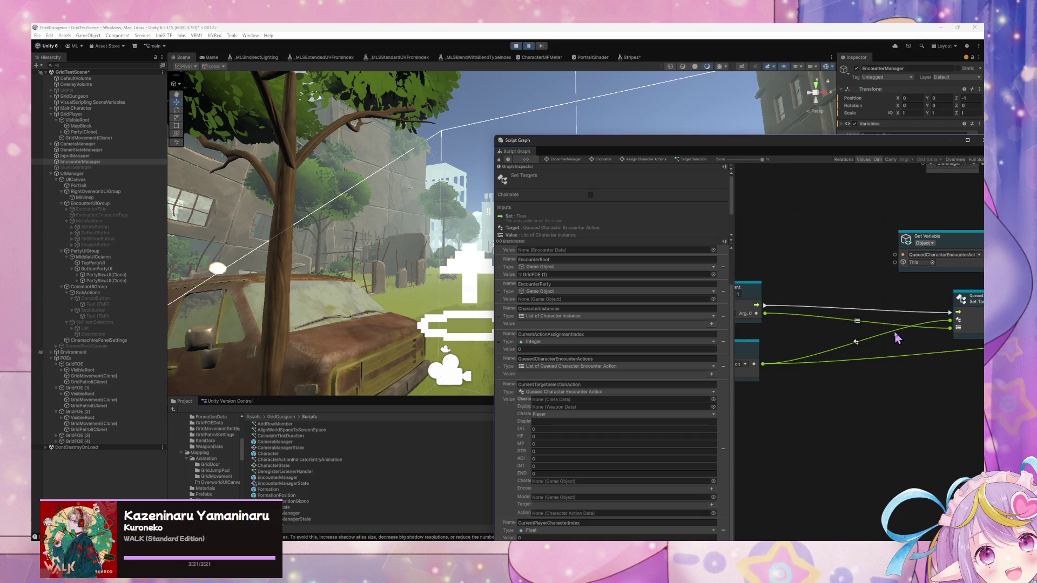
mouse_move(745, 156)
left_mouse_down()
mouse_move(512, 125)
mouse_move(522, 124)
left_mouse_up()
left_click_drag(659, 273, 595, 277)
left_click_drag(706, 277, 675, 276)
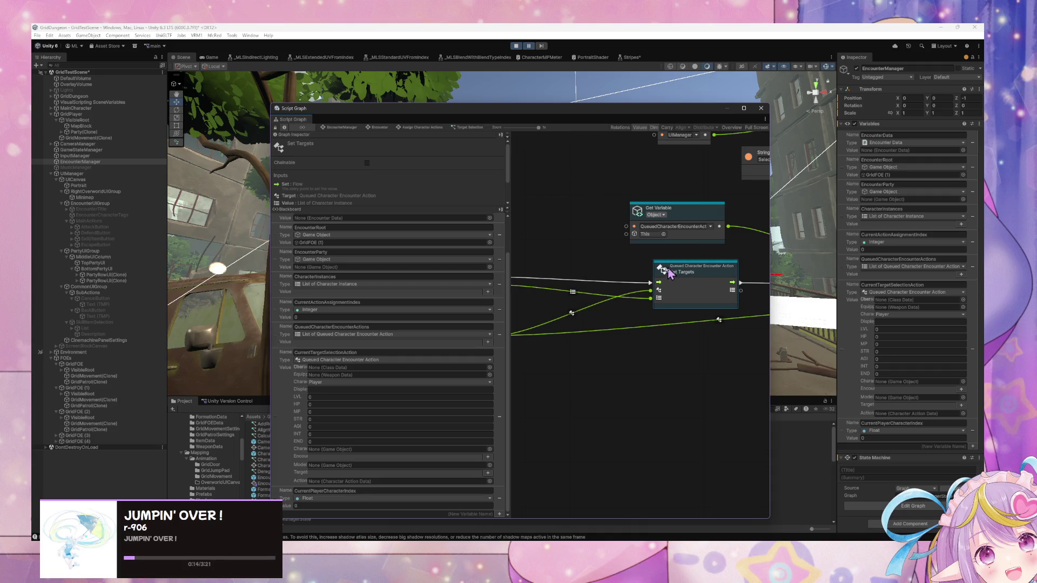
- Select PartyRowUI(Clone) and drill into the Selection Enabled state's Relay Unity Event graph
left_click(118, 276)
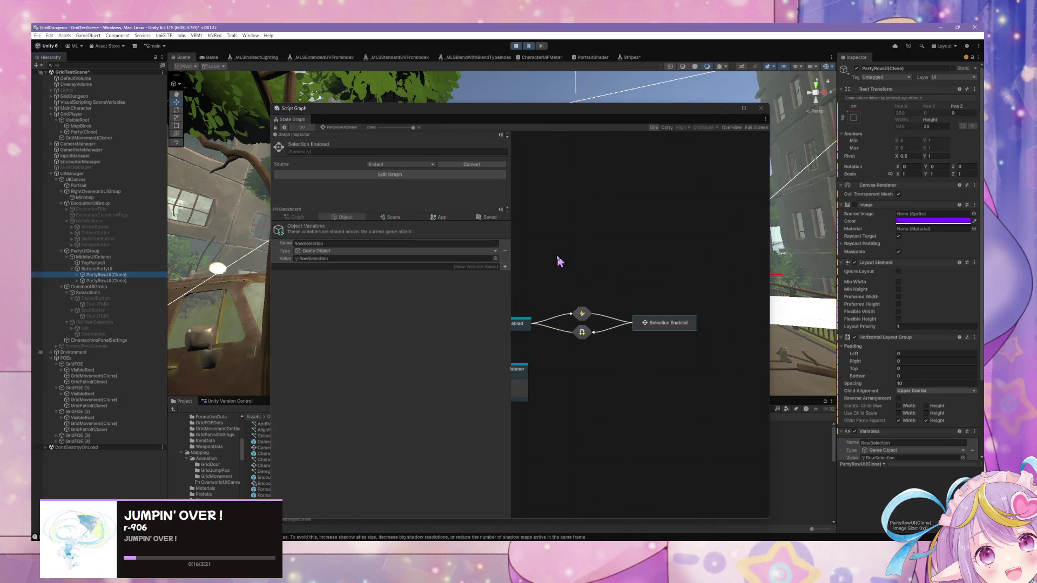
left_click_drag(559, 262, 683, 248)
scroll(665, 298, "right", 3)
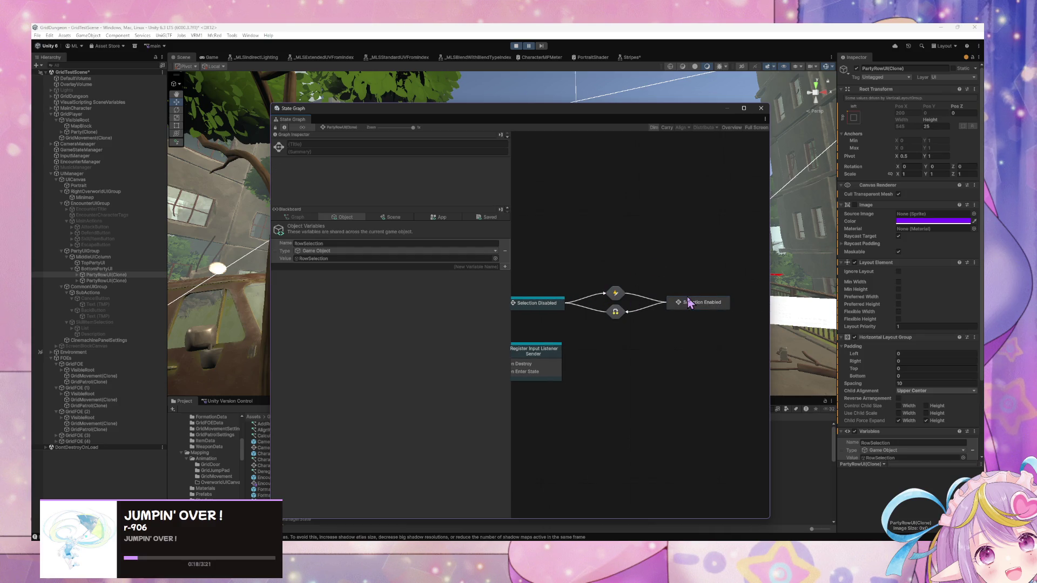
double_click(685, 307)
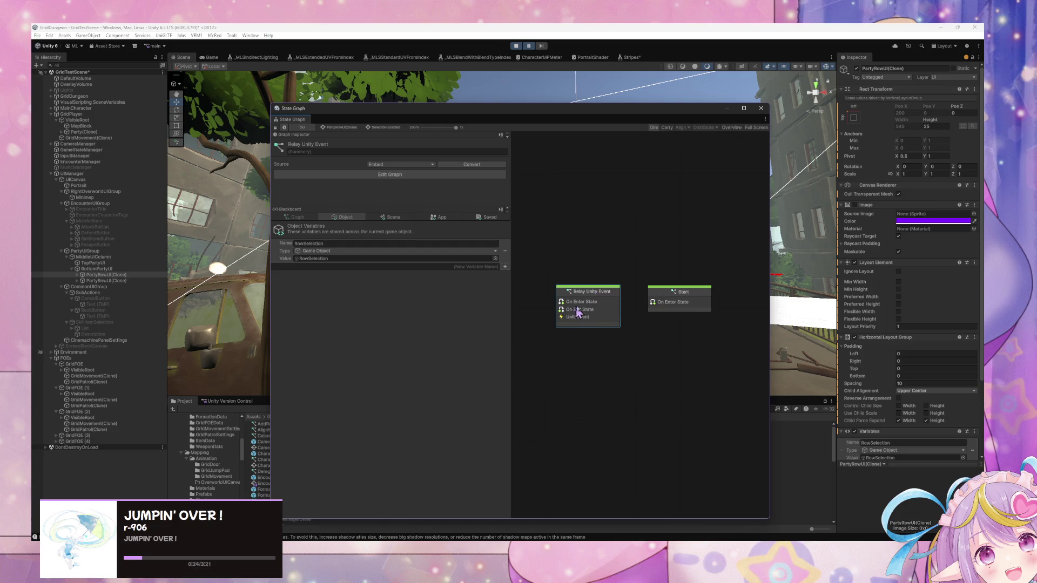
double_click(578, 290)
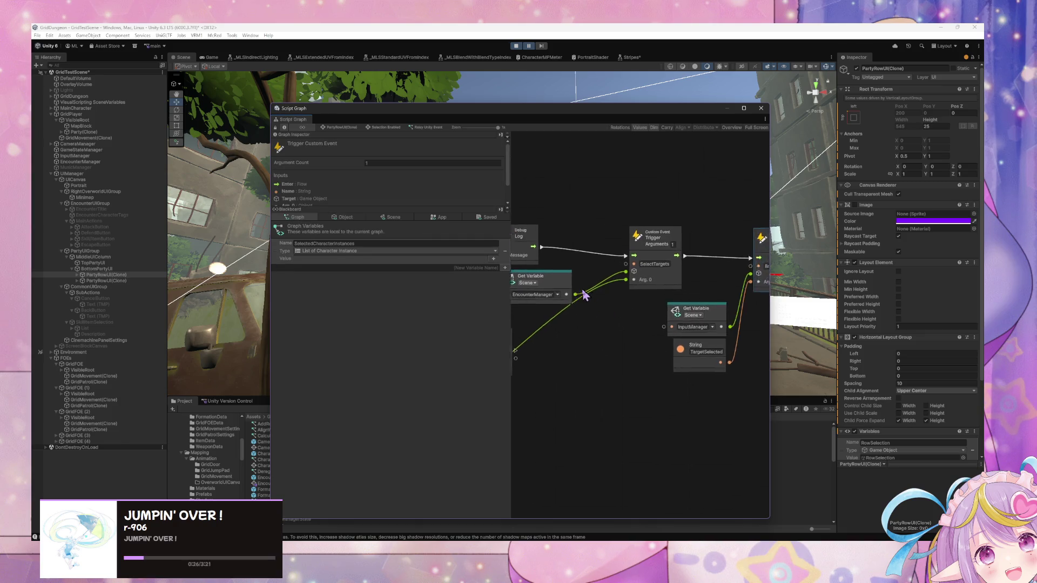
- Widen the graph window, nudge the SelectedCharacterInstances Get Variable node left, and close the node finder unused
scroll(609, 290, "down", 5)
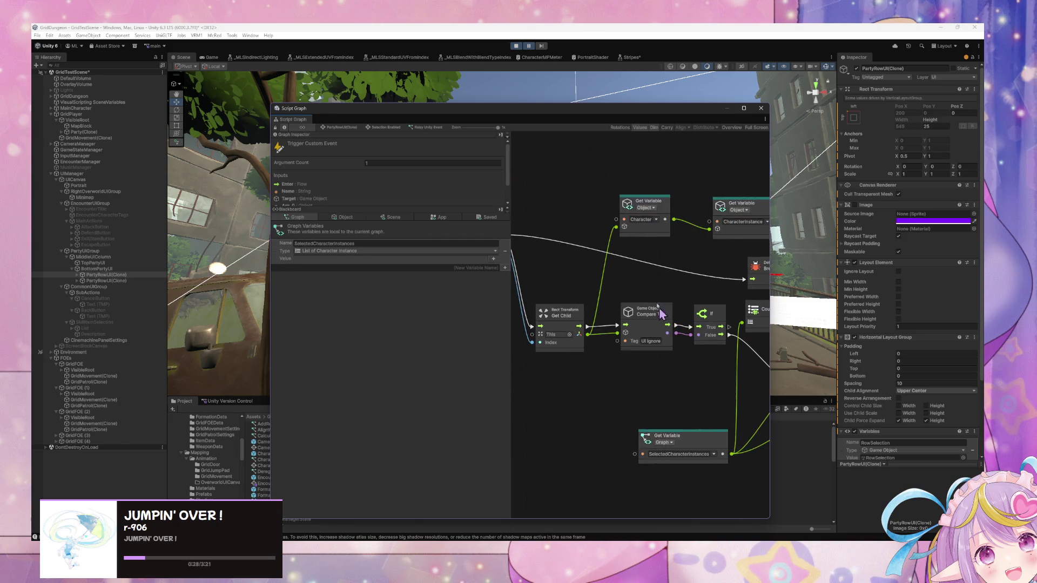
left_click_drag(770, 251, 903, 252)
scroll(595, 265, "down", 5)
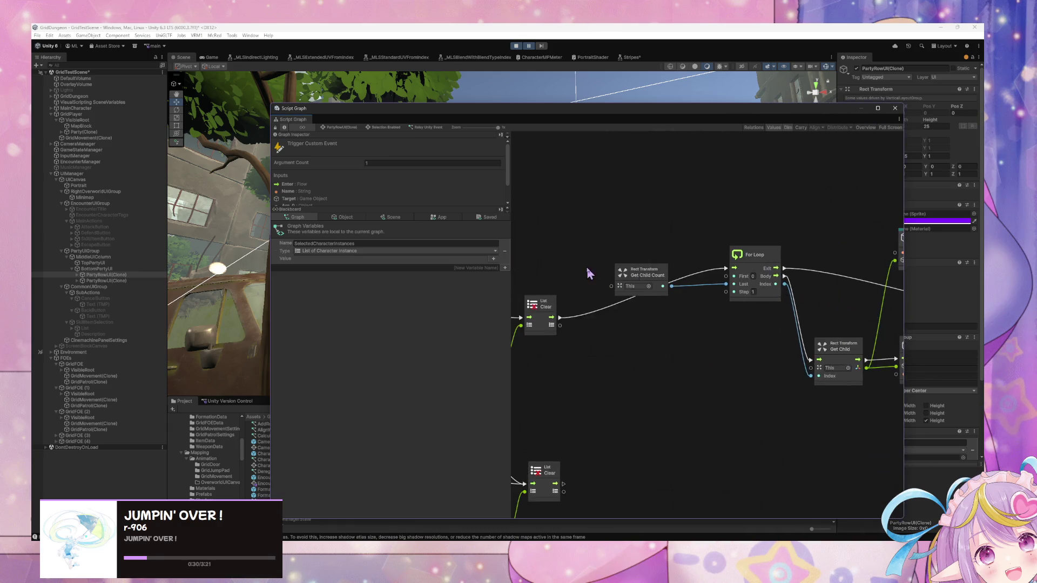
scroll(628, 273, "right", 2)
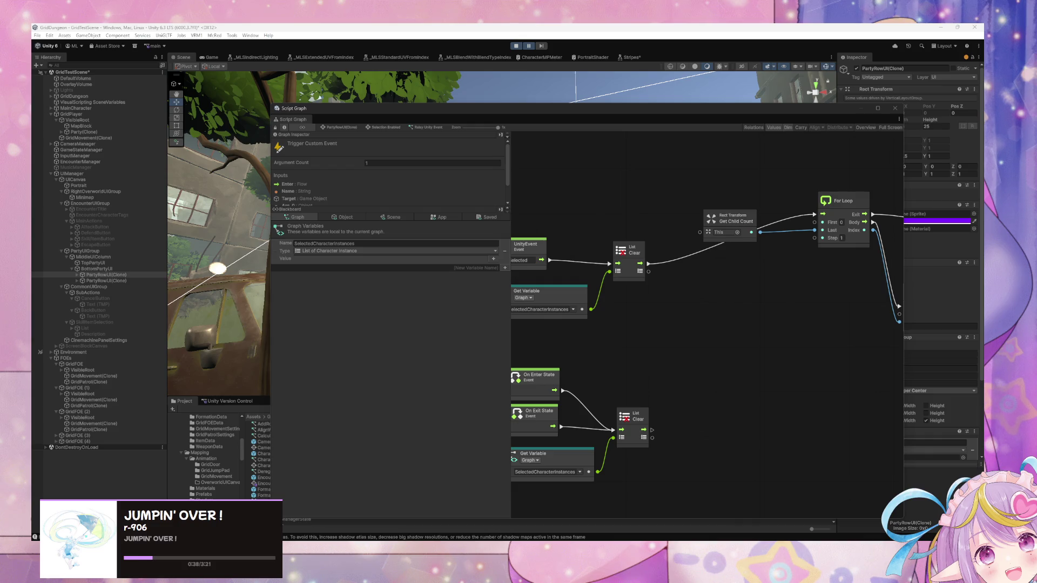
left_click_drag(646, 363, 708, 394)
left_click(675, 363)
left_click(628, 339)
left_click_drag(628, 338, 612, 338)
right_click(736, 366)
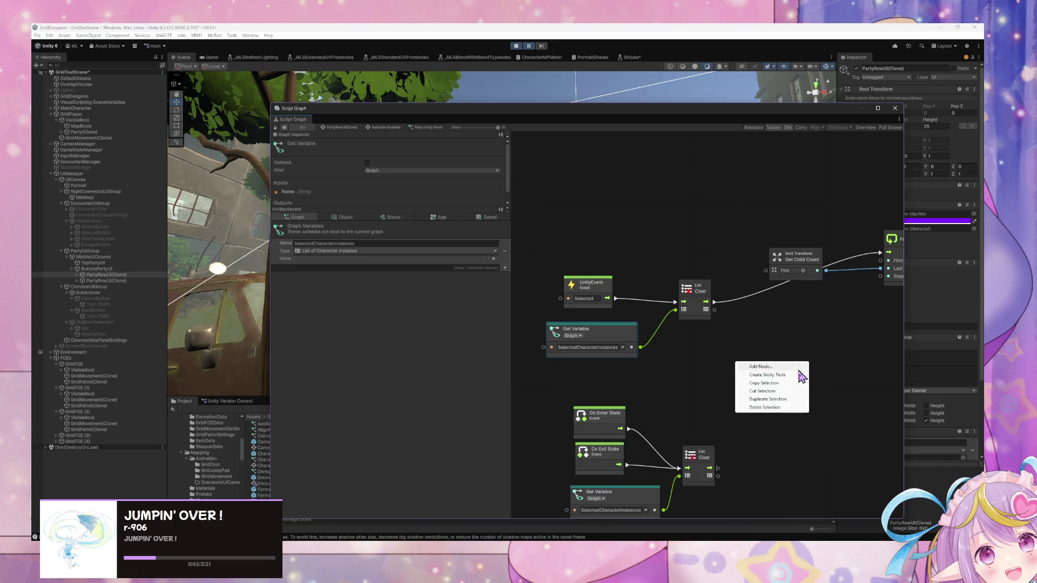
left_click(799, 374)
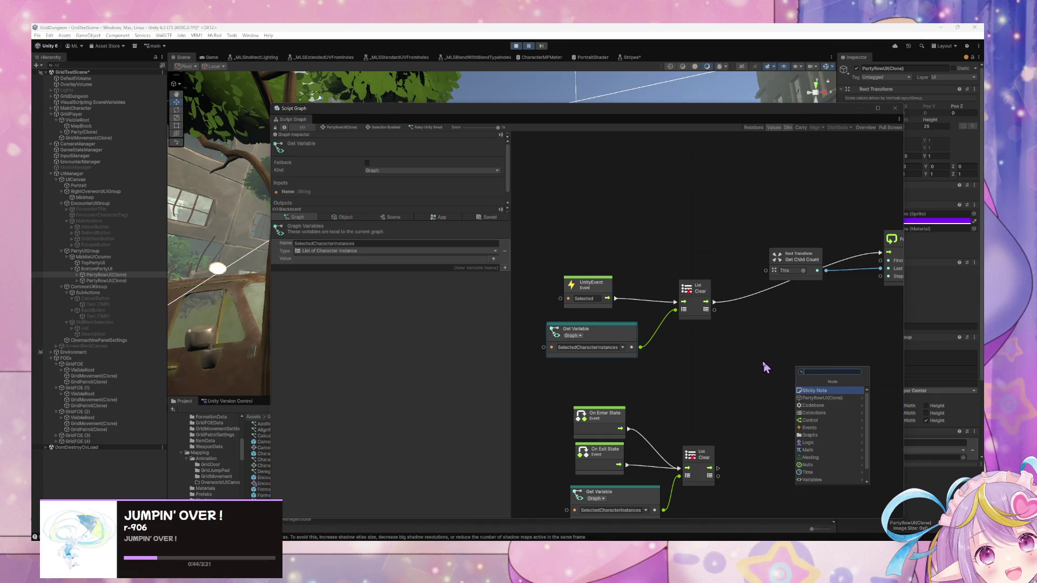
left_click(727, 362)
scroll(648, 359, "right", 2)
scroll(660, 352, "down", 3)
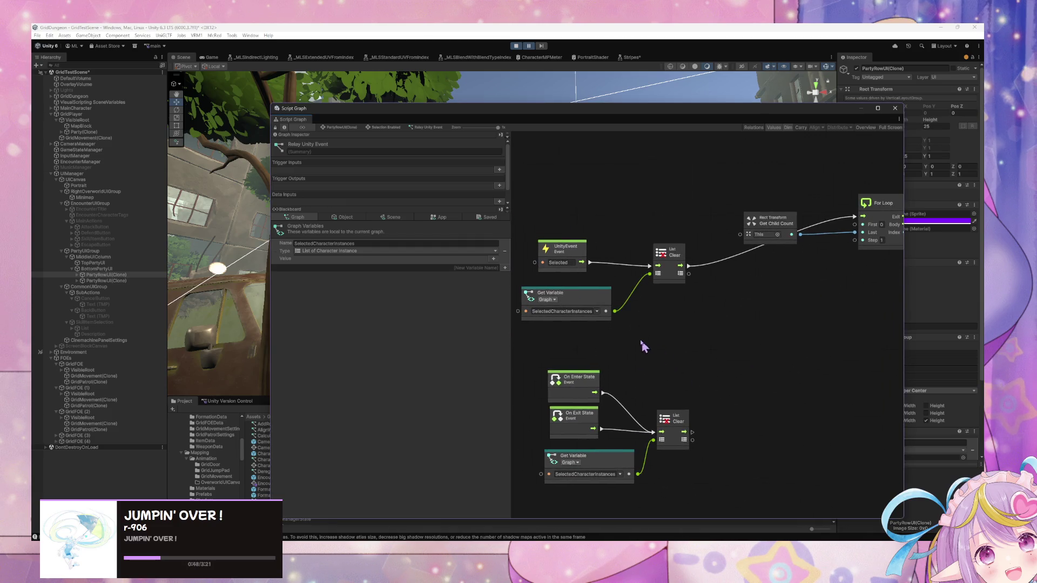
- Add a Create List node with Elements set to 0
right_click(783, 339)
type("create list")
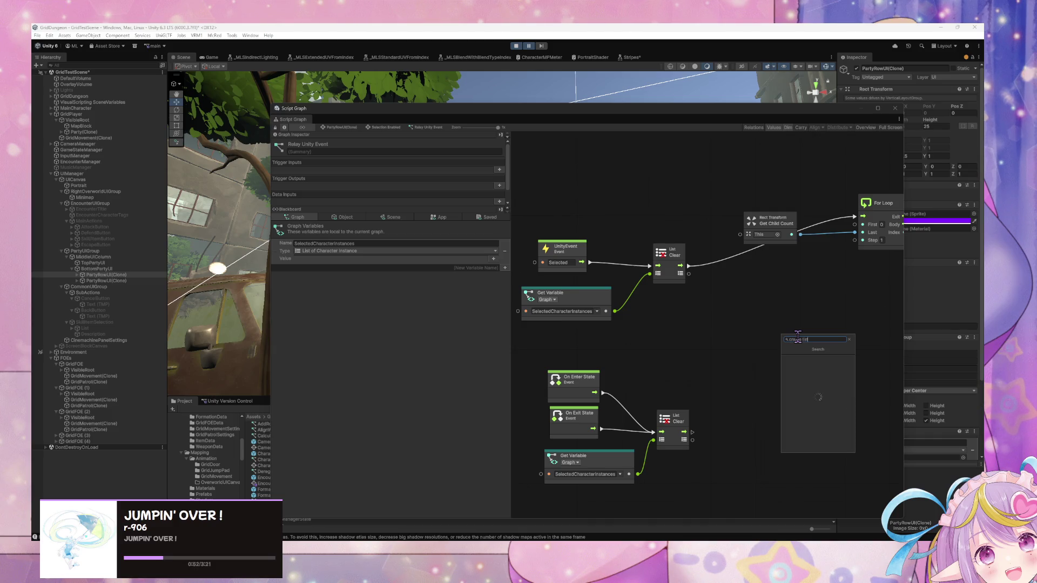
key("ctrl+a")
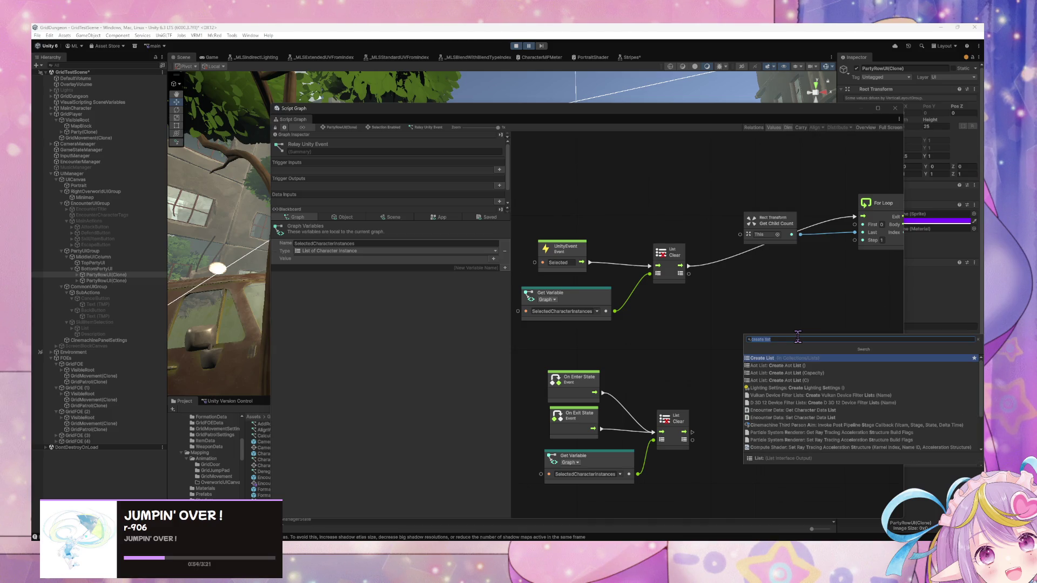
key("Return")
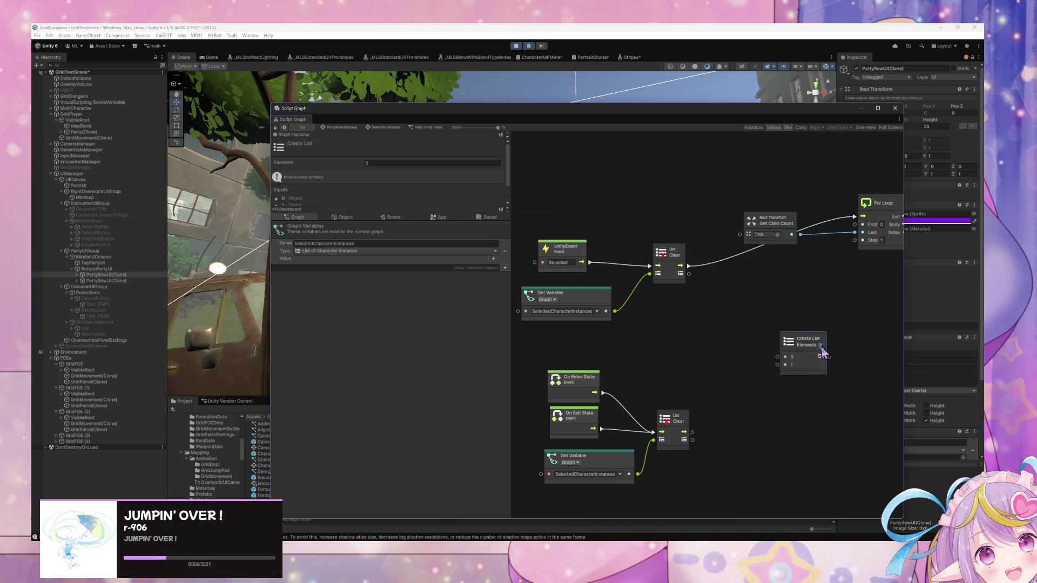
type("0")
left_click_drag(816, 347, 697, 327)
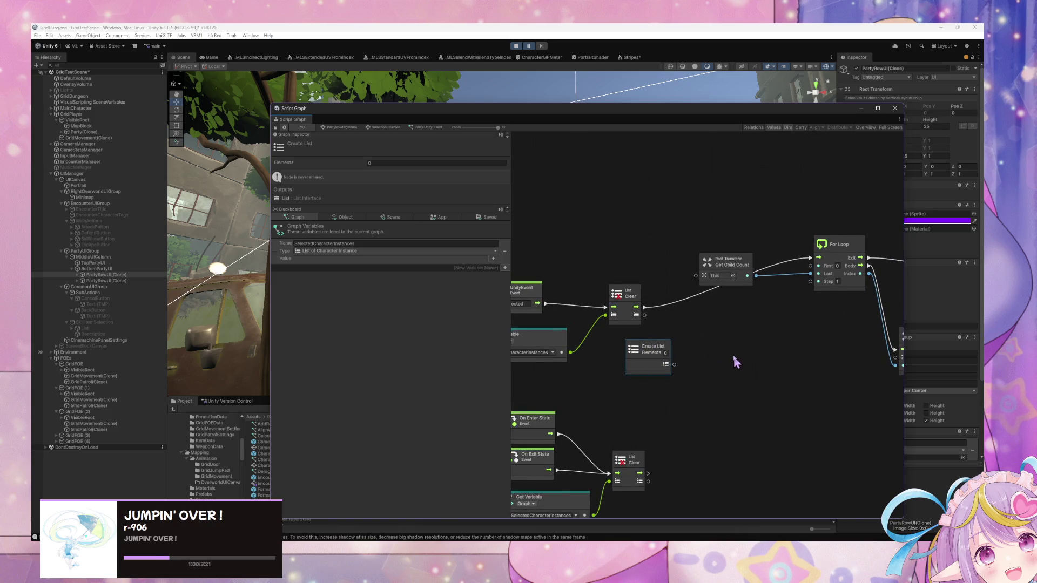
mouse_move(638, 363)
left_mouse_down()
mouse_move(526, 392)
mouse_move(707, 368)
mouse_move(697, 373)
left_mouse_up()
- Place Create List below Get Child and Compare Tag and connect it to the Add node's list
scroll(697, 372, "right", 5)
scroll(709, 363, "right", 1)
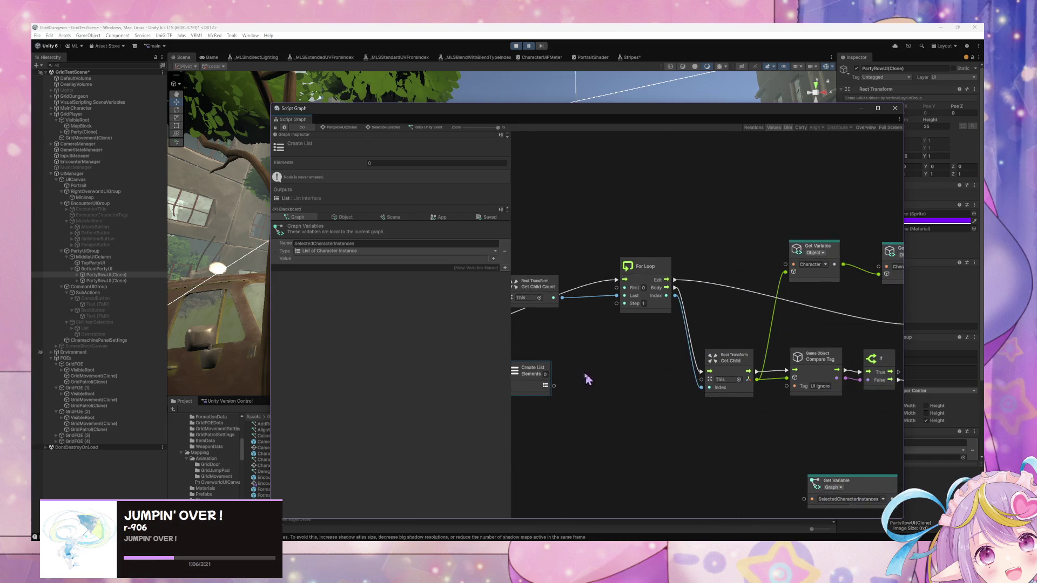
left_click_drag(517, 378, 602, 368)
scroll(639, 348, "right", 3)
left_click_drag(521, 349, 746, 406)
scroll(803, 390, "right", 4)
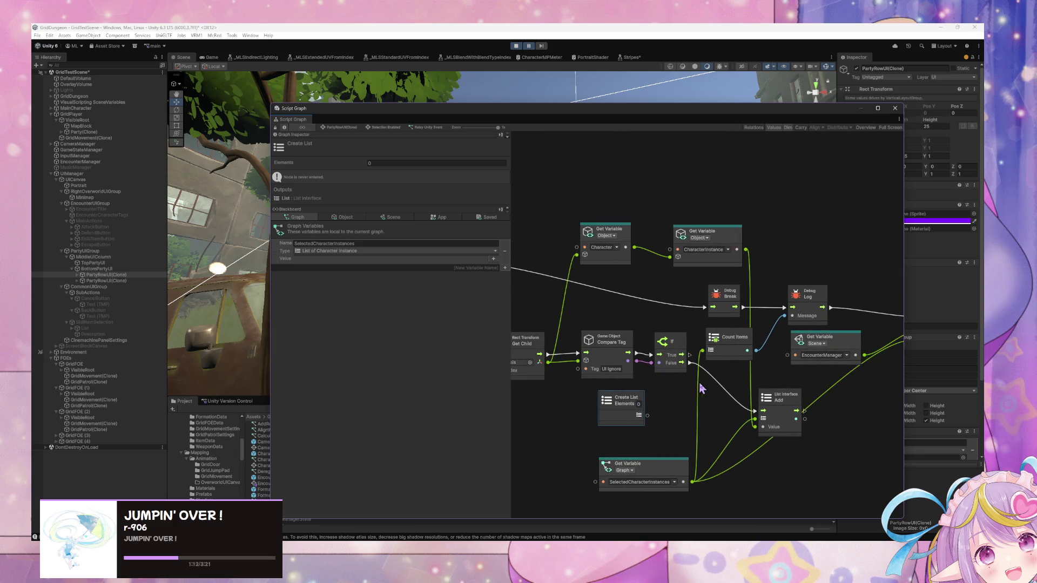
left_click_drag(640, 416, 756, 420)
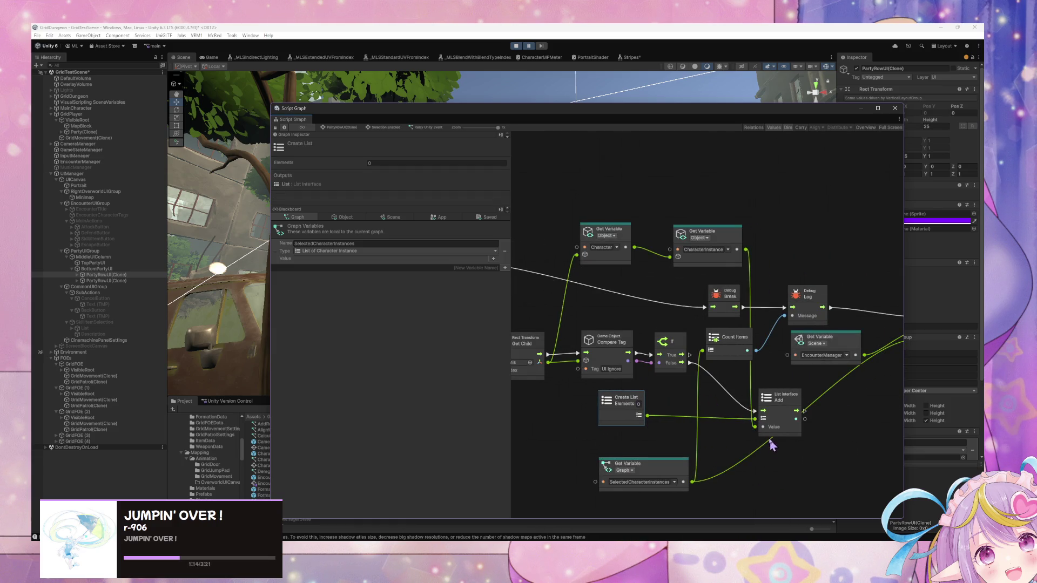
scroll(724, 448, "right", 2)
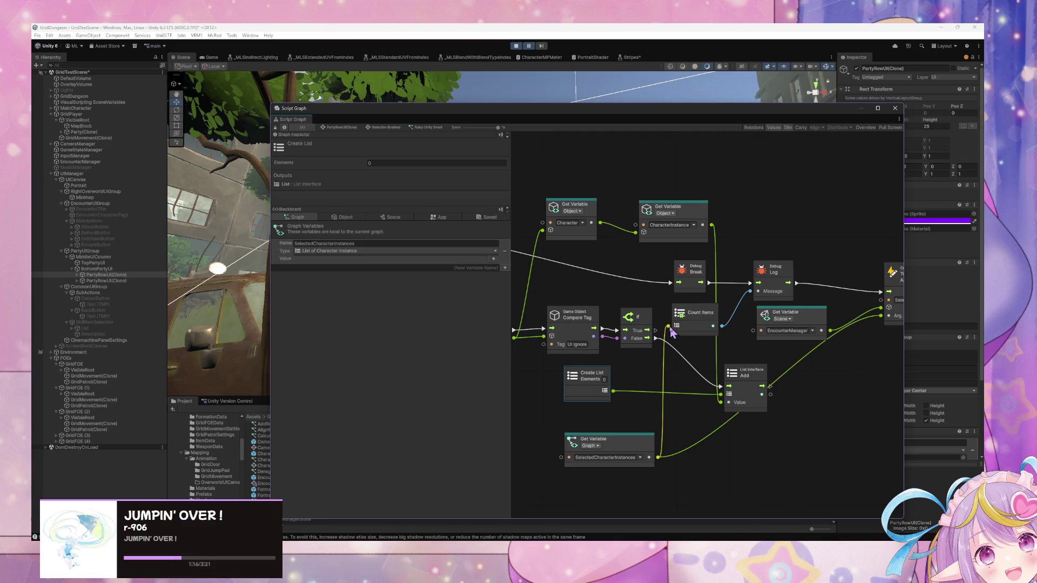
scroll(670, 360, "down", 2)
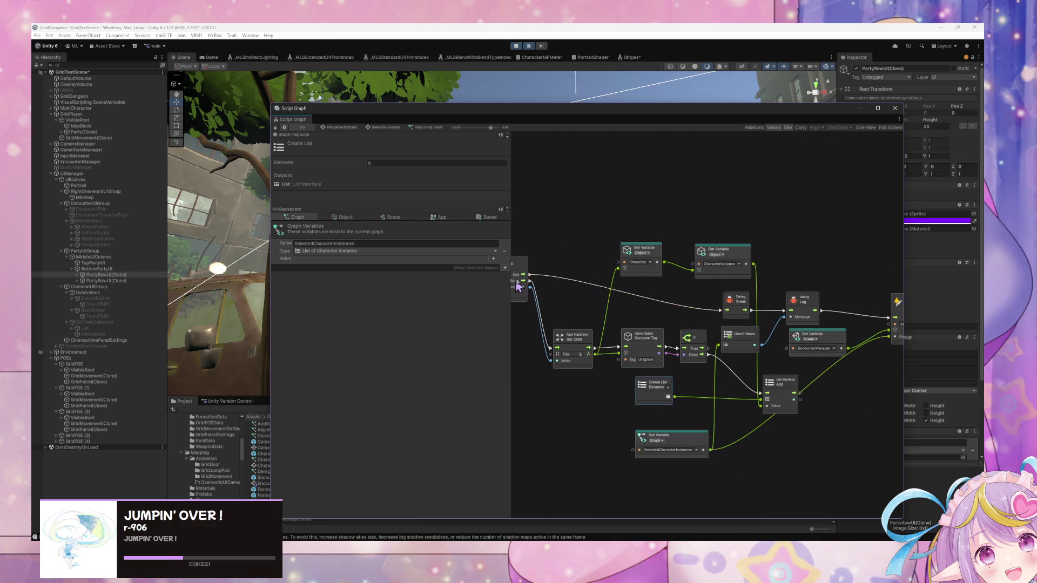
- Reroute the loop's exit wire and delete the Debug Break, Debug Log and Count Items nodes
left_click_drag(523, 275, 890, 318)
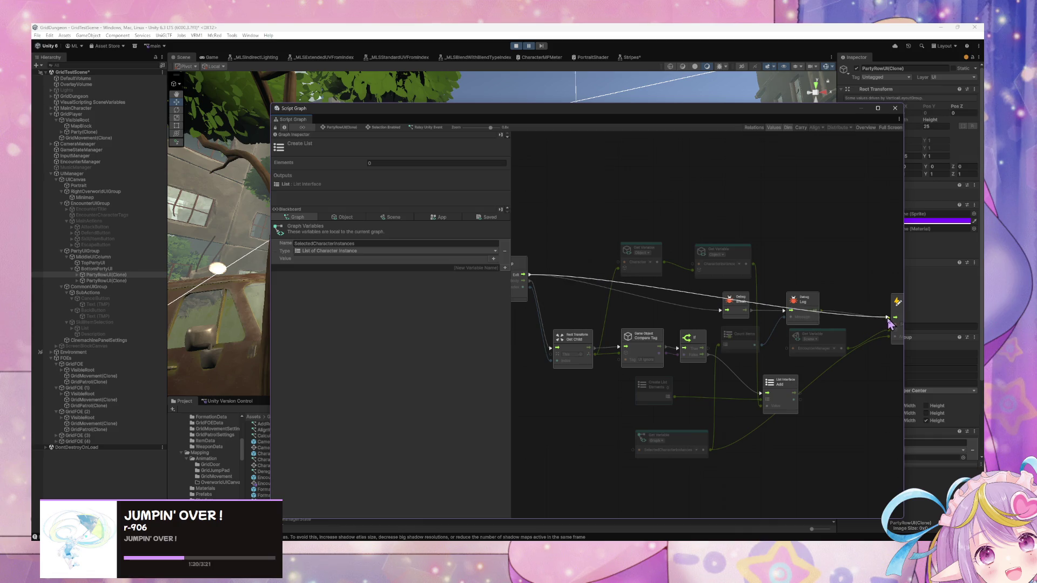
left_click(748, 309)
key("Delete")
left_click(794, 299)
key("Delete")
scroll(688, 334, "right", 2)
left_click(688, 334)
key("Delete")
mouse_move(729, 398)
left_mouse_down()
mouse_move(713, 338)
mouse_move(710, 373)
left_mouse_up()
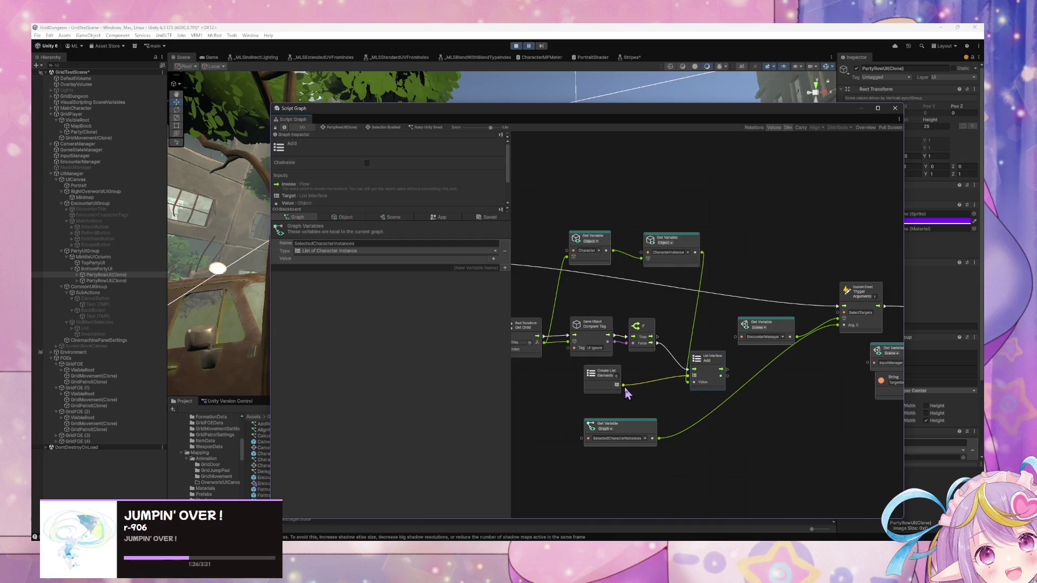
scroll(822, 382, "left", 3)
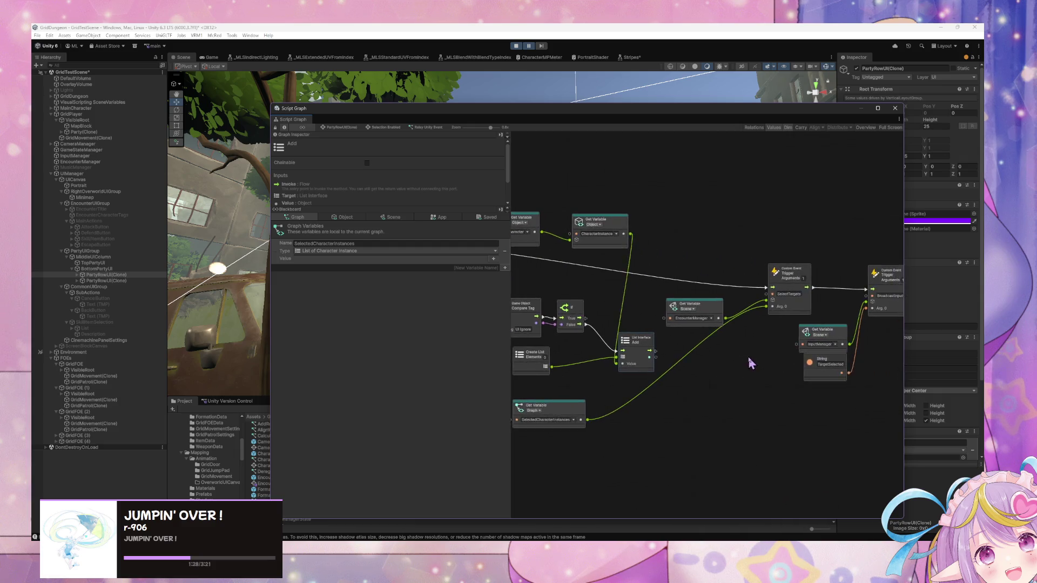
scroll(637, 376, "left", 3)
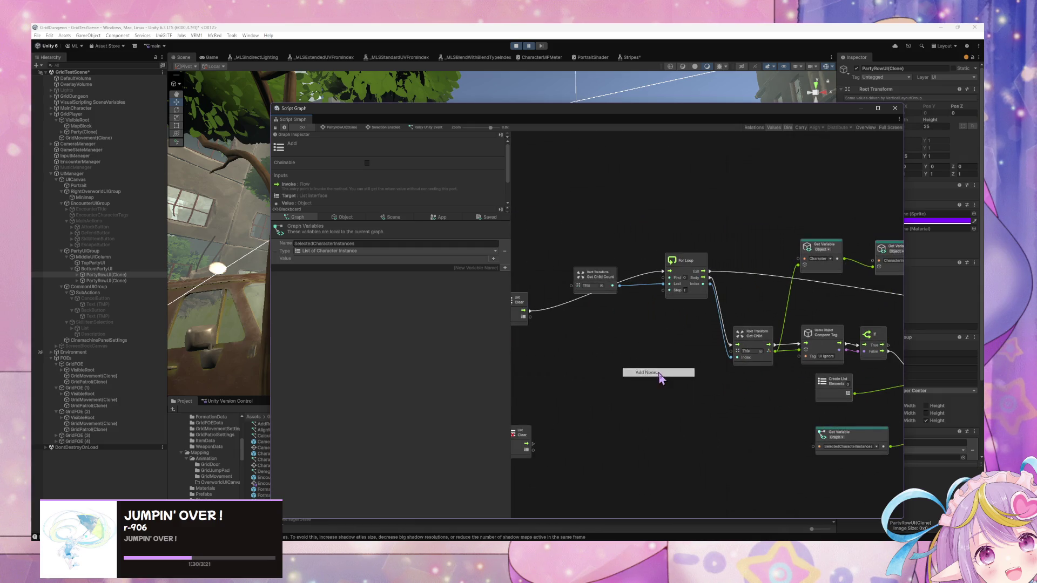
- Add a Create Aot List node and wire UnityEvent's flow output into it
right_click(660, 376)
type("create aot")
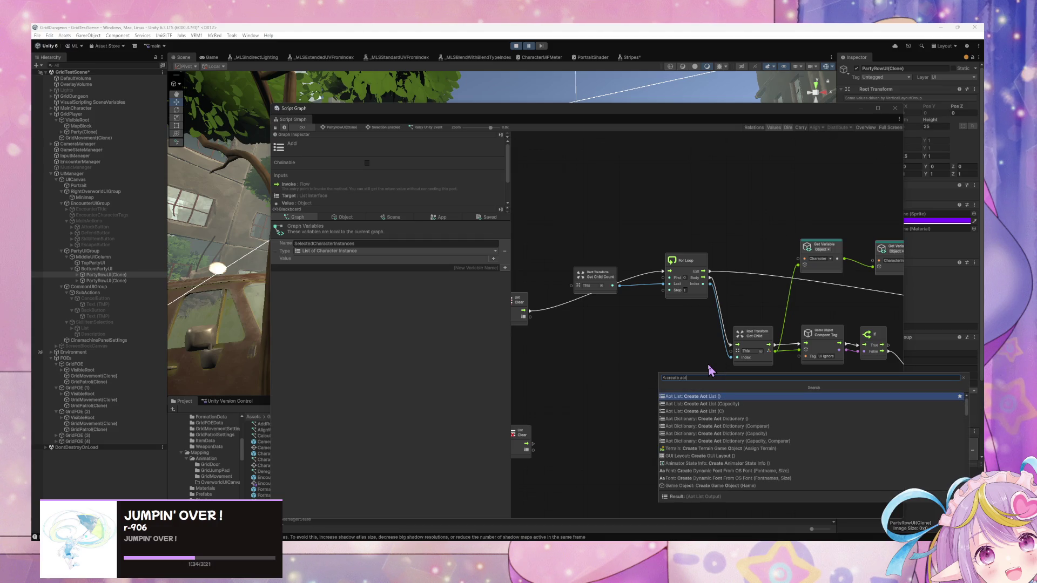
key("Return")
mouse_move(641, 385)
left_mouse_down()
mouse_move(628, 327)
mouse_move(720, 342)
left_mouse_up()
right_click(719, 356)
left_click(717, 364)
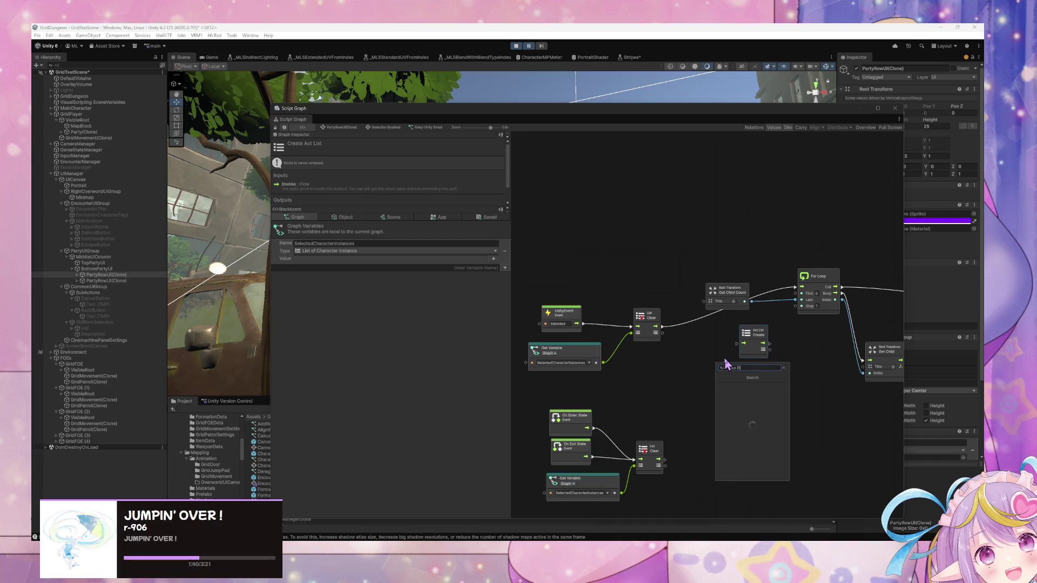
type("q")
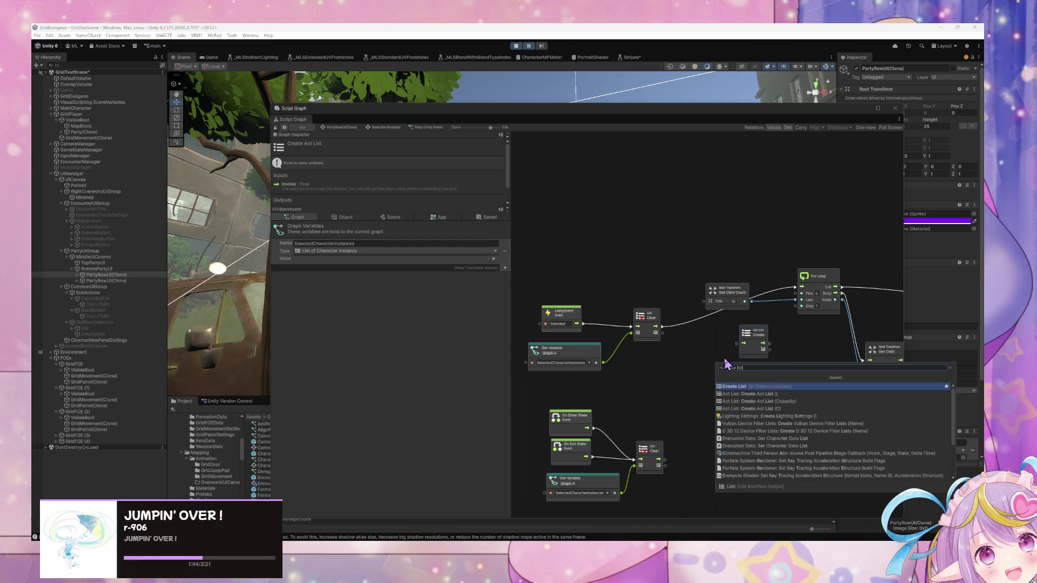
left_click(725, 360)
left_click_drag(759, 349, 700, 344)
mouse_move(577, 324)
left_mouse_down()
mouse_move(682, 338)
mouse_move(795, 286)
mouse_move(802, 300)
left_mouse_up()
left_click(643, 327)
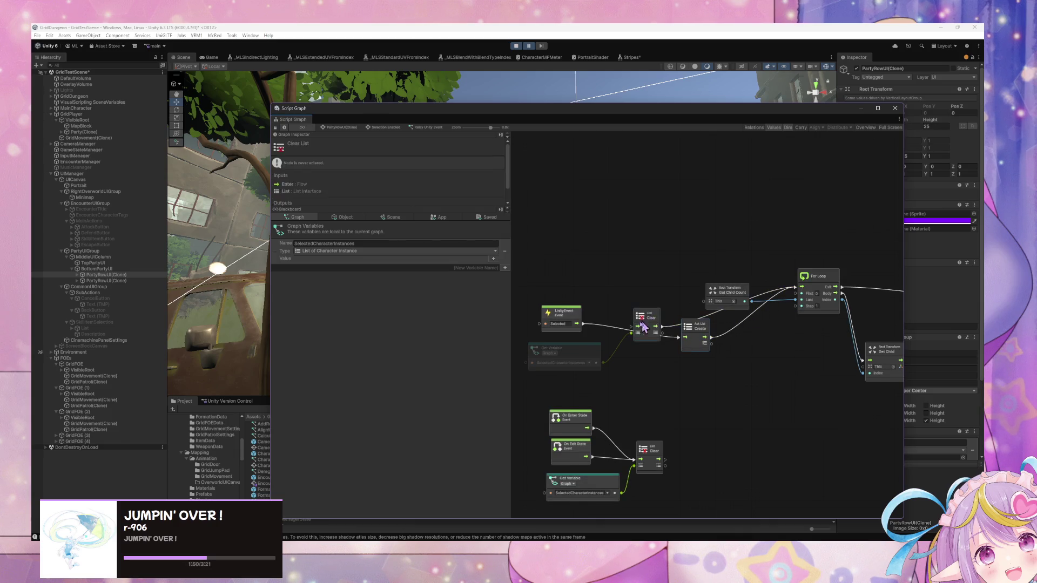
- Delete both List Clear nodes and their Get Variable, shifting UnityEvent and Aot List Create
key("Delete")
left_click_drag(673, 307, 666, 294)
left_click_drag(551, 287, 586, 291)
left_click_drag(651, 469, 608, 401)
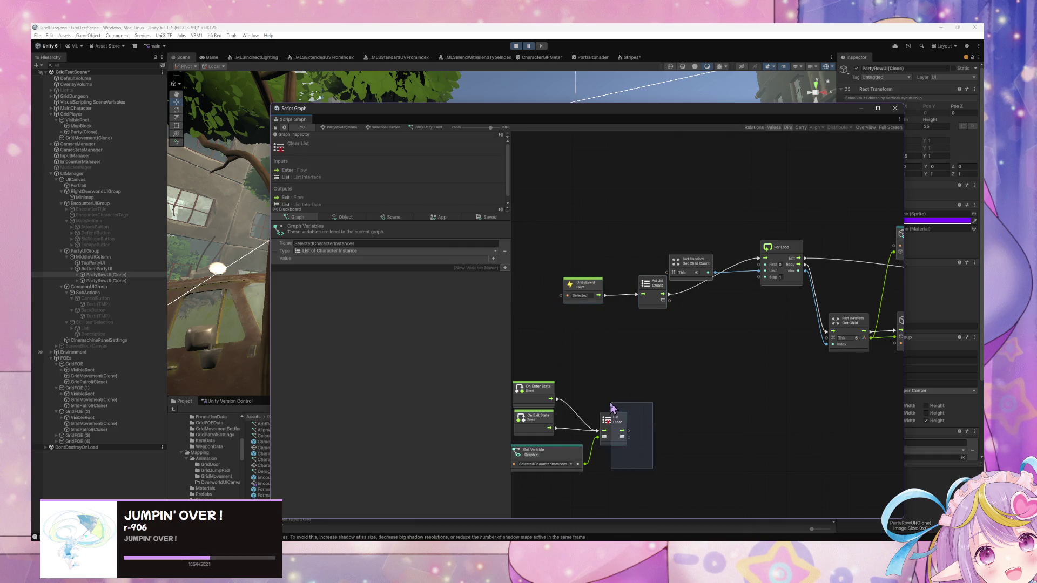
key("Delete")
- Move the For Loop and Get Child Count nodes up and delete the old Create List node
left_click_drag(785, 354, 674, 368)
left_click_drag(660, 309, 660, 295)
left_click_drag(574, 307, 562, 282)
mouse_move(574, 362)
left_mouse_down()
mouse_move(559, 354)
mouse_move(734, 371)
mouse_move(799, 410)
mouse_move(775, 403)
mouse_move(675, 438)
left_mouse_up()
left_click(789, 409)
key("Delete")
- Delete the SelectedCharacterInstances Get Variable node and move InputManager and TargetSelected down
left_click(642, 473)
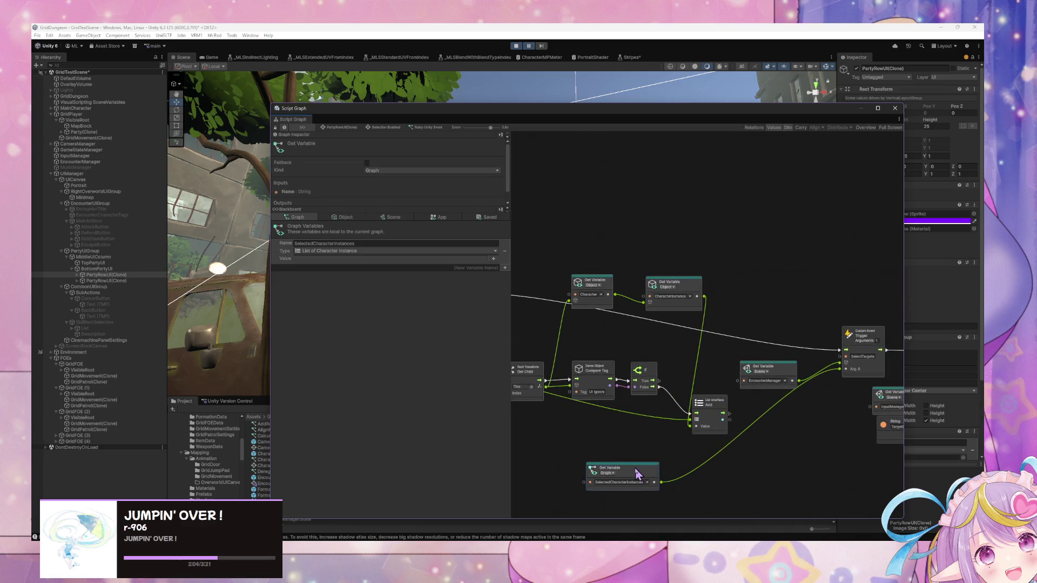
key("Delete")
left_click_drag(777, 448, 639, 415)
left_click_drag(724, 351, 789, 416)
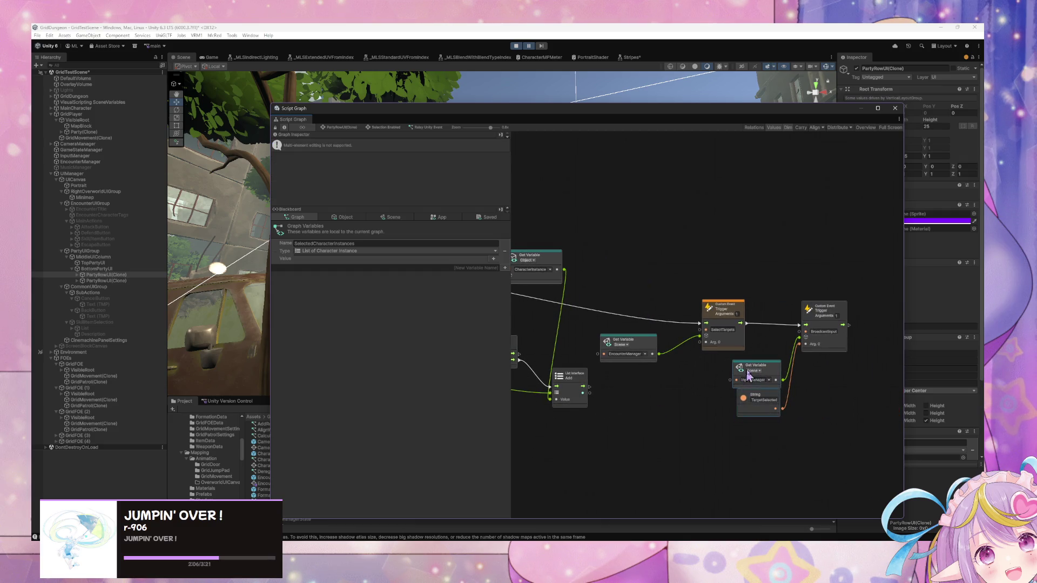
left_click_drag(756, 381, 756, 418)
left_click_drag(308, 348, 662, 389)
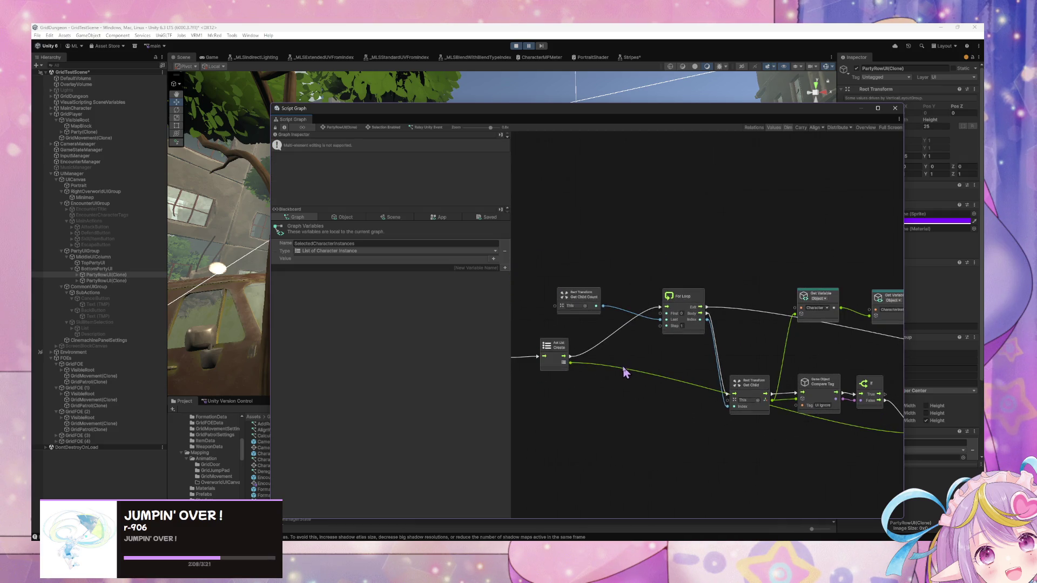
scroll(613, 356, "down", 3)
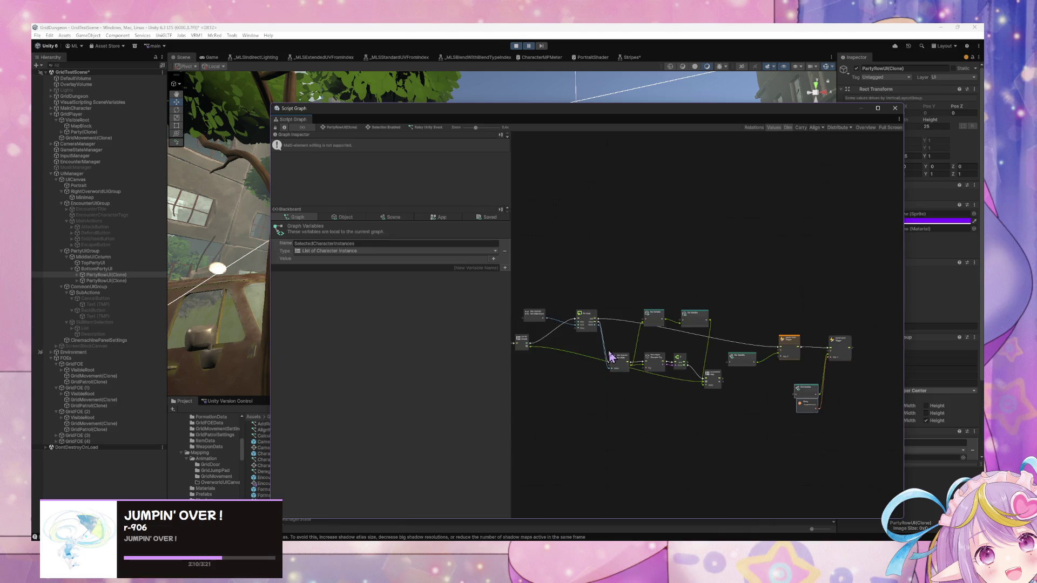
- Start a new wire and search the node finder for 'clf char instance'
mouse_move(511, 348)
left_mouse_down()
mouse_move(892, 366)
mouse_move(687, 382)
mouse_move(615, 366)
left_mouse_up()
scroll(573, 375, "up", 1)
mouse_move(745, 393)
left_mouse_down()
mouse_move(514, 372)
mouse_move(711, 400)
mouse_move(621, 398)
left_mouse_up()
right_click(623, 397)
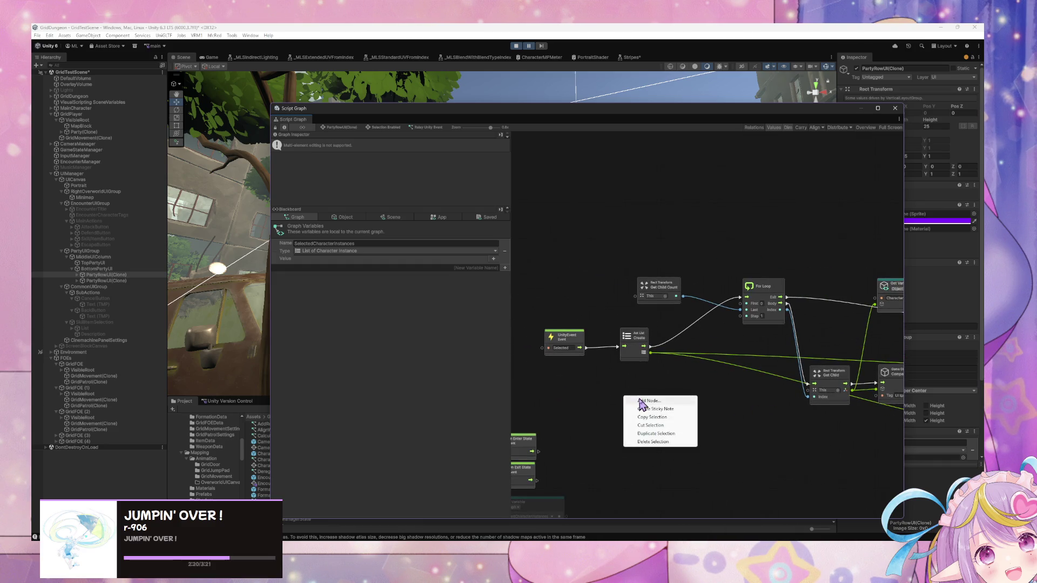
left_click(641, 401)
type("cl")
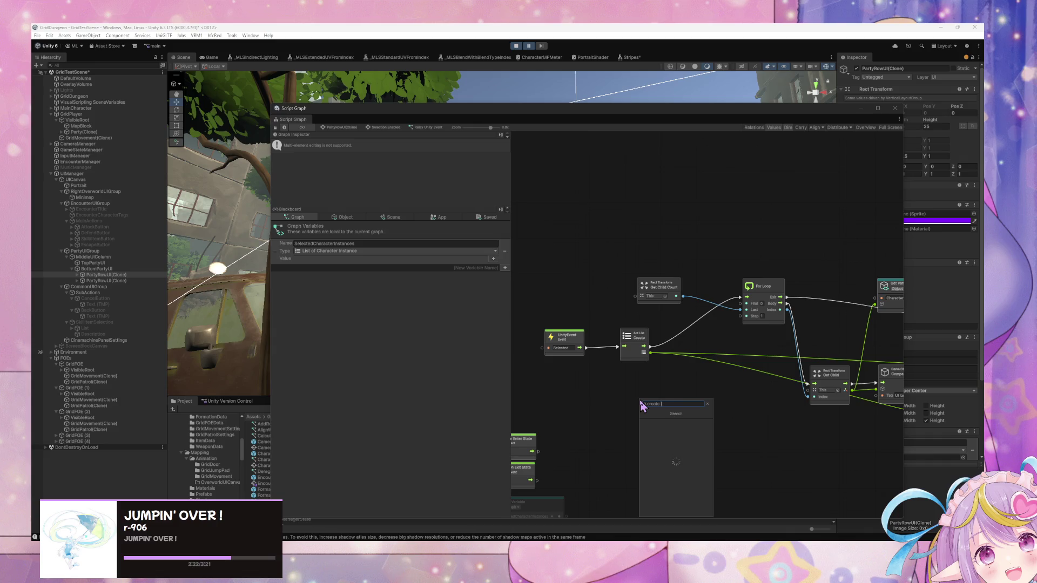
type("f char")
type(" instance")
- Revise the search to 'list of character inst', then dismiss the finder without adding a node
key("BackSpace")
key("BackSpace")
key("BackSpace")
type("aracter inst")
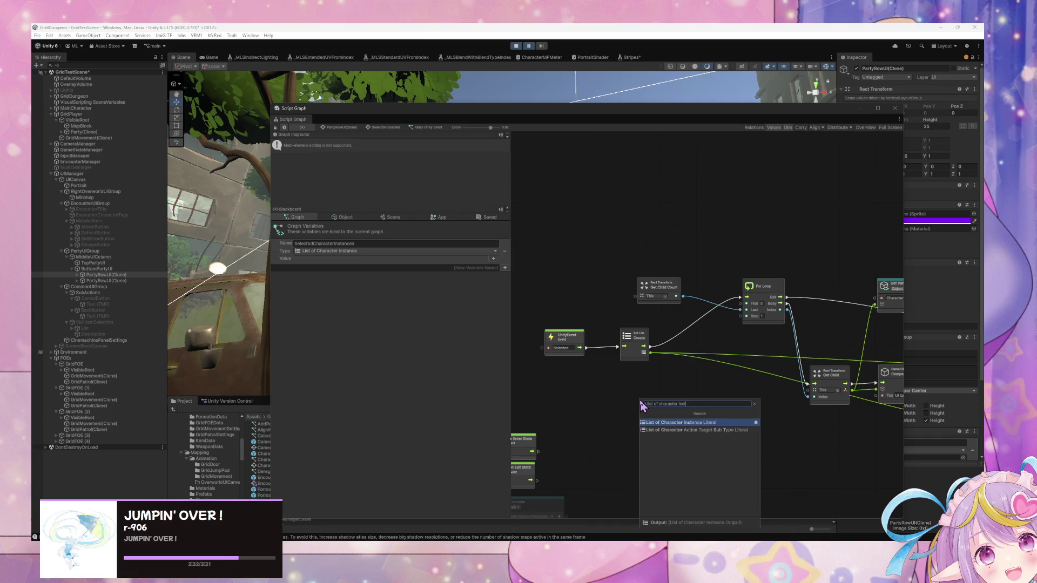
key("ctrl+a")
left_click(815, 426)
scroll(816, 426, "right", 10)
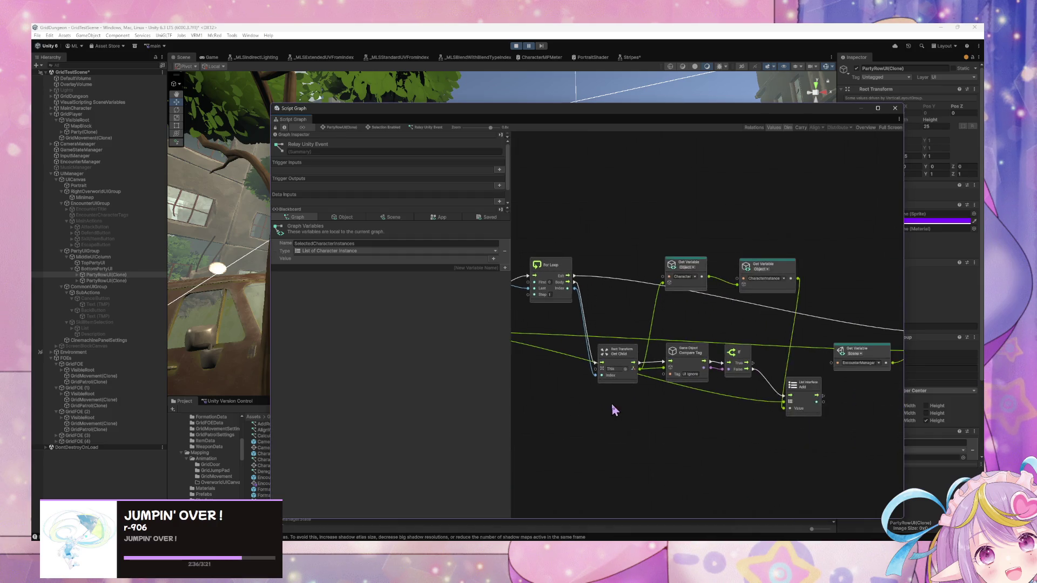
- Scroll across the rest of the graph, then bring the Game view forward beside the graph window
scroll(733, 404, "down", 5)
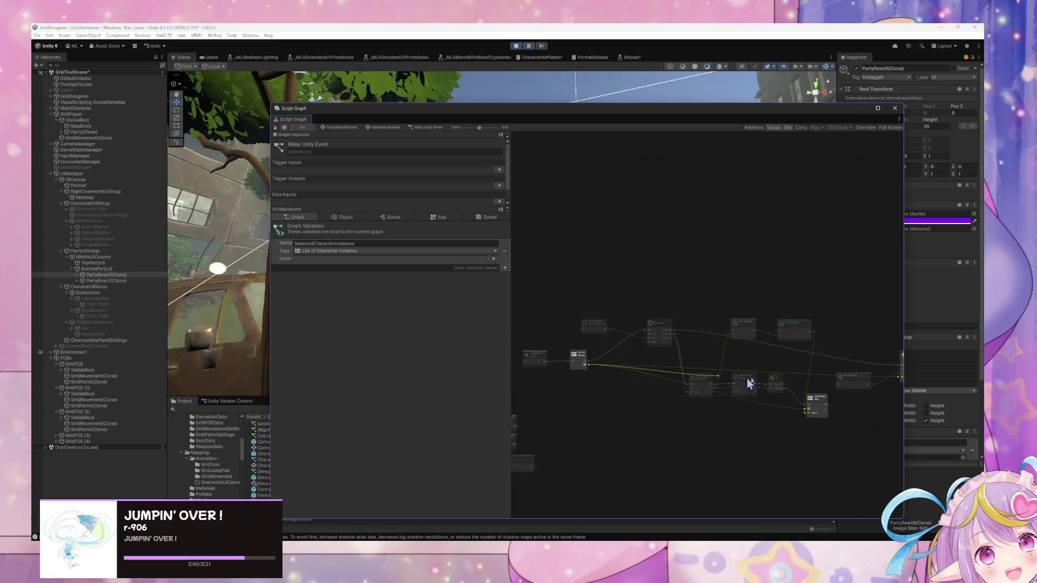
scroll(865, 378, "right", 5)
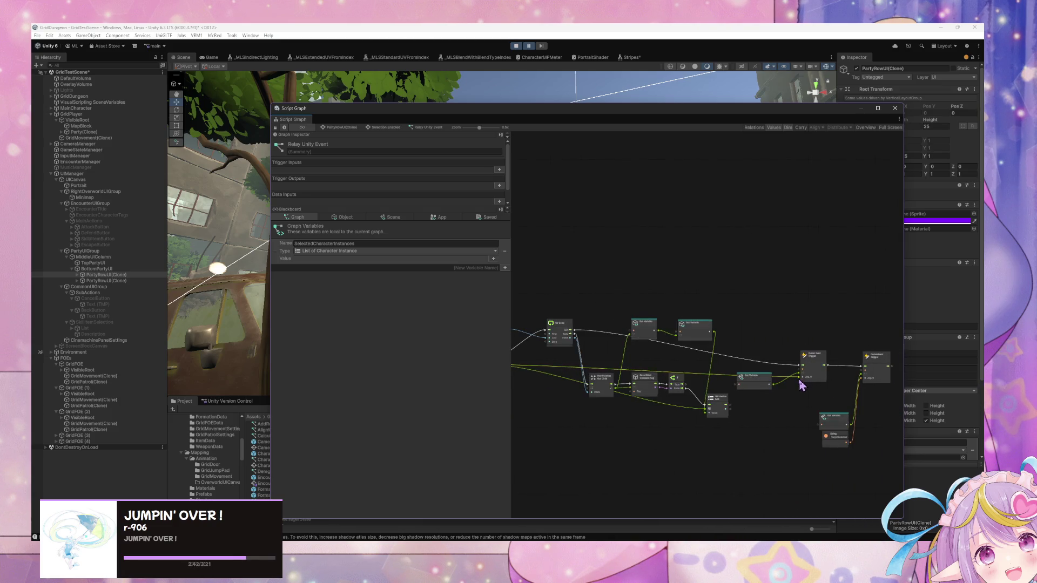
scroll(732, 405, "up", 5)
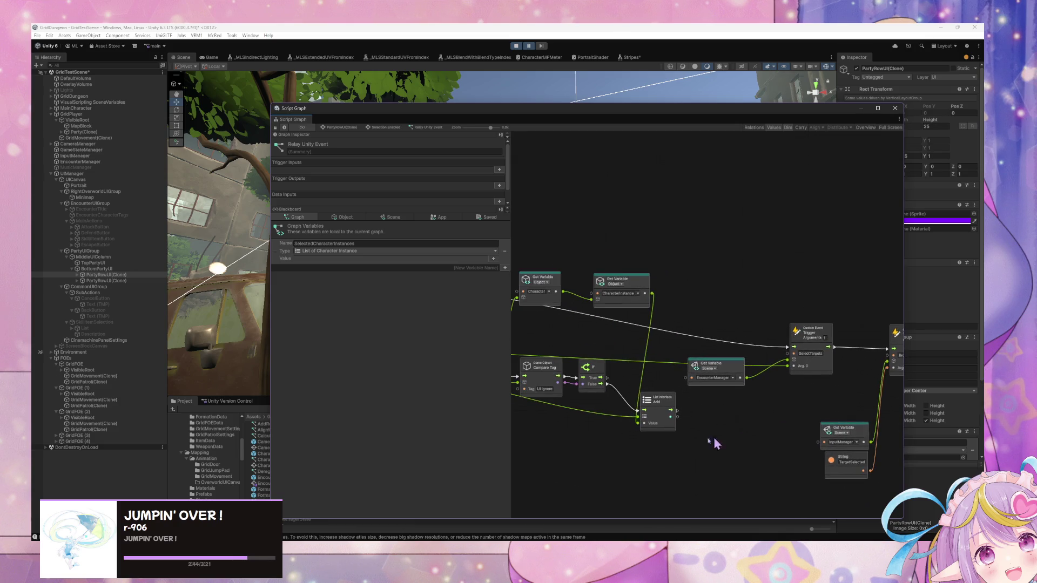
left_click(529, 45)
left_click_drag(473, 104, 680, 130)
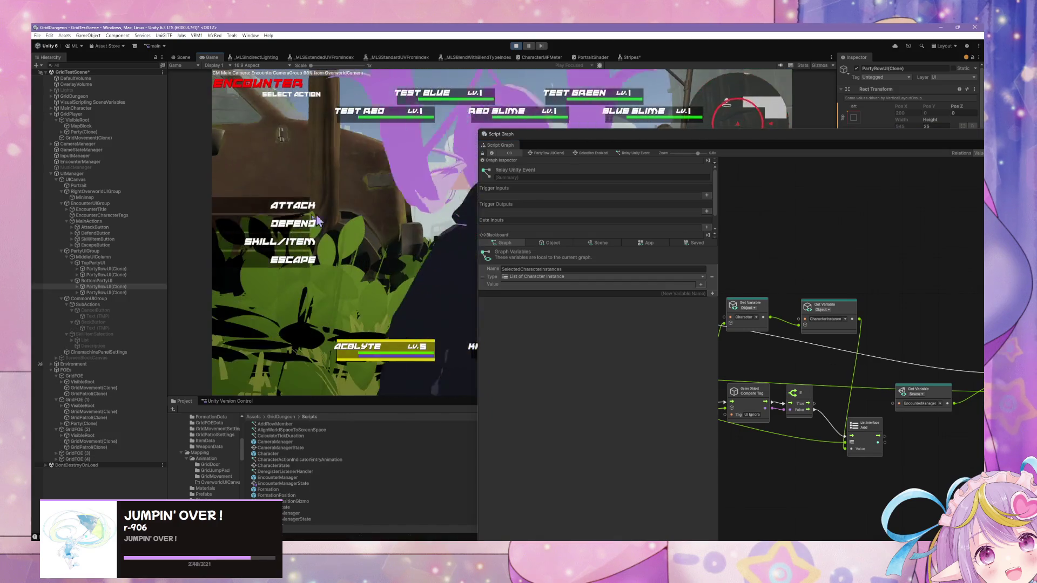
- Browse the characters' skill lists, choose Linesweep, then resume the paused game
left_click(300, 265)
left_click(274, 337)
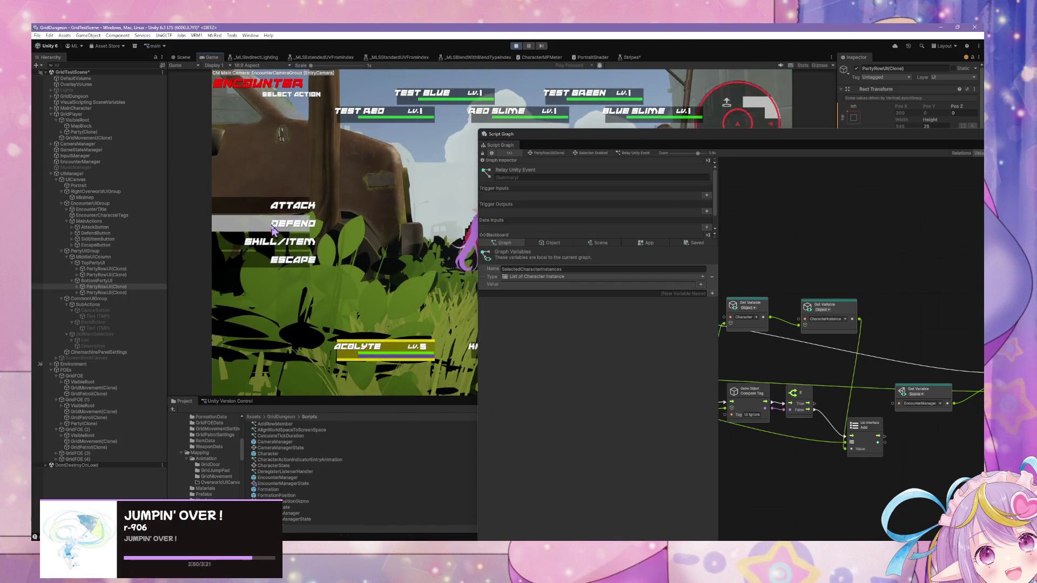
left_click(294, 238)
left_click(393, 195)
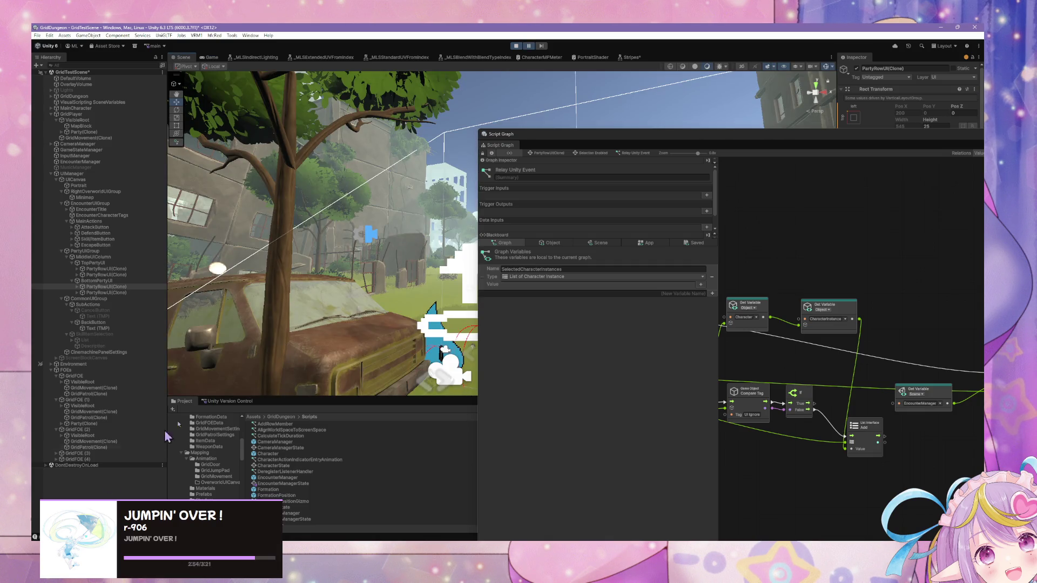
left_click(529, 46)
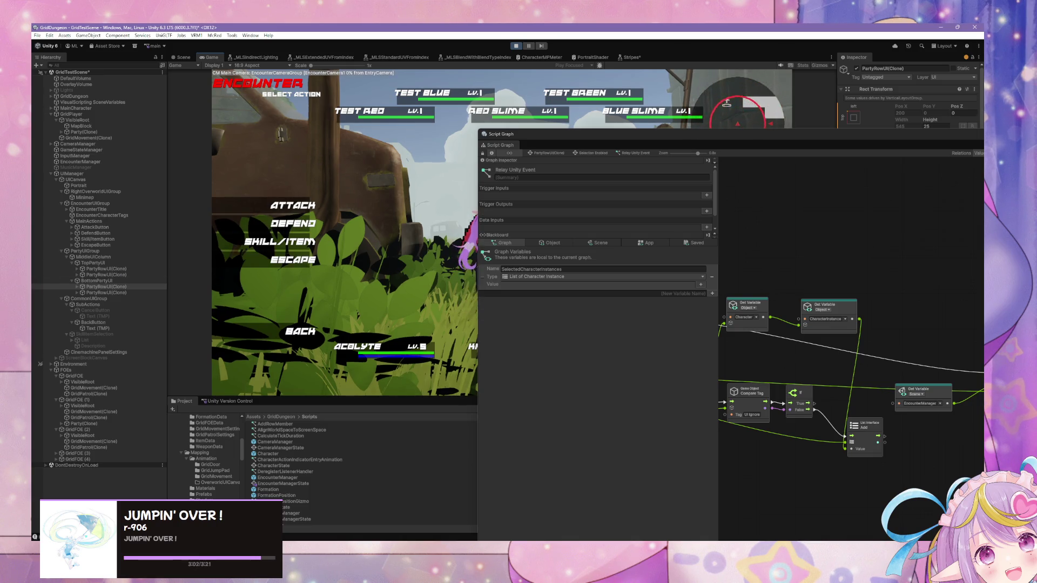
- Pick a skill with the keyboard, confirm Test Red as target, and move the graph window back over the game
key("Down")
key("Down")
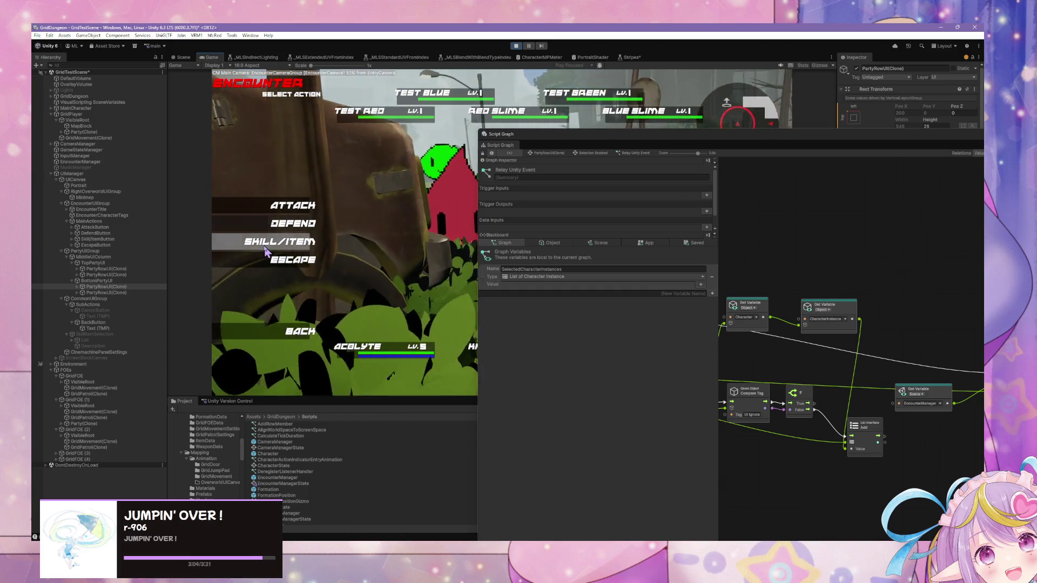
key("Return")
key("Down")
key("Return")
key("Return")
key("ctrl+1")
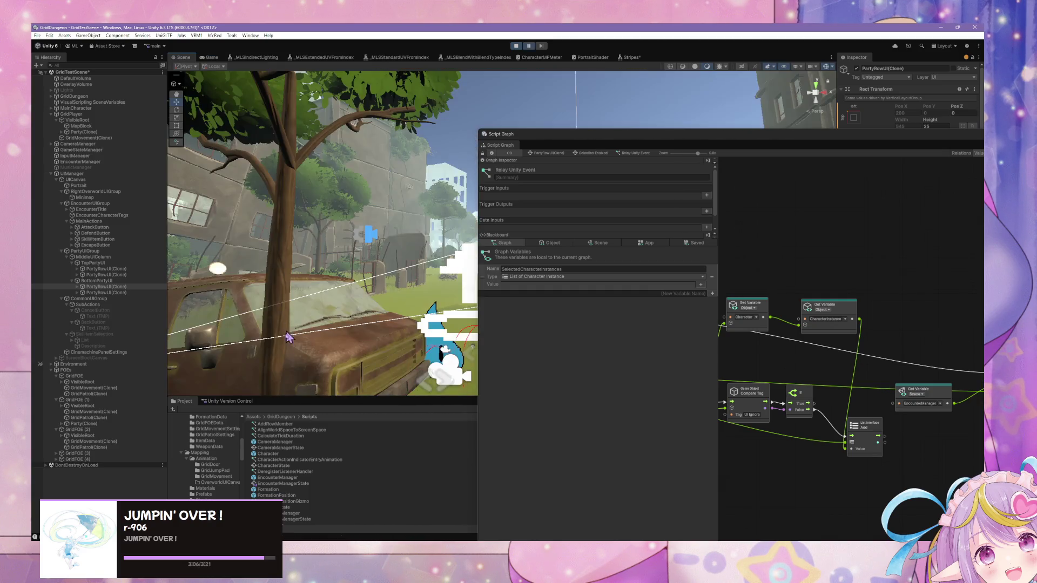
key("ctrl+2")
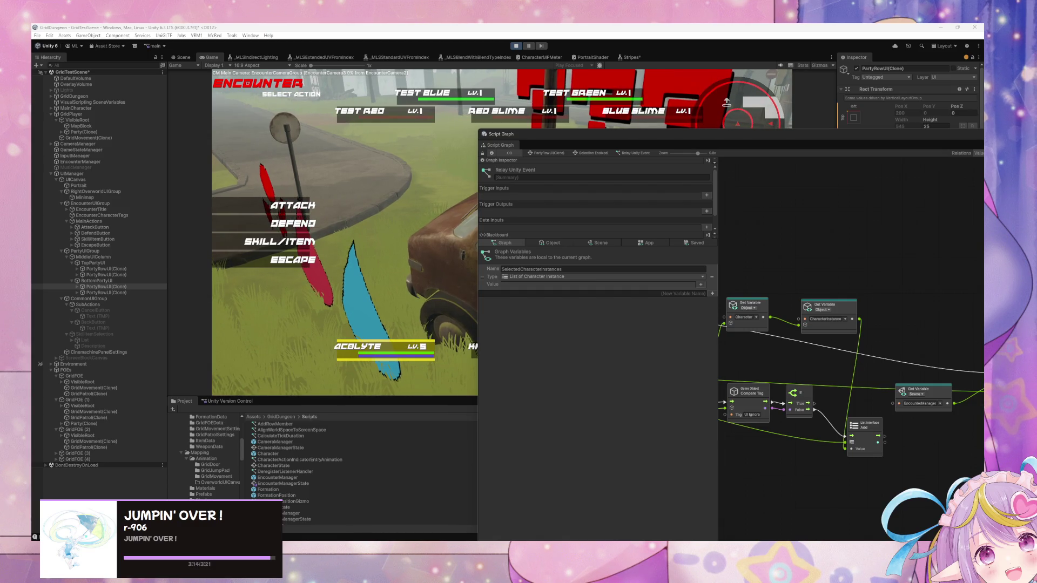
mouse_move(666, 137)
left_mouse_down()
mouse_move(518, 173)
mouse_move(489, 98)
mouse_move(459, 95)
left_mouse_up()
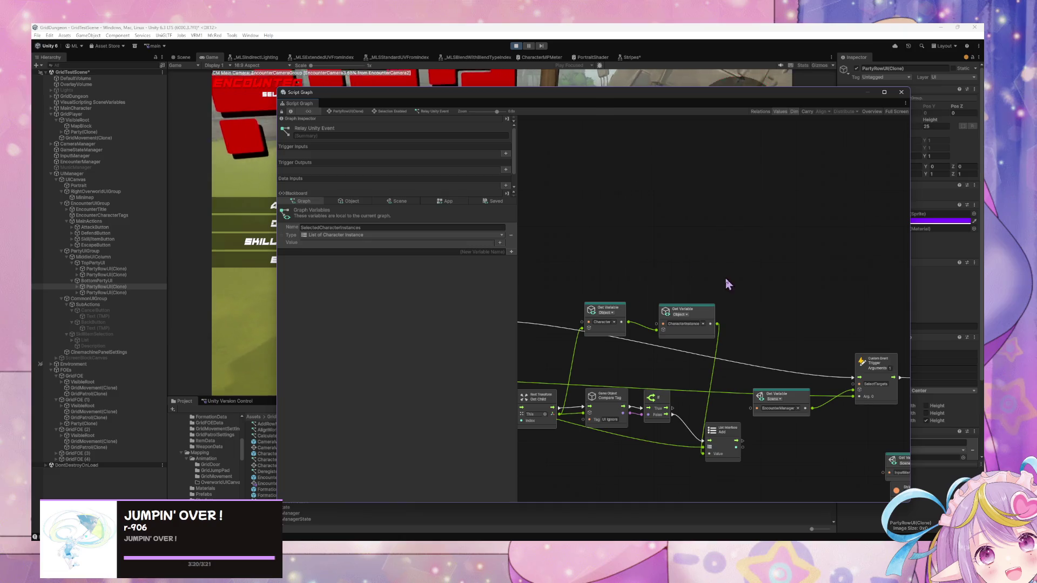
- Inspect the TargetSelected String Literal node, then view the Blackboard's Object and Scene variables
left_click_drag(727, 285, 623, 240)
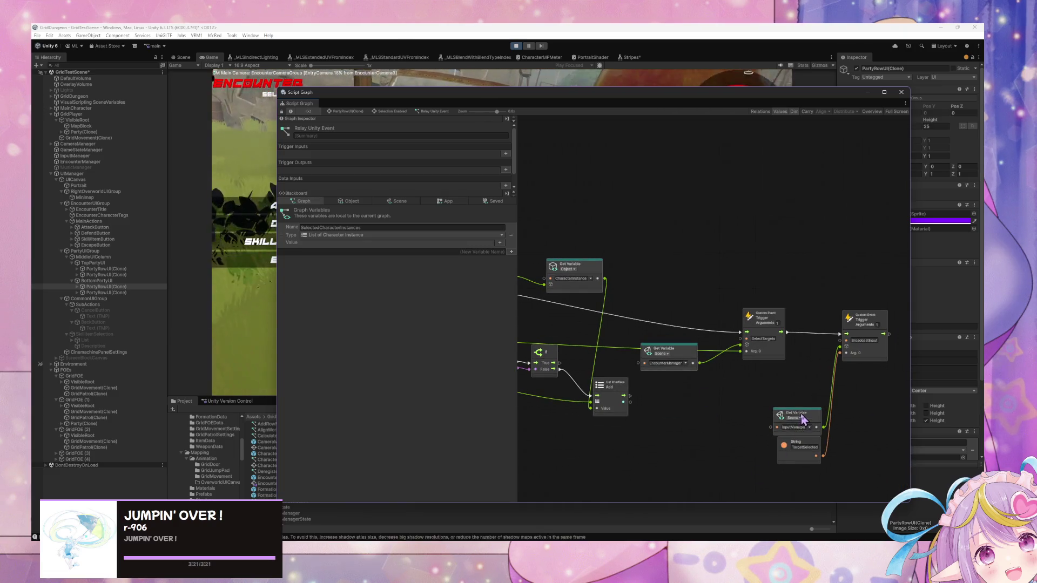
left_click(798, 445)
left_click_drag(429, 380, 683, 399)
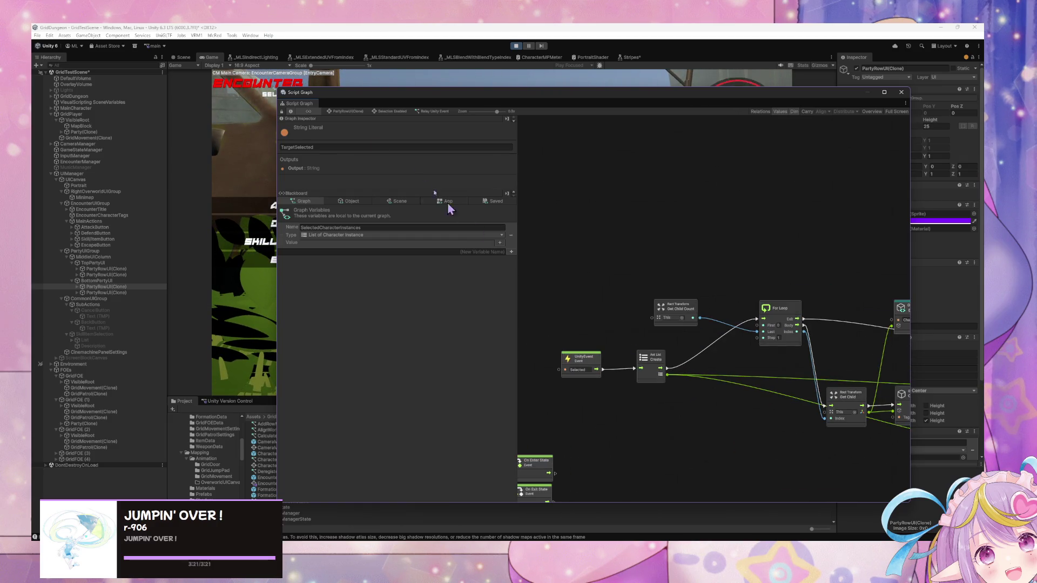
left_click(350, 201)
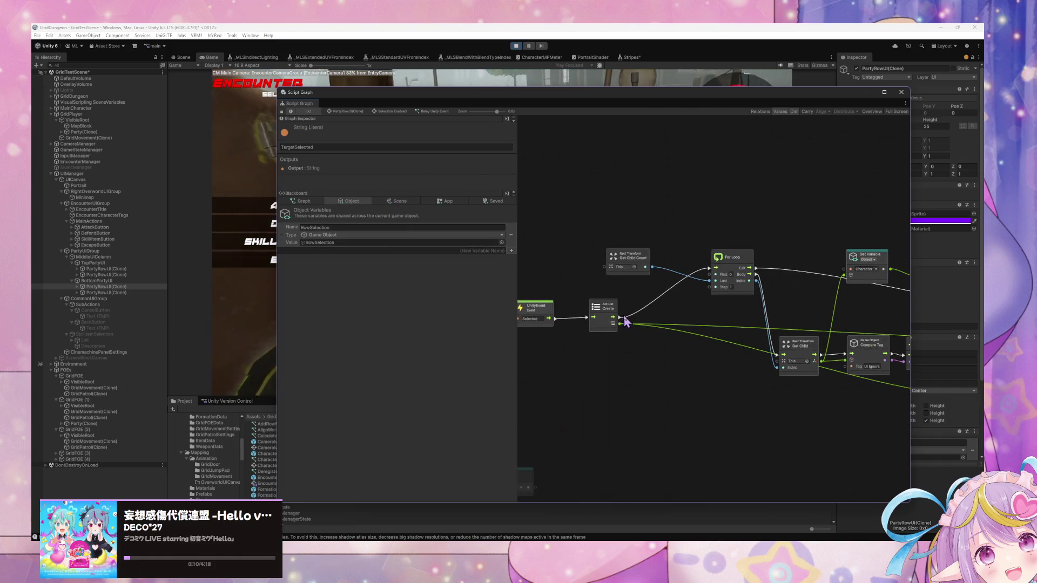
left_click(414, 205)
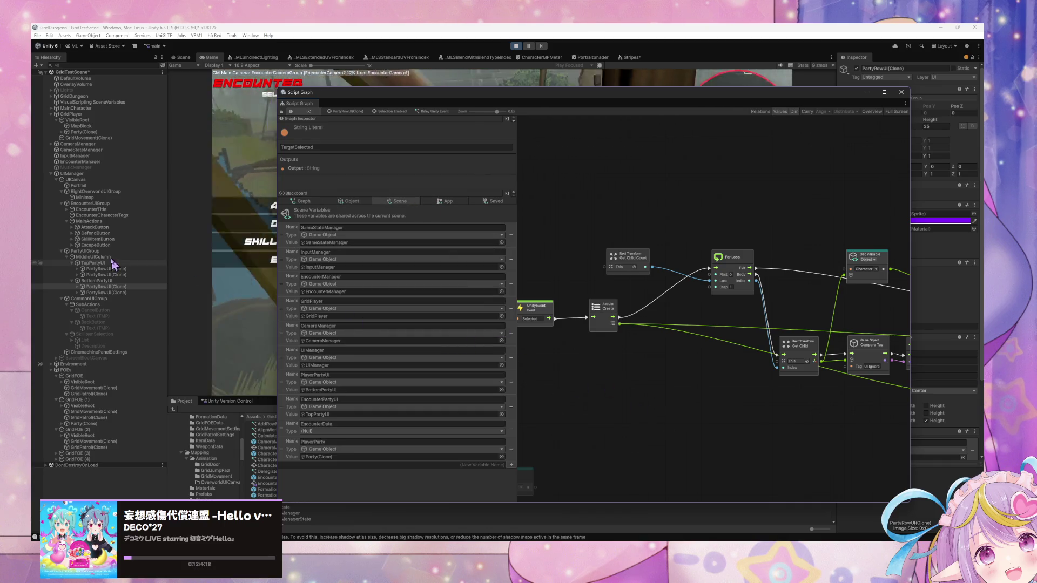
- Look at the party row's Selection Disabled state and the EncounterManager's Initialize state script
left_click(109, 293)
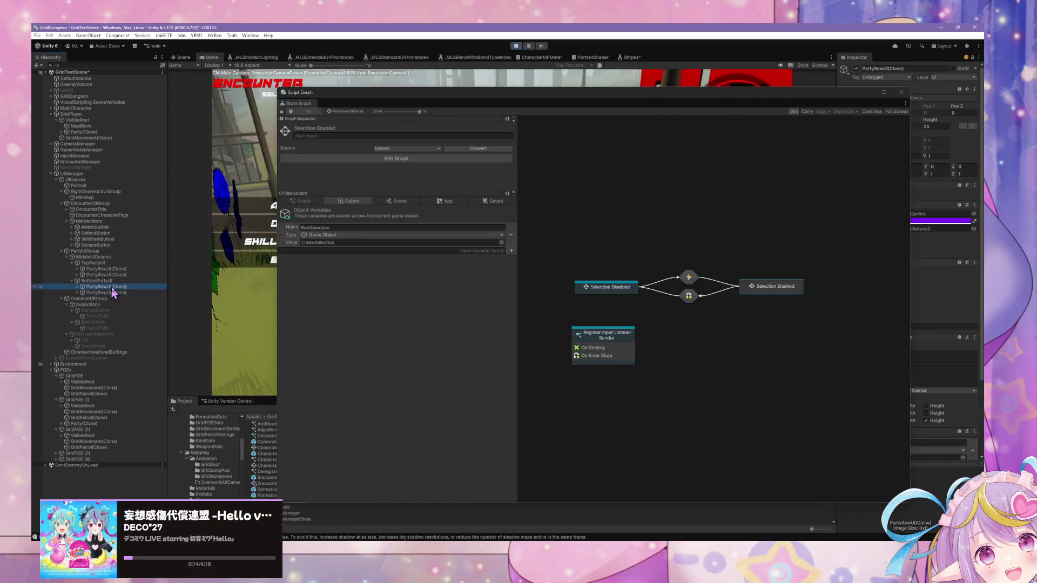
double_click(615, 286)
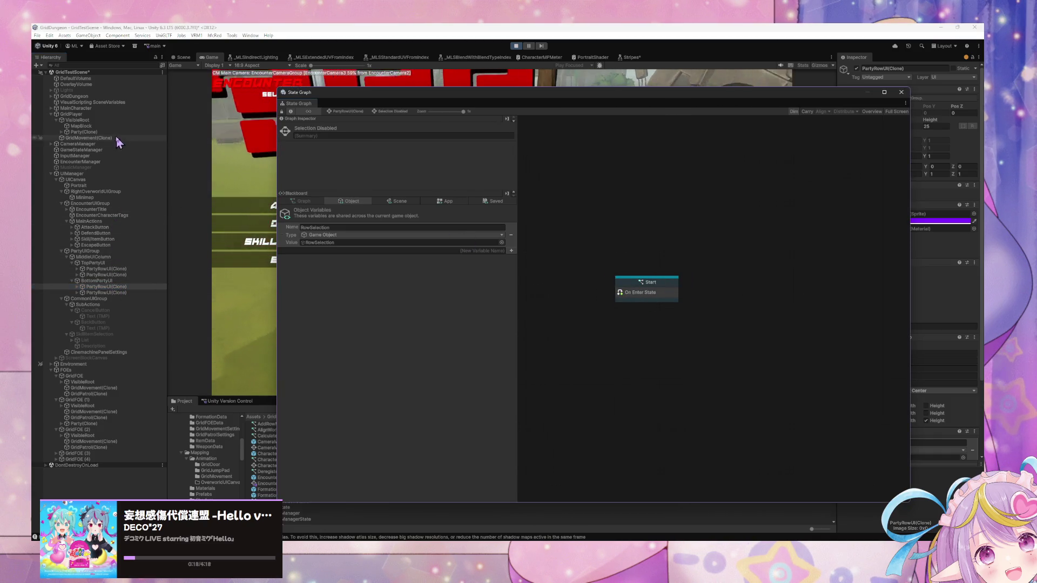
left_click(92, 162)
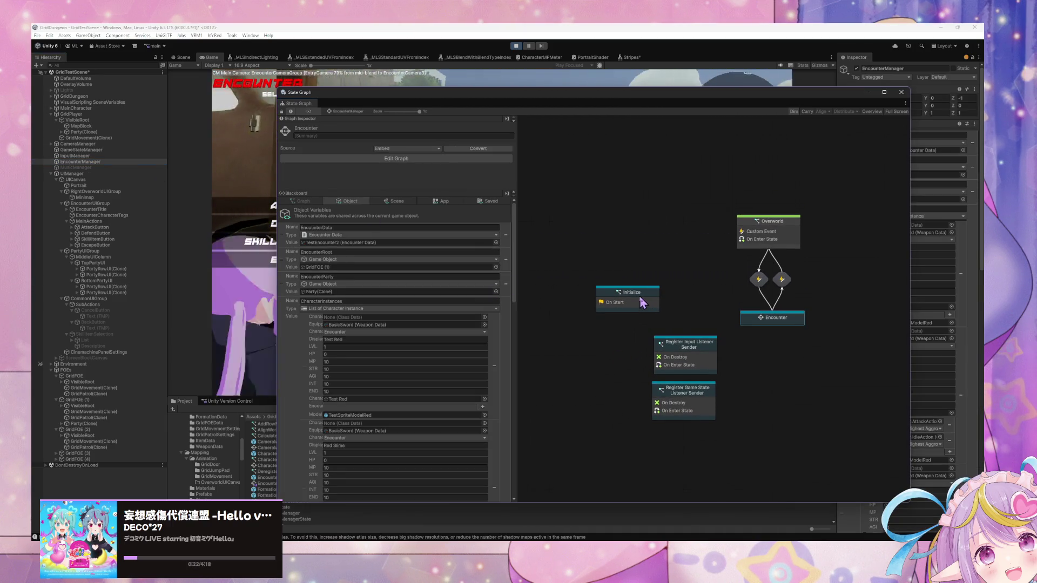
double_click(643, 300)
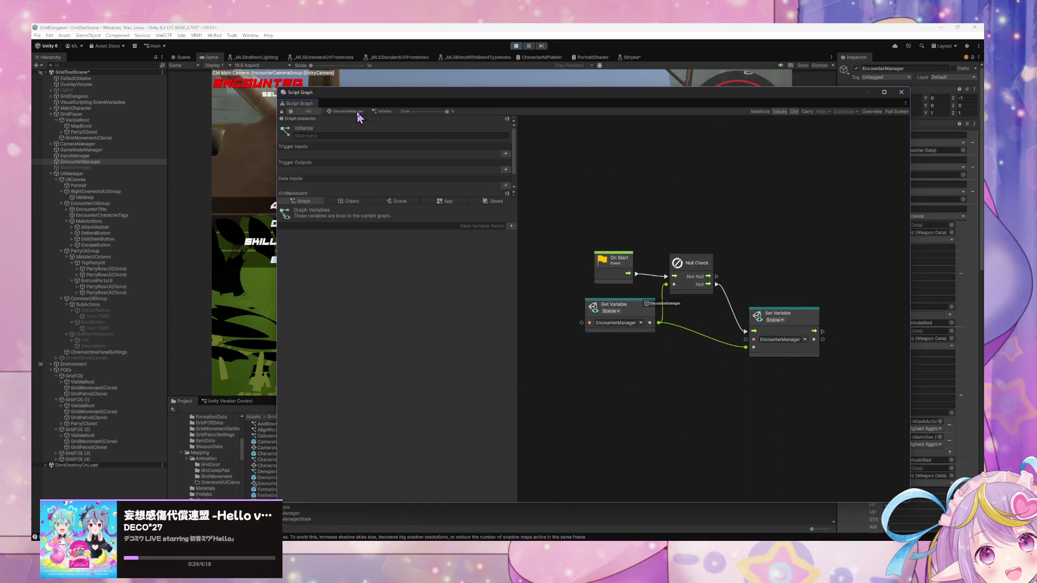
left_click(348, 111)
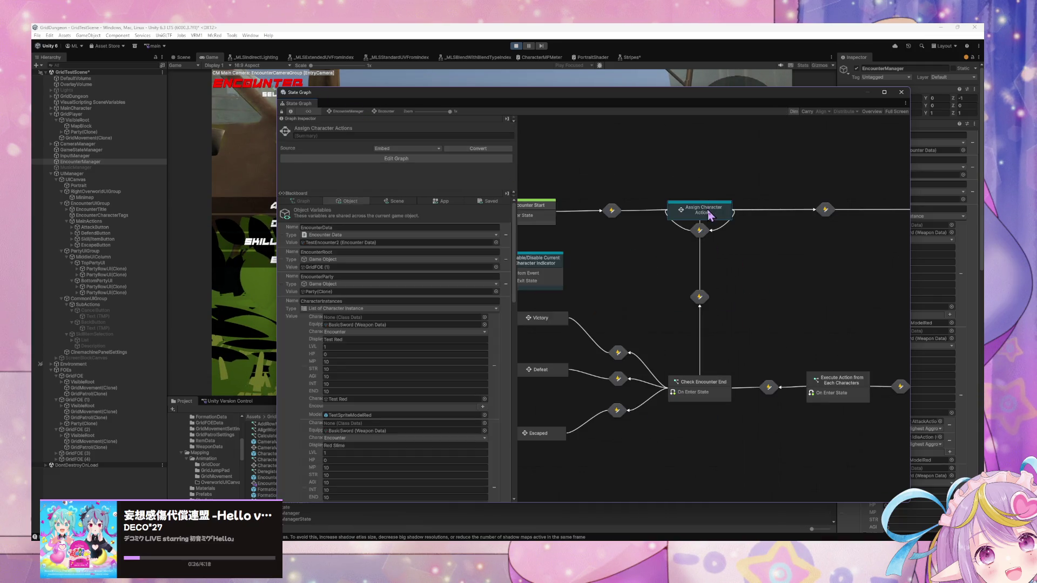
- Drill into Assign Character Actions and open its Select Main Action subgraph
double_click(710, 216)
double_click(751, 273)
mouse_move(763, 278)
left_mouse_down()
mouse_move(852, 290)
mouse_move(675, 293)
mouse_move(717, 294)
mouse_move(563, 243)
mouse_move(654, 291)
mouse_move(589, 294)
mouse_move(744, 293)
left_mouse_up()
scroll(652, 290, "down", 3)
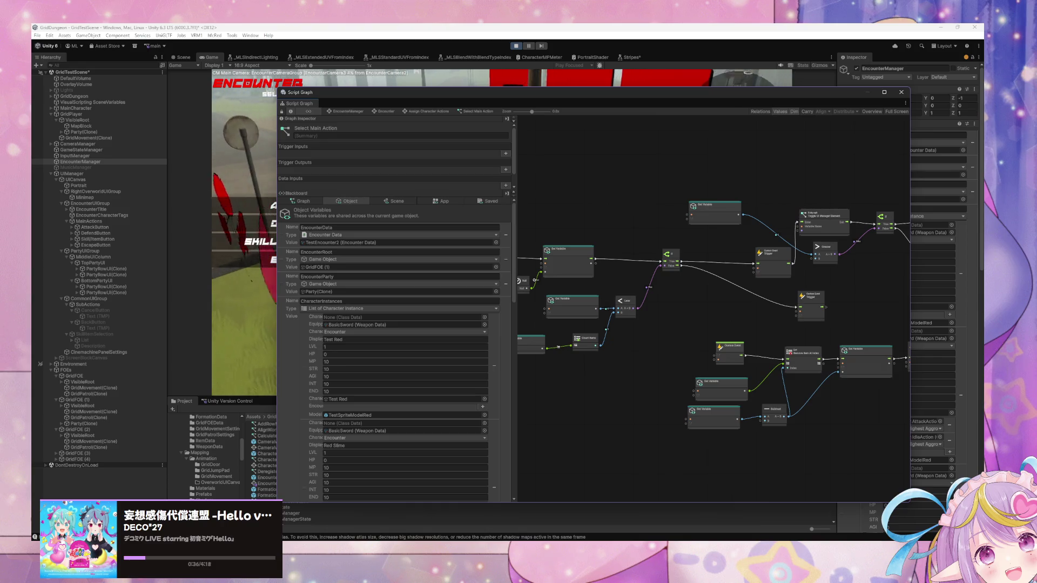
mouse_move(756, 326)
left_mouse_down()
mouse_move(770, 305)
mouse_move(808, 320)
left_mouse_up()
left_click_drag(451, 103, 610, 114)
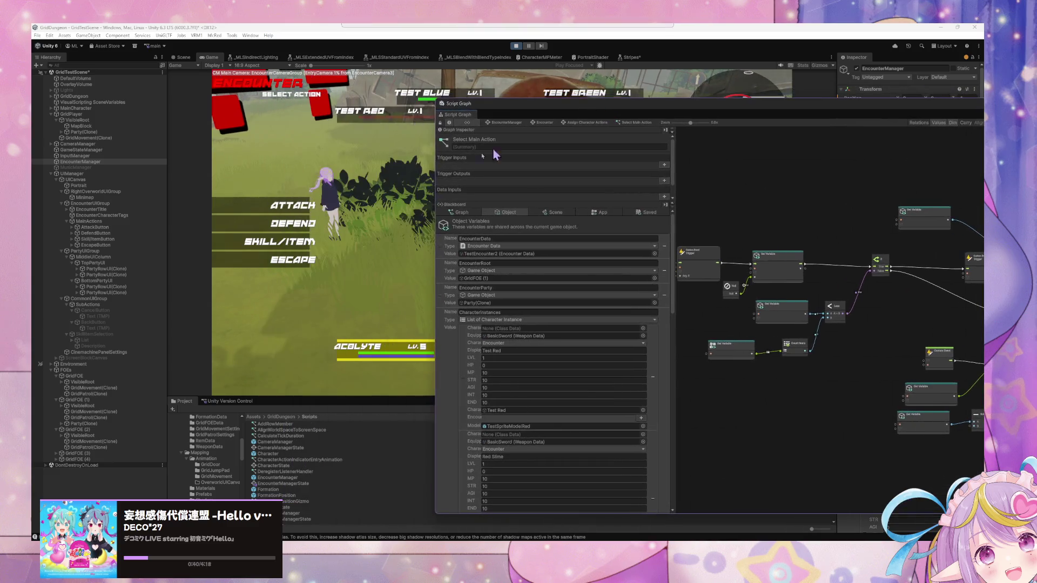
- Retry Skill/Item and Cancel, choose the next character's skill, confirm a target, then return to the Encounter graph
left_click(278, 241)
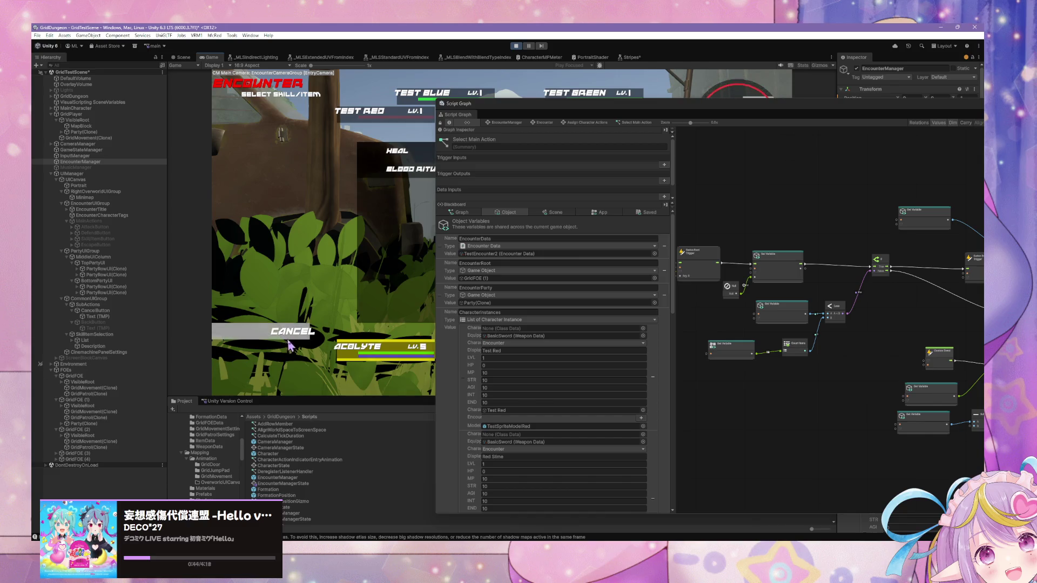
left_click(303, 329)
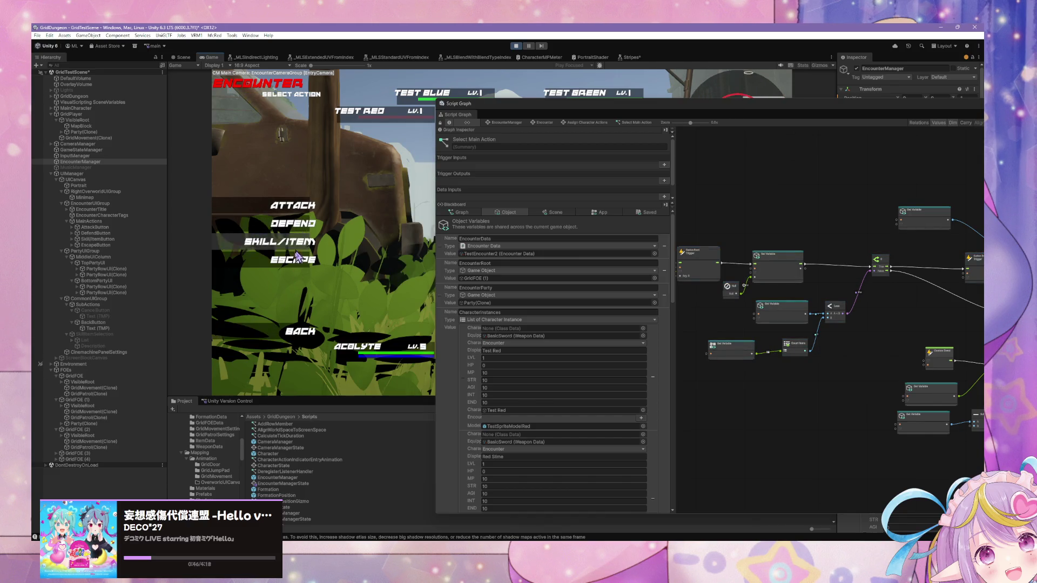
left_click(281, 241)
left_click(381, 189)
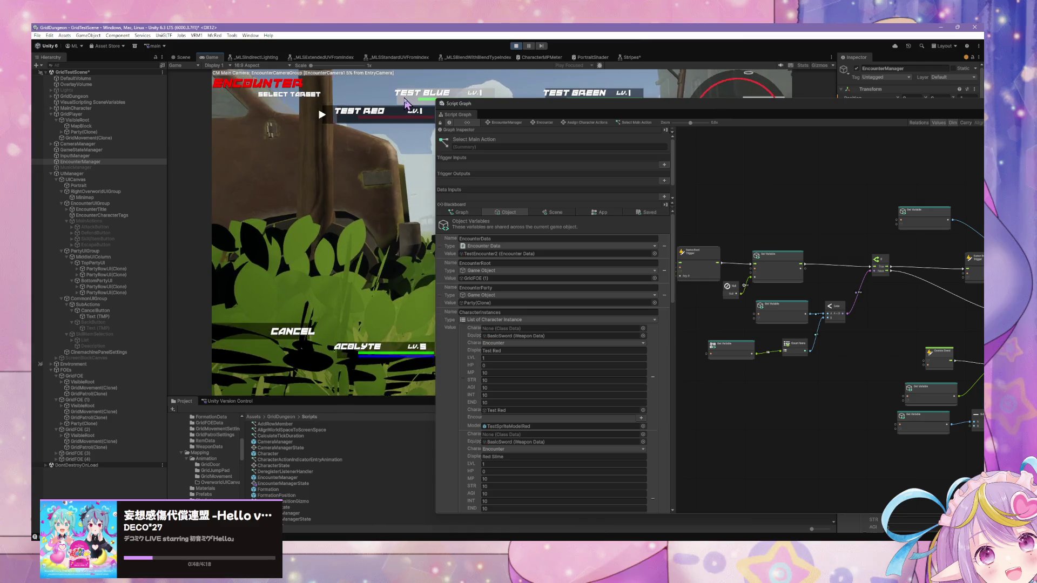
key("ctrl+1")
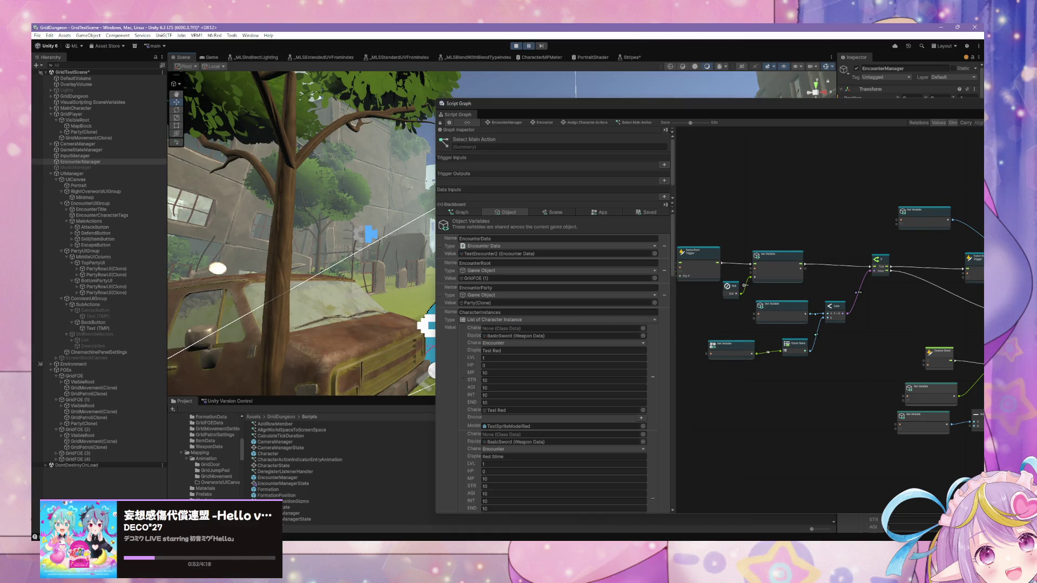
left_click(552, 123)
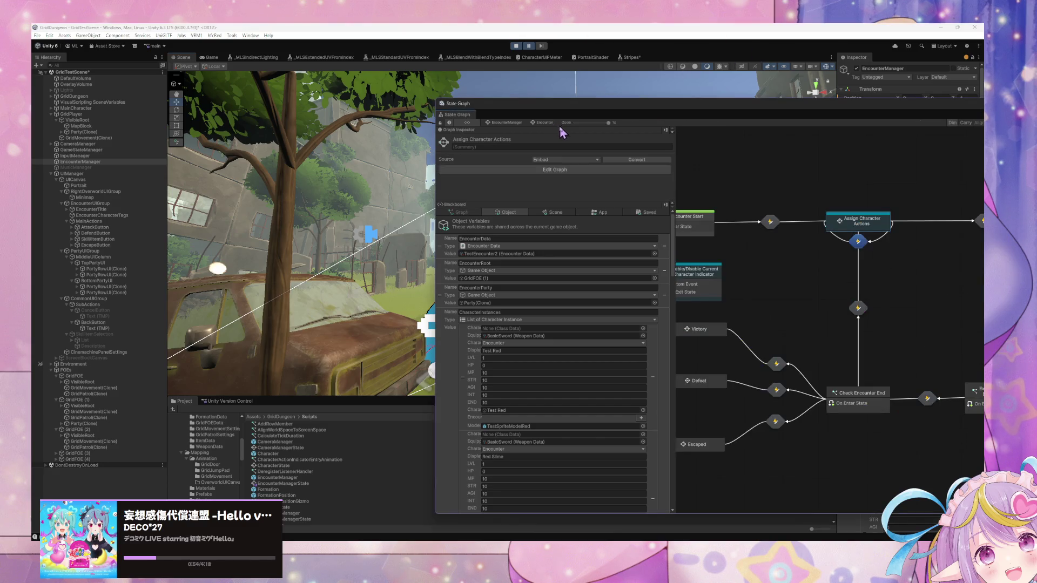
- In Execute Action from Each Characters, wire flow into For Each Loop and delete String Concat, Debug Log, String, Count Items
left_click_drag(907, 372, 820, 340)
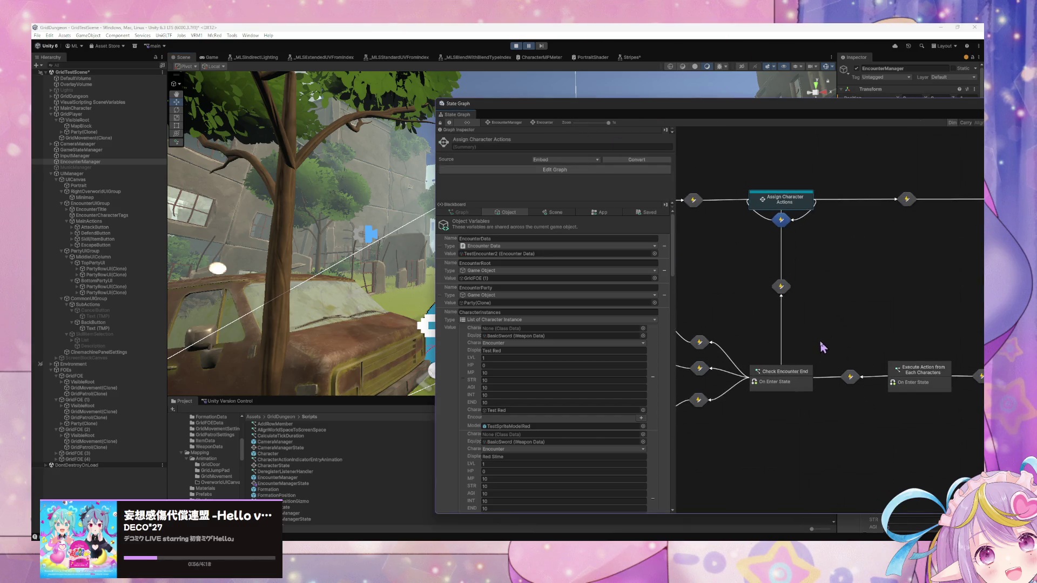
double_click(913, 380)
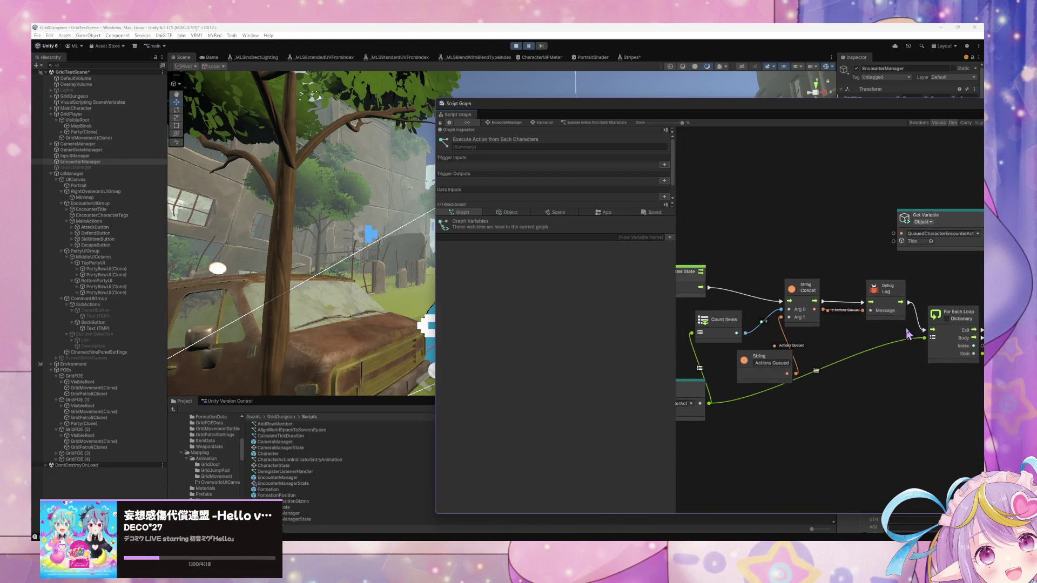
left_click_drag(710, 297, 934, 339)
left_click(815, 298)
key("Delete")
left_click(893, 308)
key("Delete")
left_click(772, 369)
key("Delete")
left_click(726, 329)
key("Delete")
- Reposition the graph window to uncover the game view and enter Play mode
left_click_drag(835, 110, 517, 92)
scroll(540, 216, "right", 10)
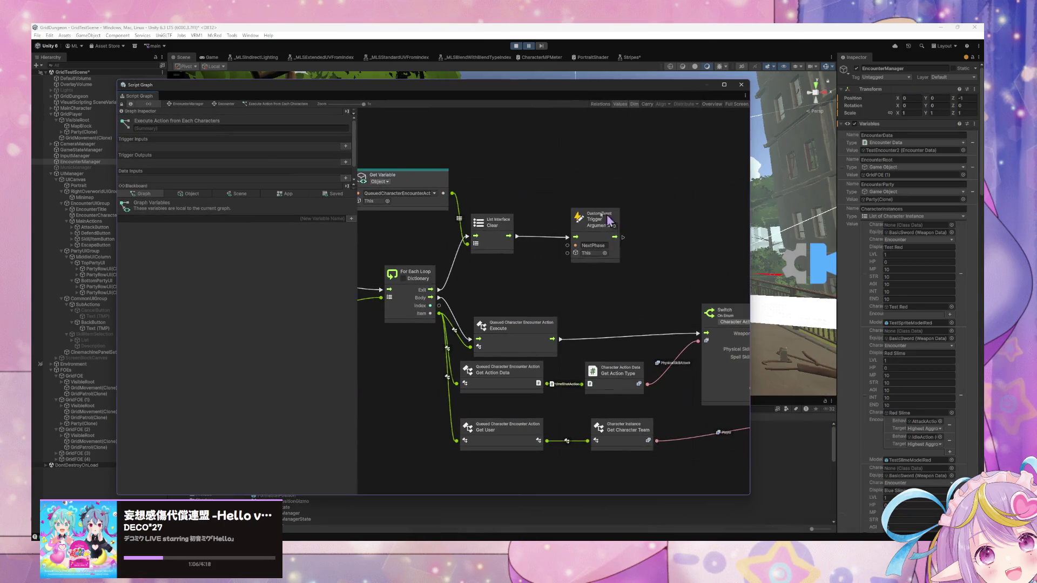
left_click_drag(516, 204, 649, 239)
left_click_drag(478, 92, 734, 109)
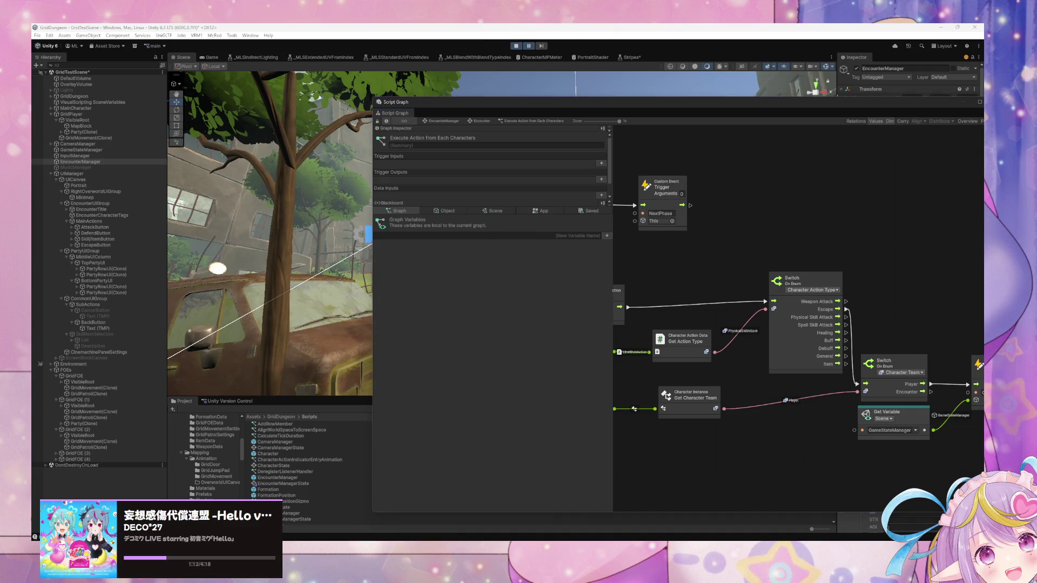
left_click(529, 48)
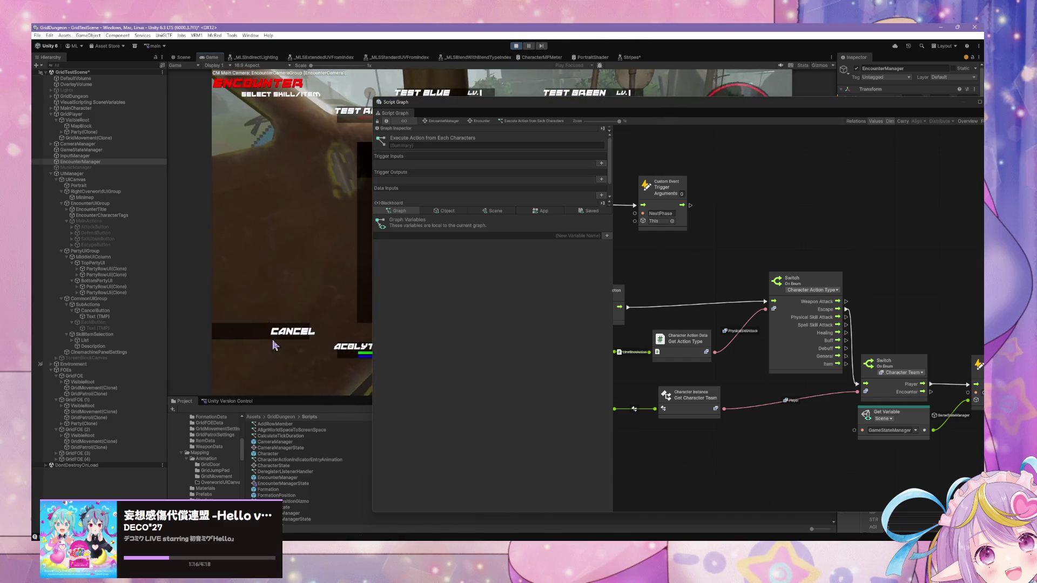
- Test skill selection and cancelling, then choose Attack and a target, hitting the Debug Break
left_click(292, 330)
left_click(286, 264)
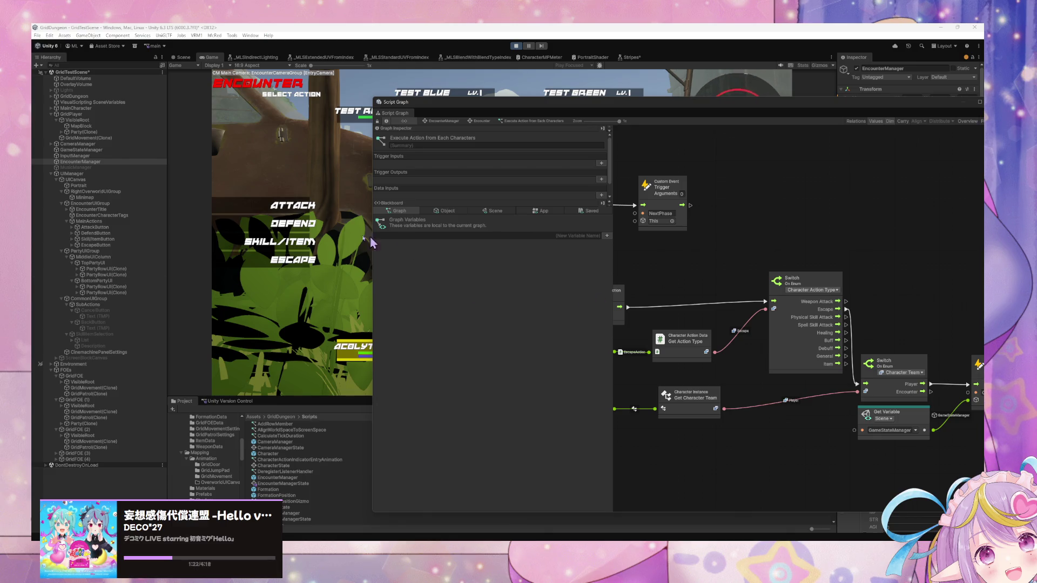
left_click(287, 246)
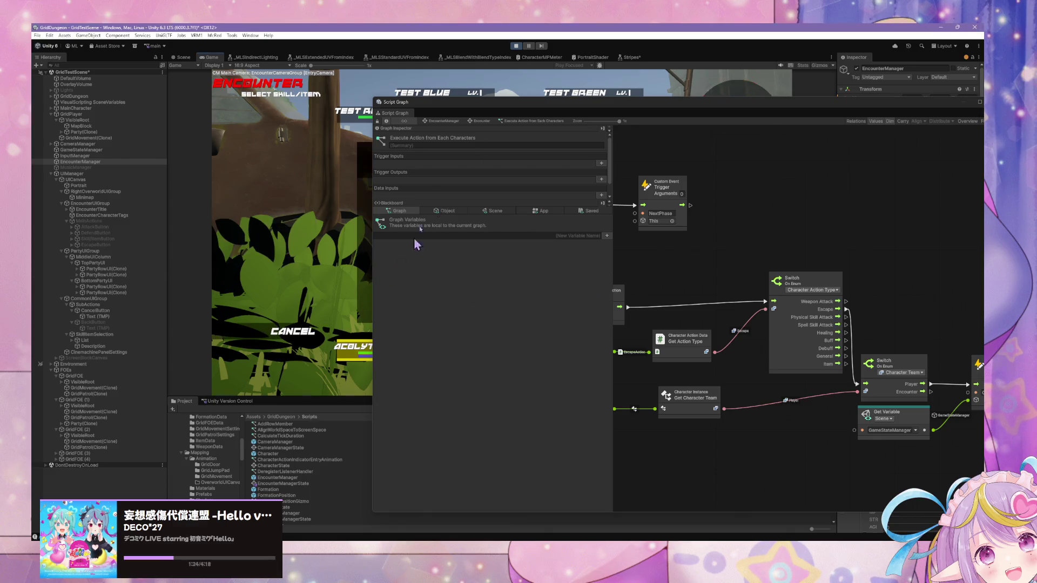
mouse_move(469, 105)
left_mouse_down()
mouse_move(756, 102)
mouse_move(621, 103)
left_mouse_up()
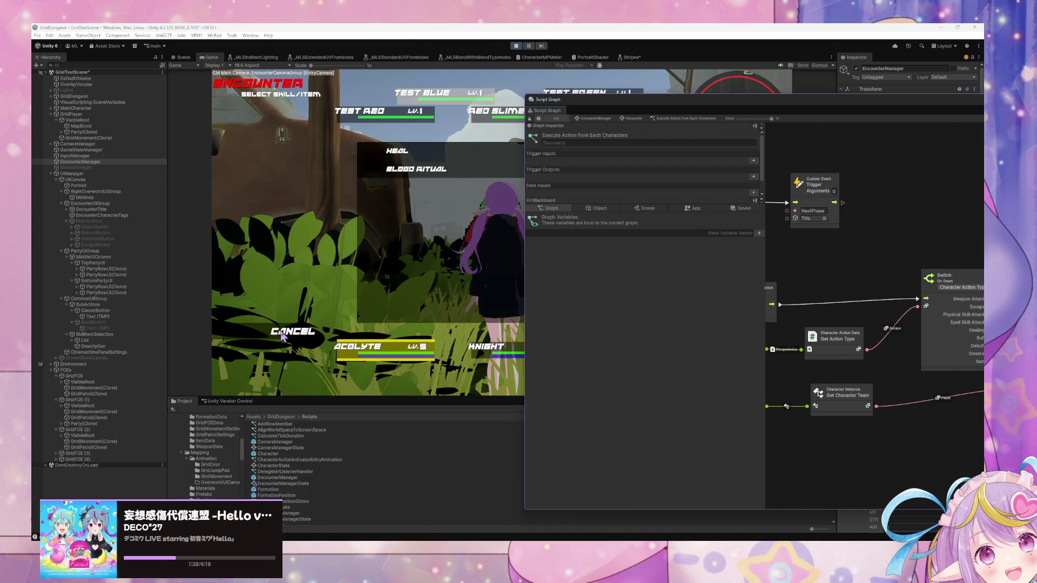
left_click(397, 151)
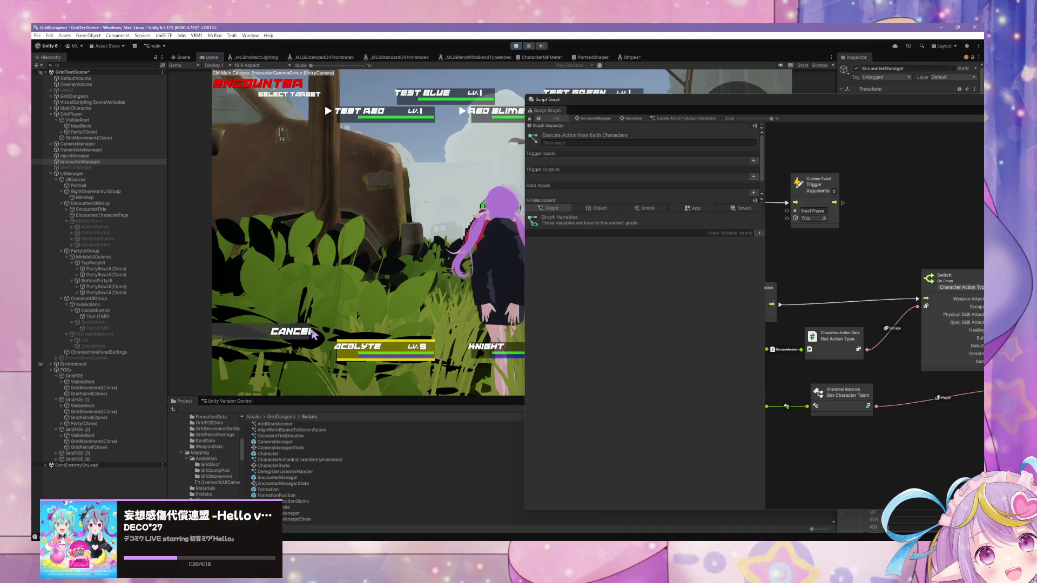
left_click(308, 334)
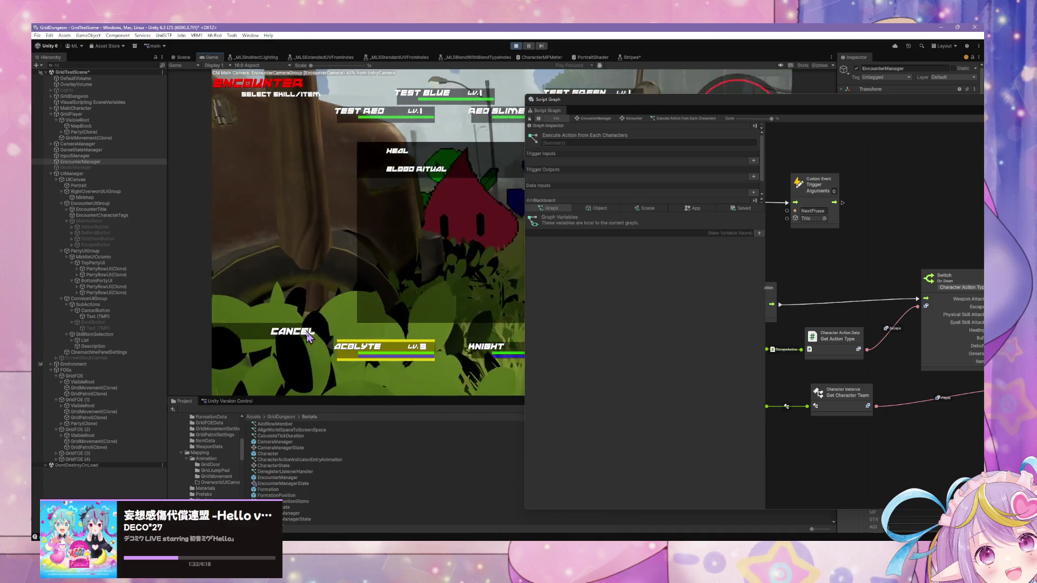
left_click(304, 335)
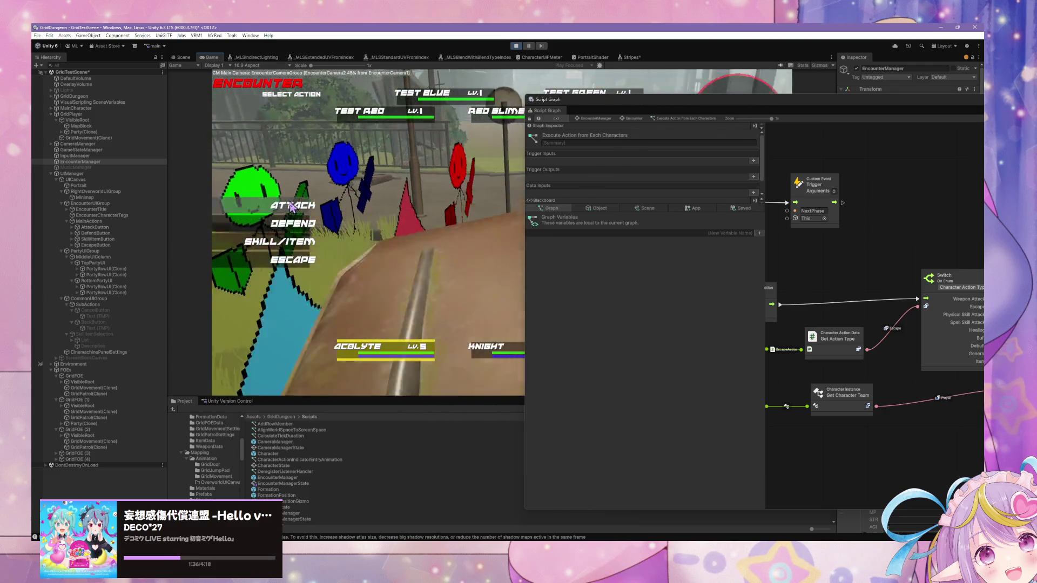
left_click(296, 206)
left_click(340, 115)
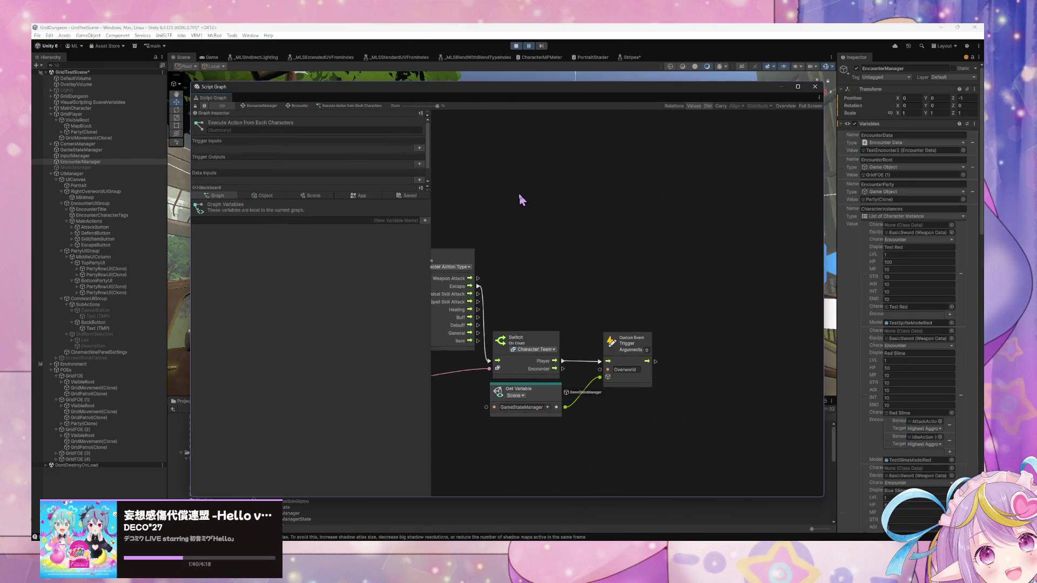
- Navigate into Assign Character Actions and open the Target Selection state's Set Targets graph
left_click(300, 106)
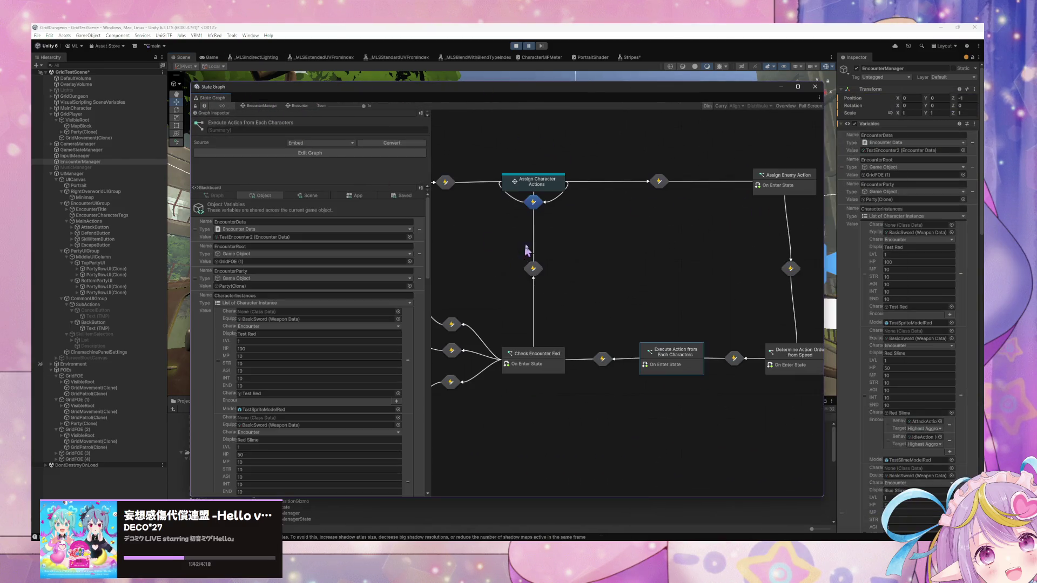
double_click(551, 186)
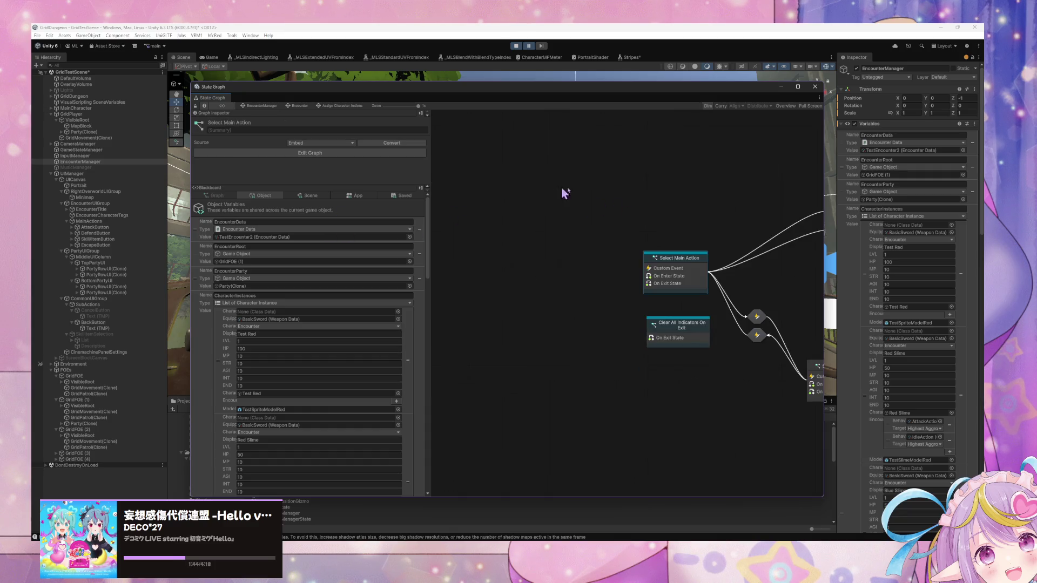
left_click_drag(726, 240, 549, 274)
double_click(754, 223)
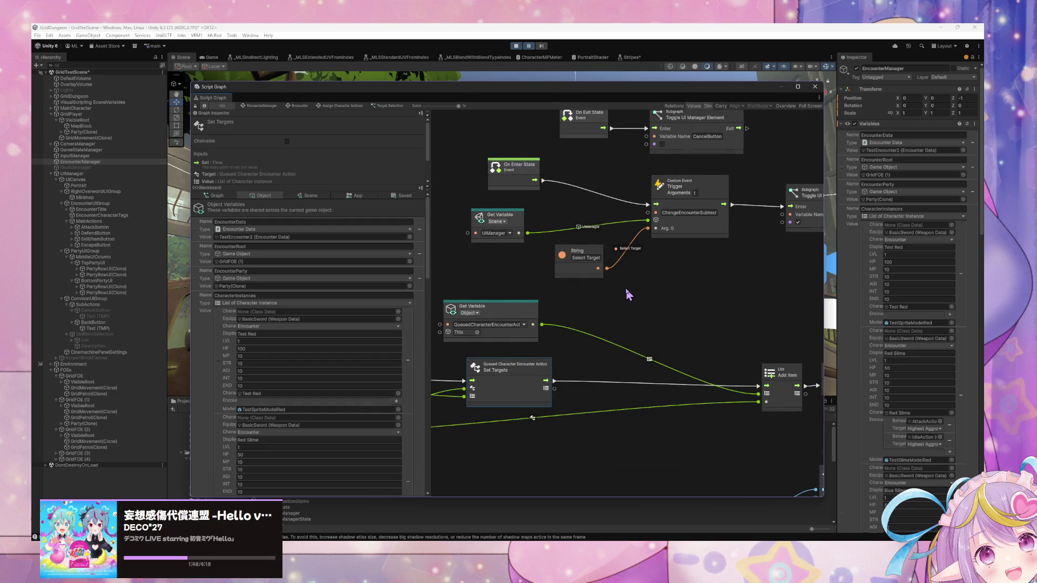
- Route Add Item's flow straight into Set Variable and delete the Debug Break node
scroll(628, 294, "down", 5)
scroll(642, 302, "up", 5)
mouse_move(670, 289)
left_mouse_down()
mouse_move(675, 300)
mouse_move(719, 295)
left_mouse_up()
key("Delete")
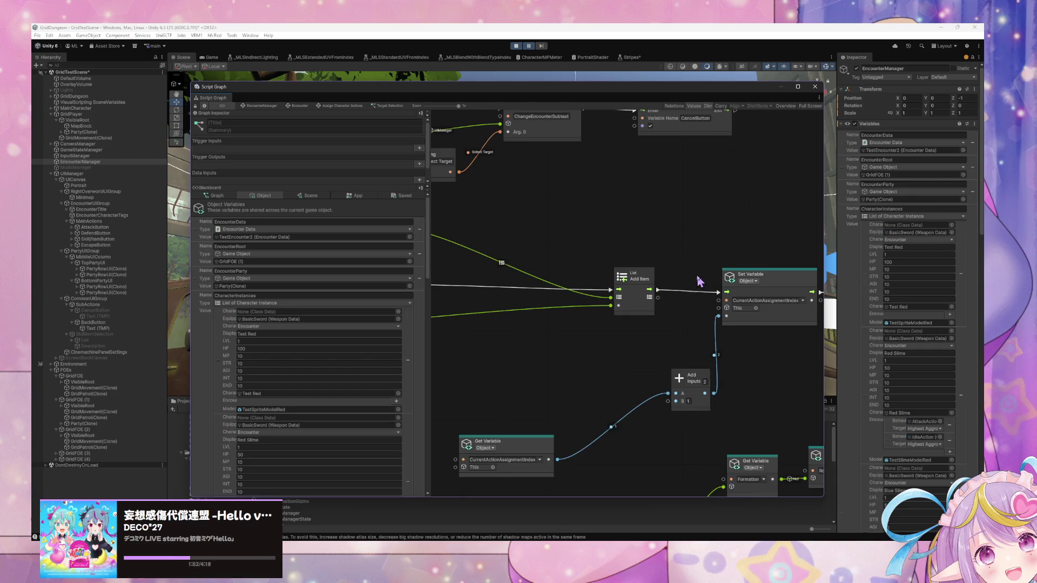
scroll(530, 265, "down", 3)
scroll(571, 273, "down", 2)
scroll(573, 276, "up", 2)
scroll(572, 276, "up", 2)
scroll(690, 231, "up", 2)
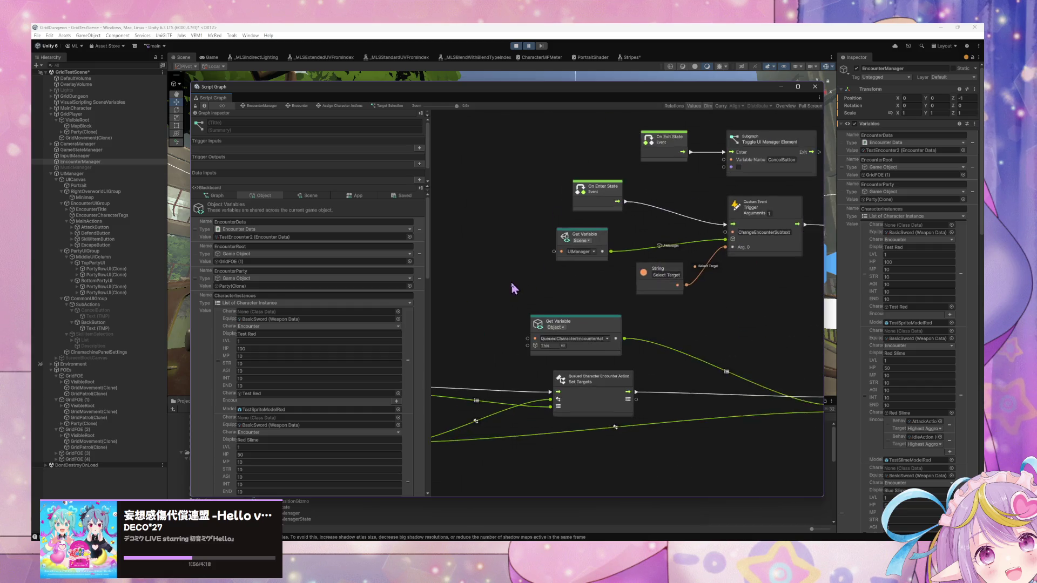
- Resume the game and assign a skill targeting Test Red
left_click(529, 46)
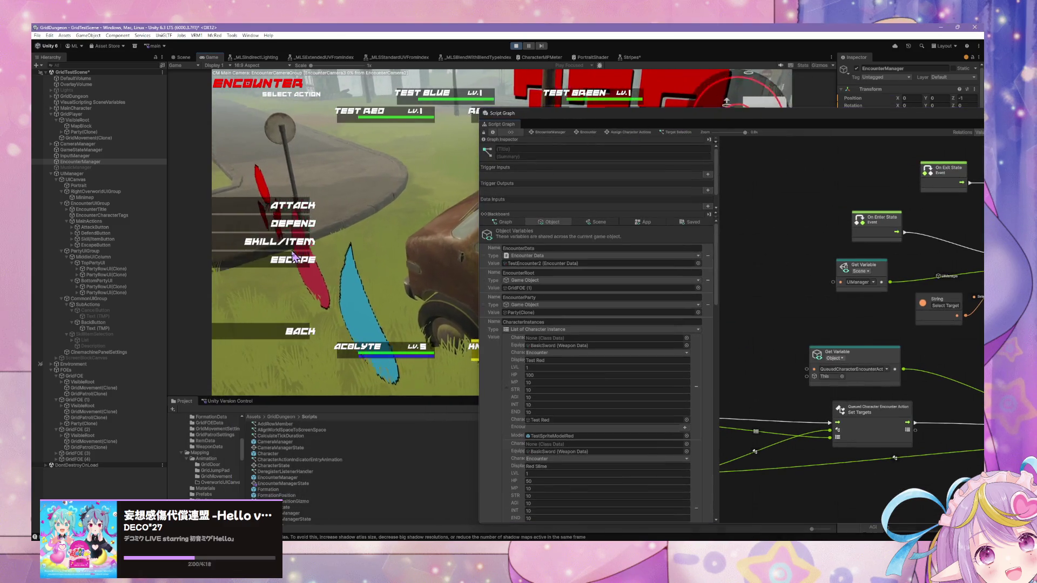
left_click(286, 241)
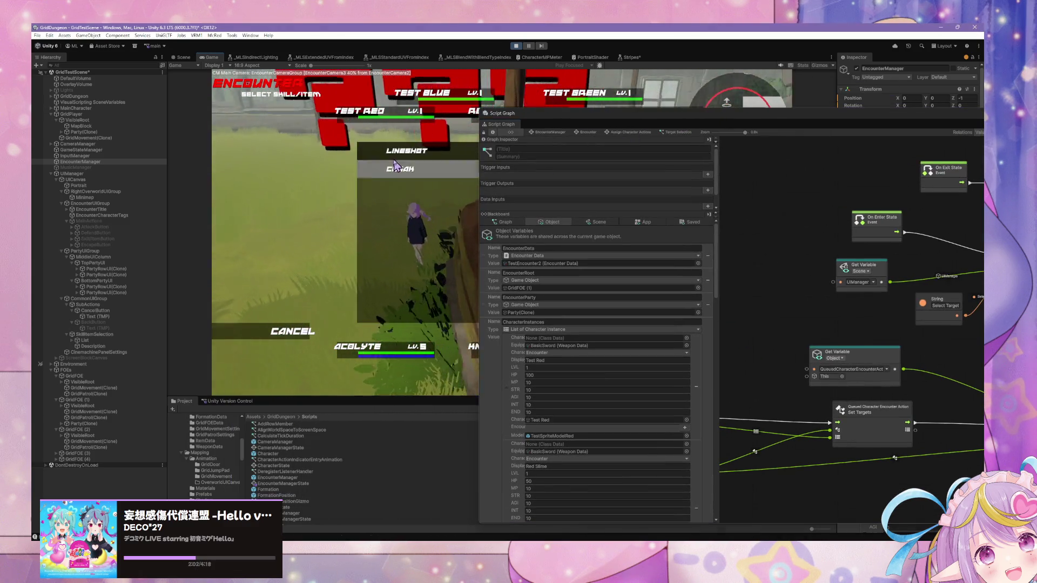
left_click(395, 162)
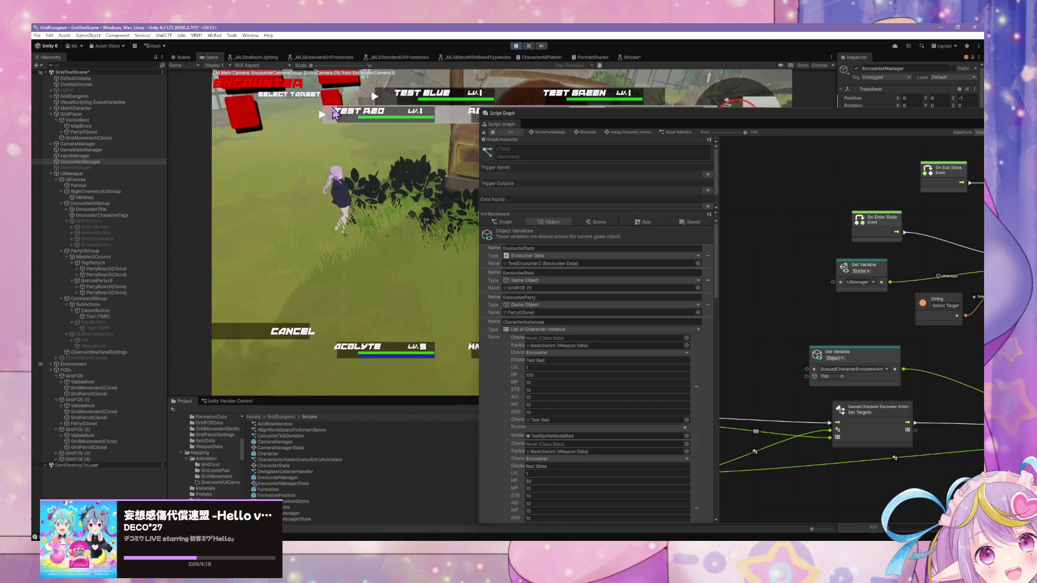
left_click(335, 113)
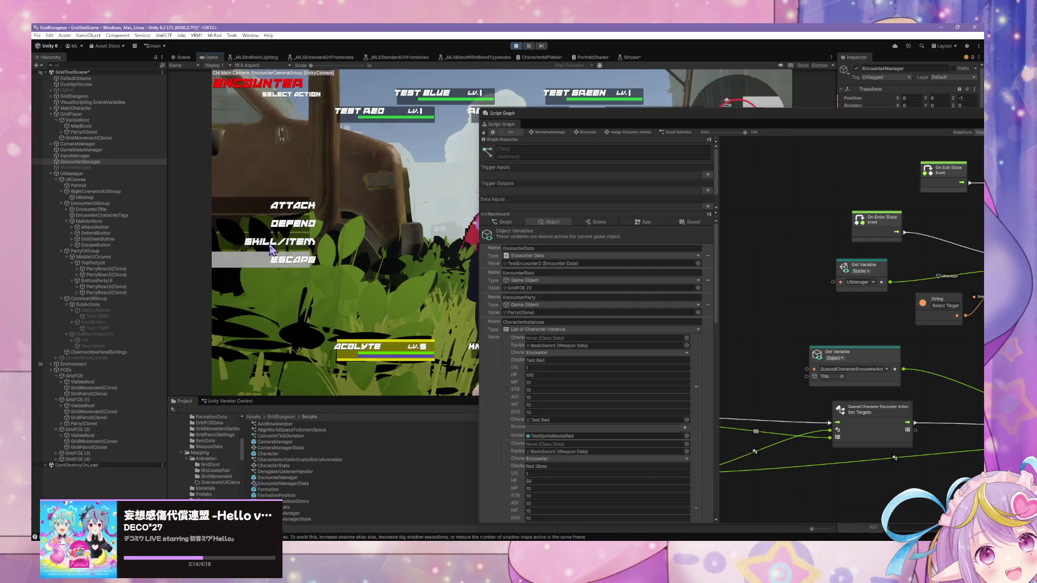
- Give Linesweep on Test Red to the first character and pick the second character's skill
left_click(271, 245)
key("Escape")
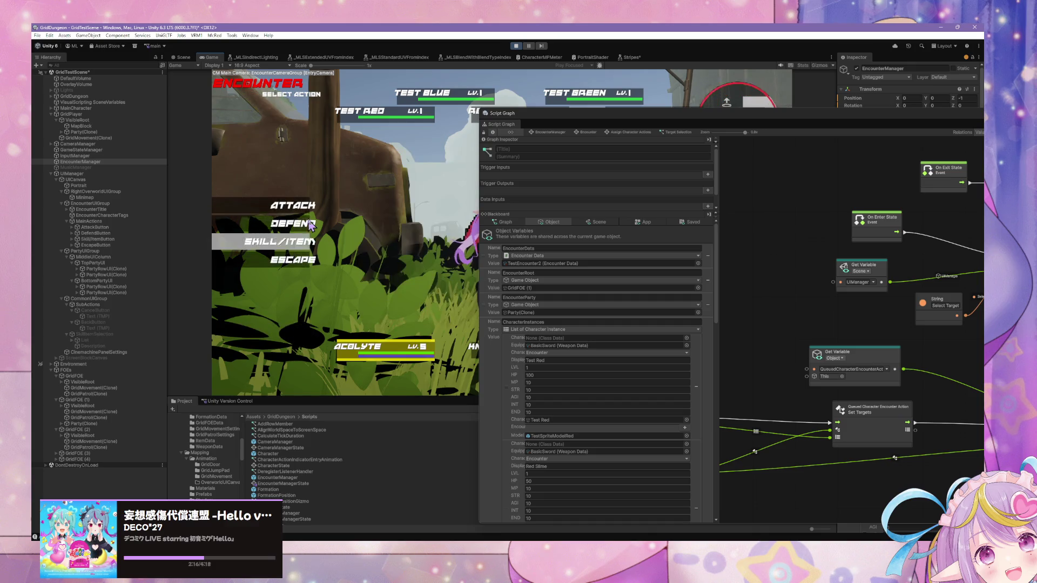
left_click(281, 241)
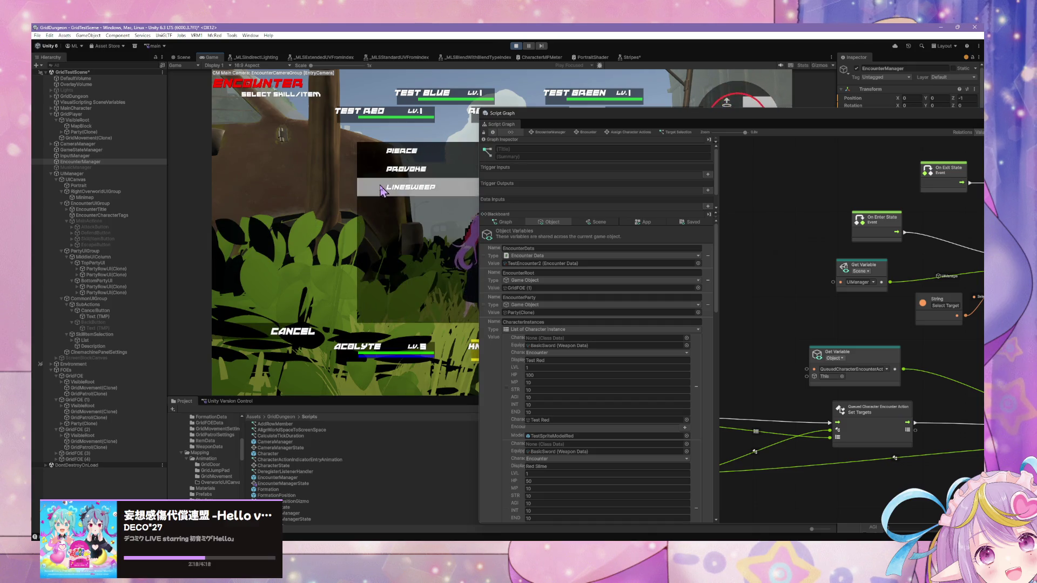
left_click(381, 189)
left_click(331, 125)
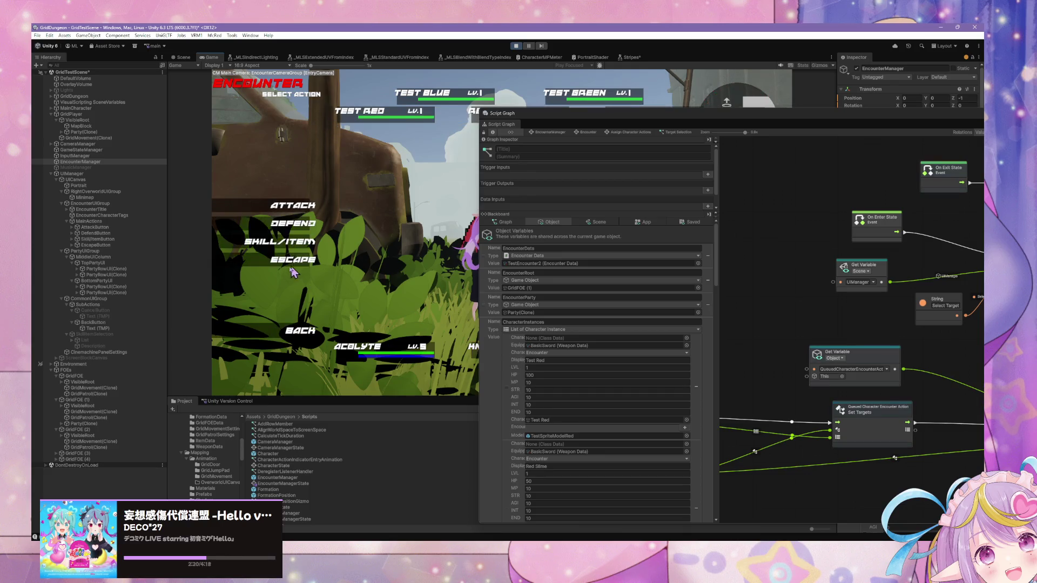
left_click(275, 243)
left_click(393, 149)
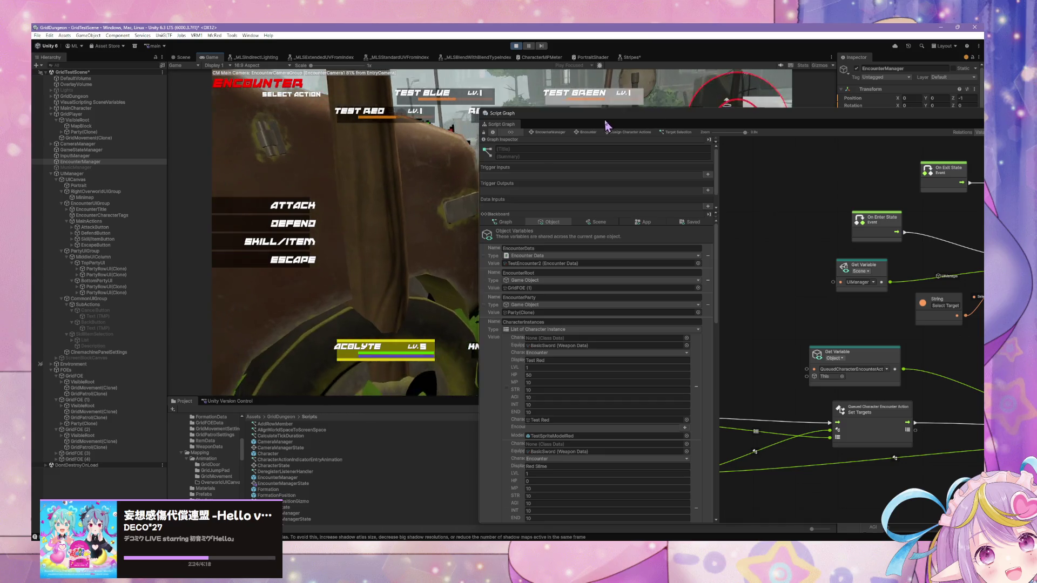
- Next round, choose Linesweep on Test Red, then Lineshot for the second character
left_click_drag(540, 123, 625, 249)
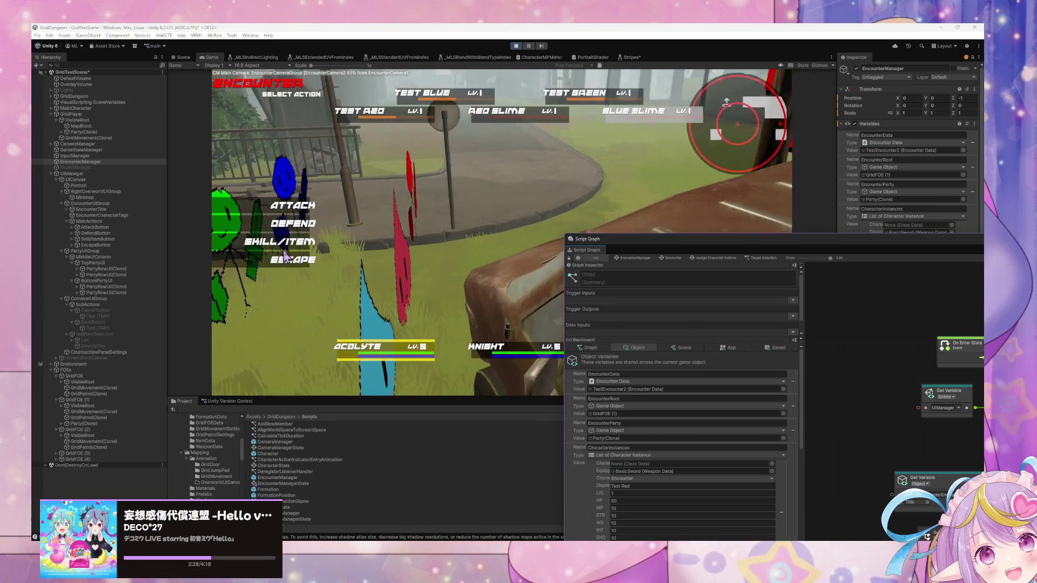
left_click(316, 237)
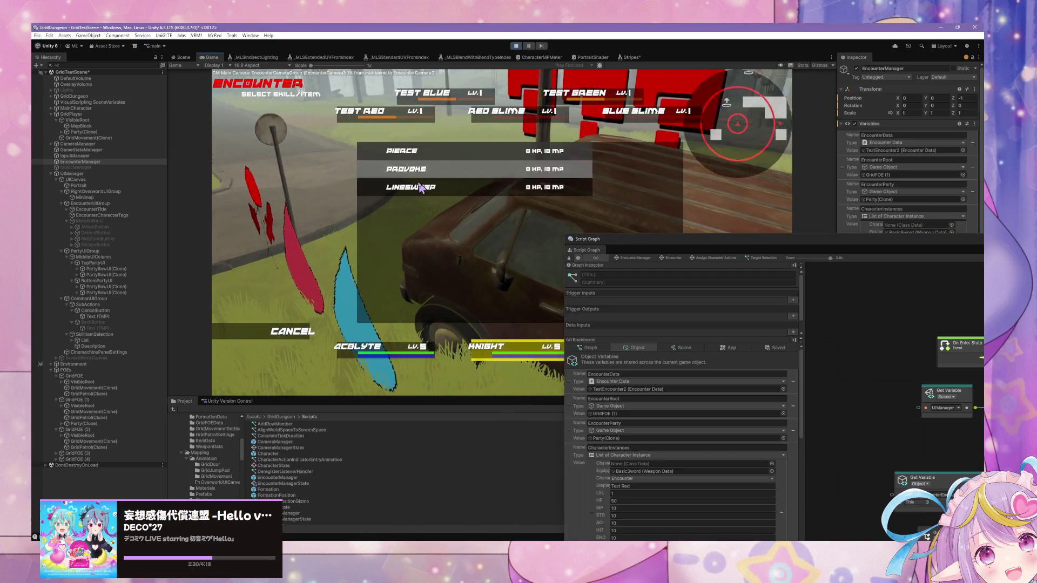
left_click(391, 152)
left_click(335, 116)
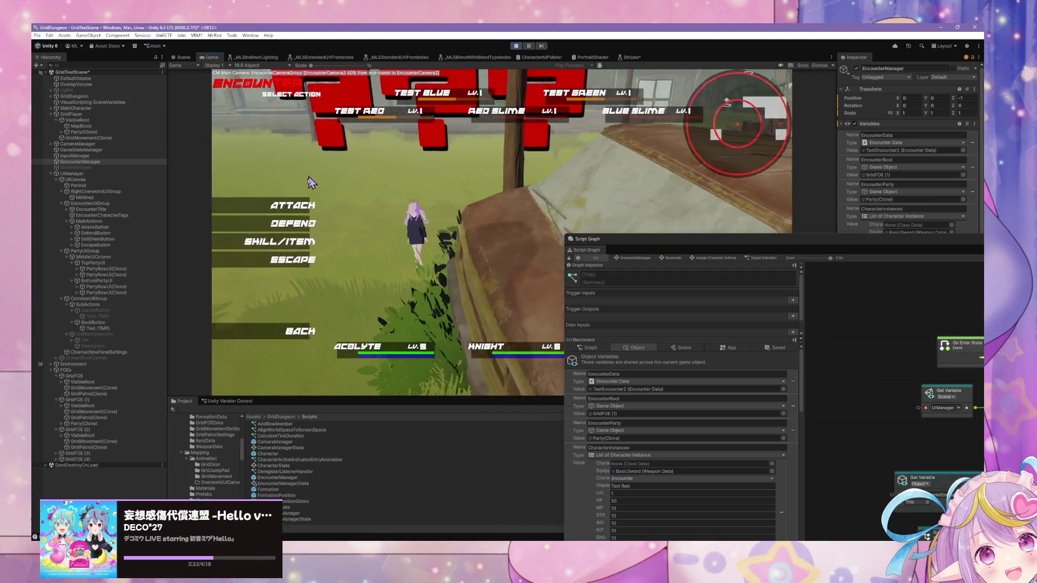
left_click(302, 238)
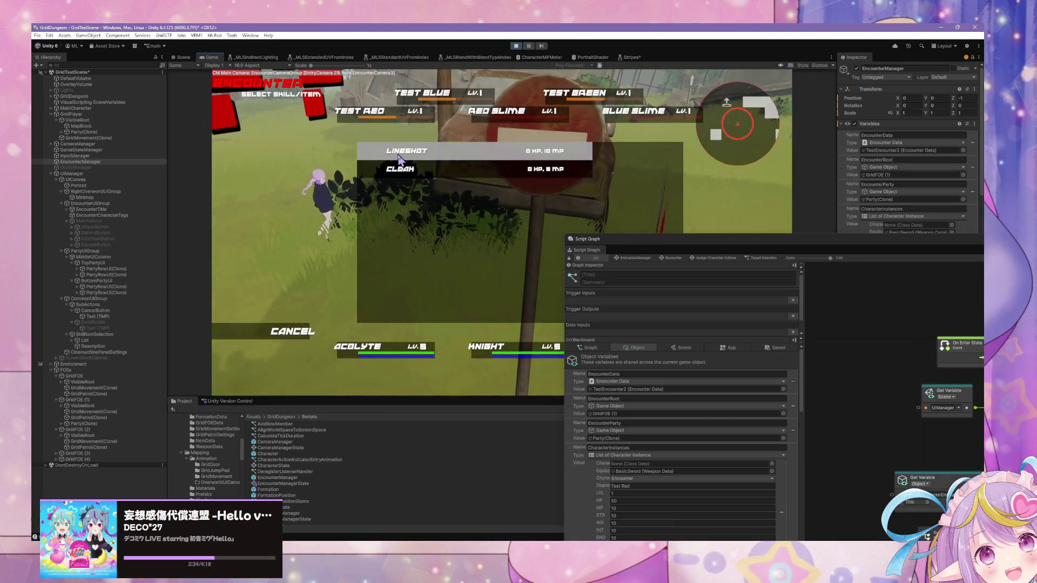
left_click(400, 157)
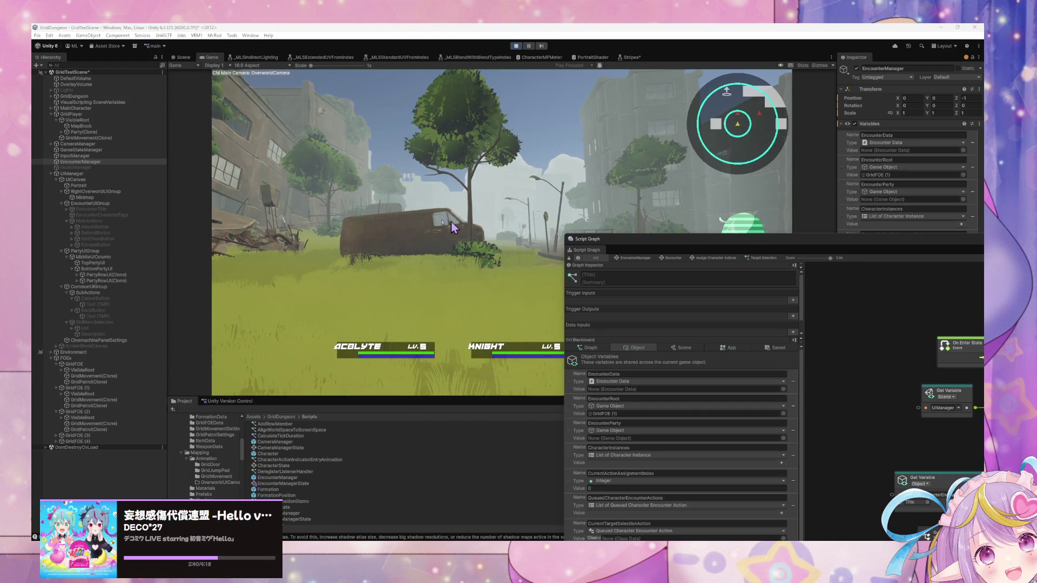
- Expand PartyRowUI(Clone) in the Hierarchy and select Acolyte (Tag) to show its State Graph
mouse_move(744, 244)
left_mouse_down()
mouse_move(476, 82)
mouse_move(519, 131)
left_mouse_up()
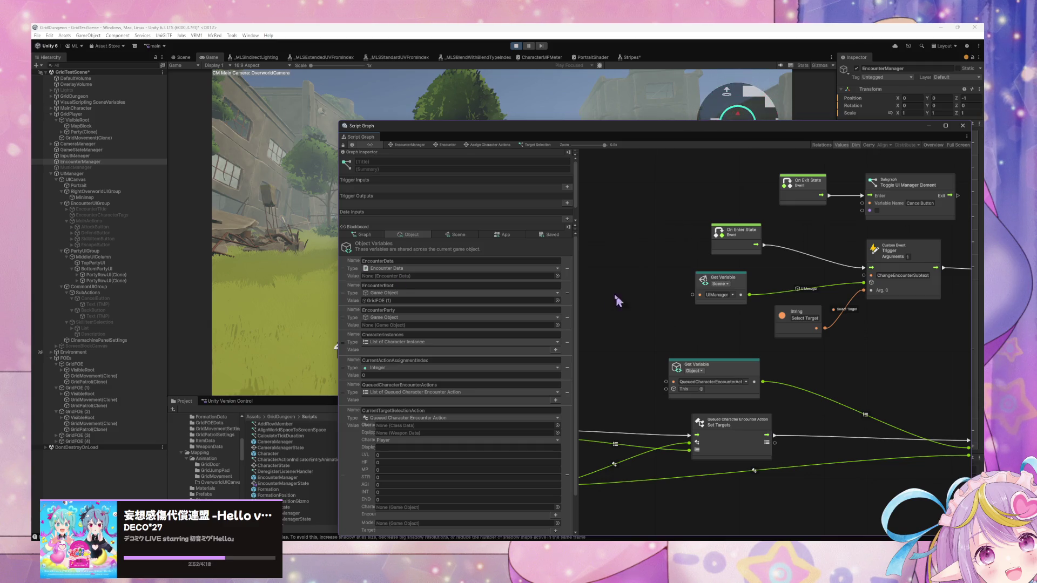
scroll(619, 301, "down", 5)
scroll(748, 266, "down", 2)
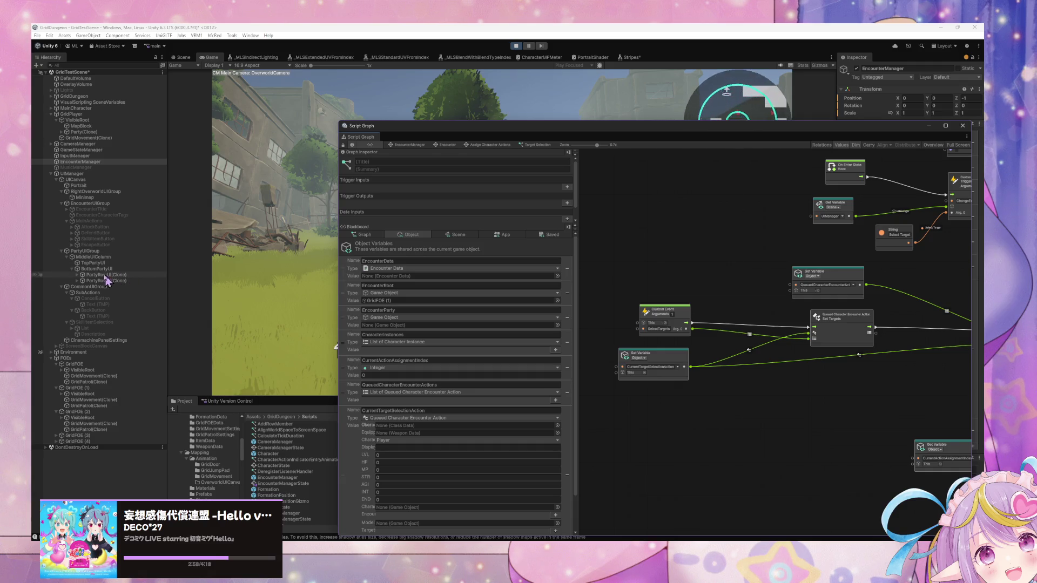
left_click(78, 275)
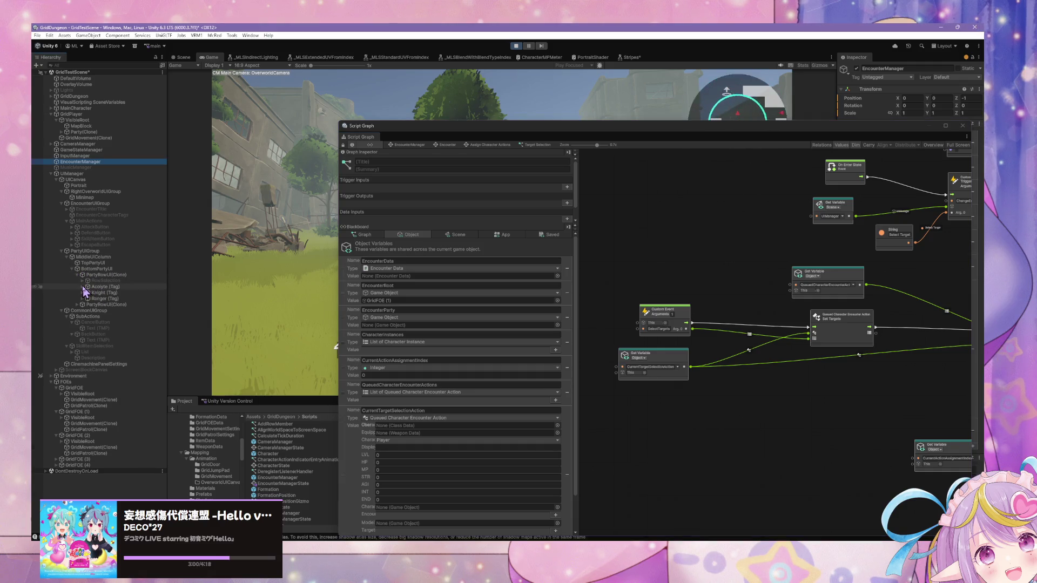
left_click(82, 287)
left_click(98, 286)
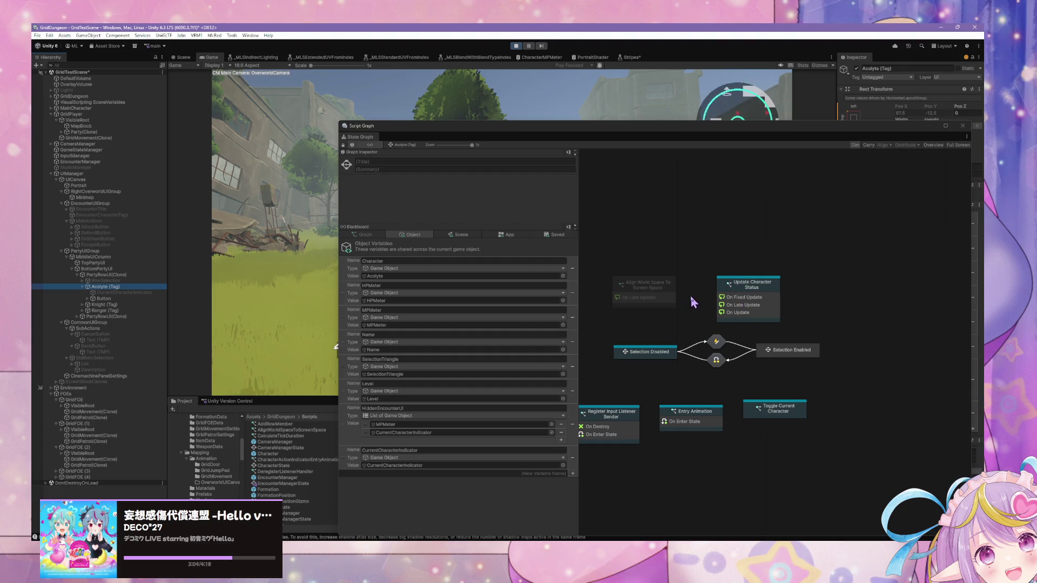
- Open the Selection Enabled state and then its Start state's script graph
double_click(790, 352)
left_click(623, 289)
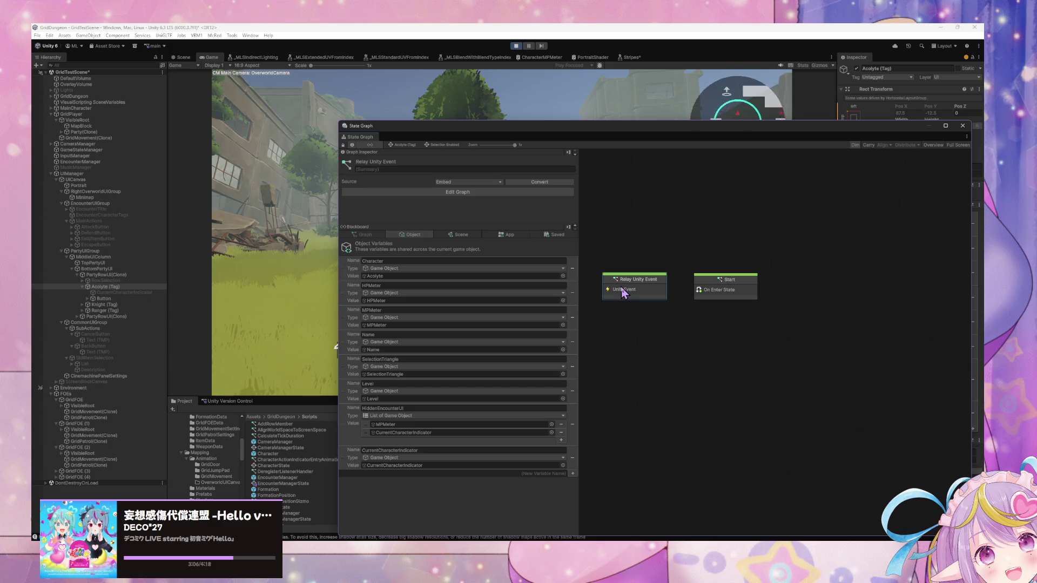
double_click(726, 290)
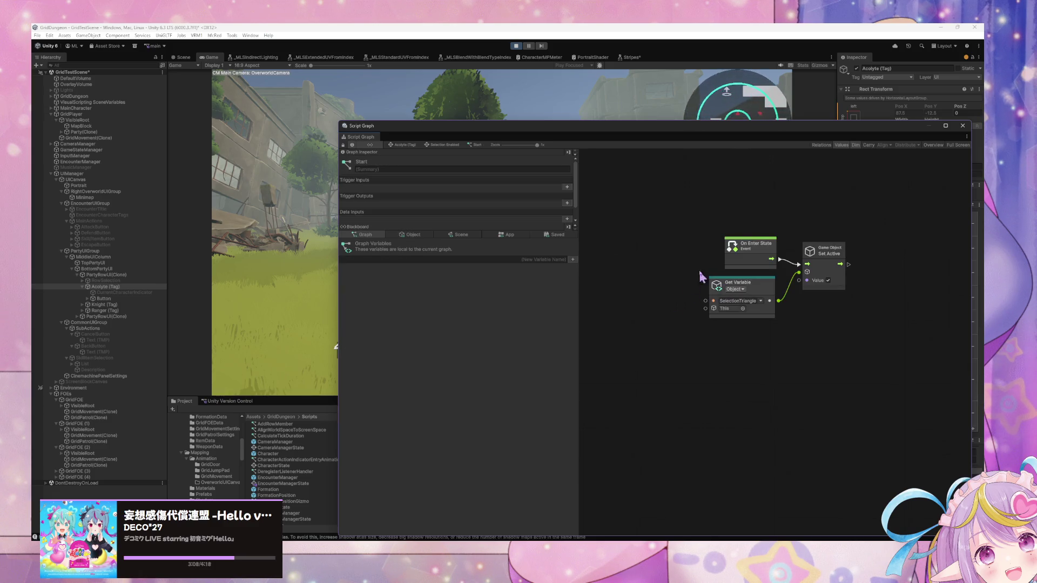
left_click(448, 147)
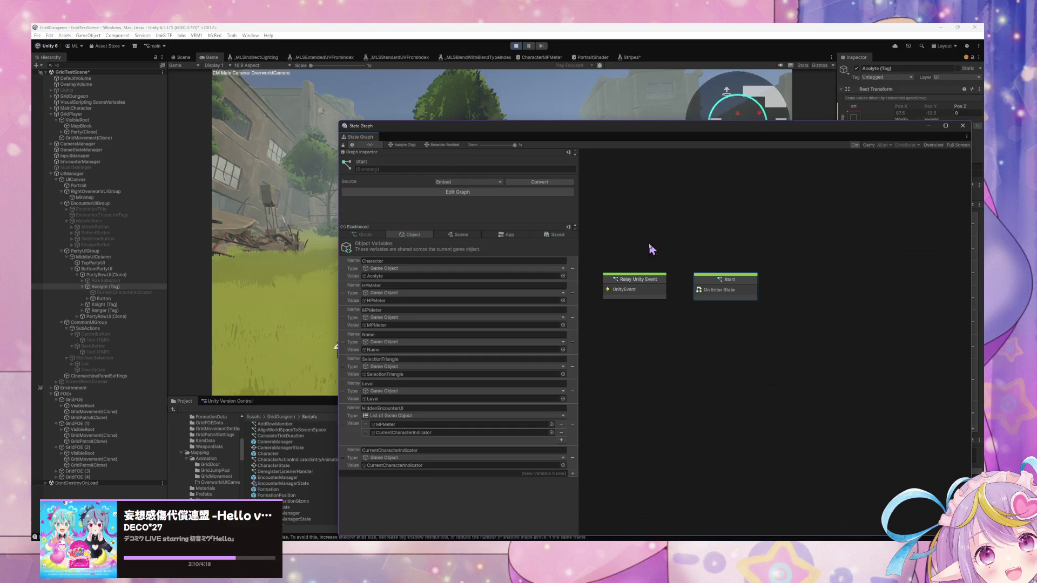
double_click(660, 285)
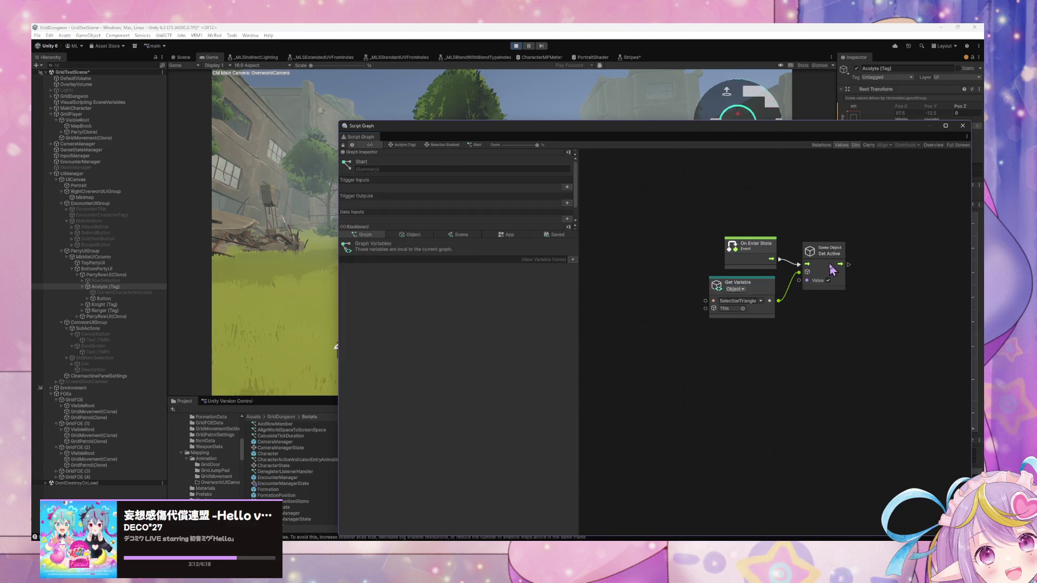
- Check the Get Variable and Set Active nodes enabling SelectionTriangle, then return to the parent graph
left_click(773, 296)
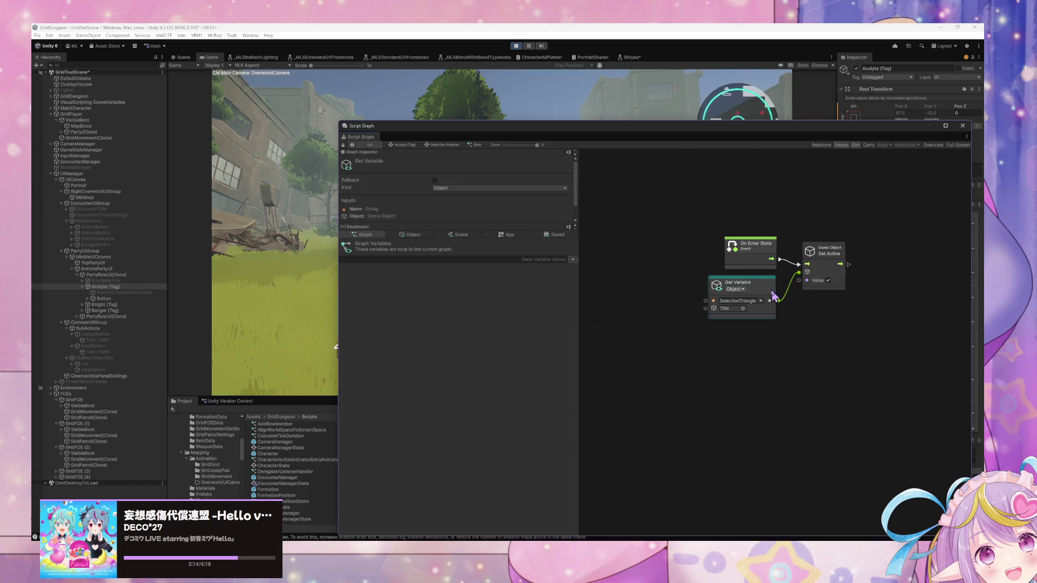
left_click(810, 270)
left_click(786, 303)
left_click(766, 291)
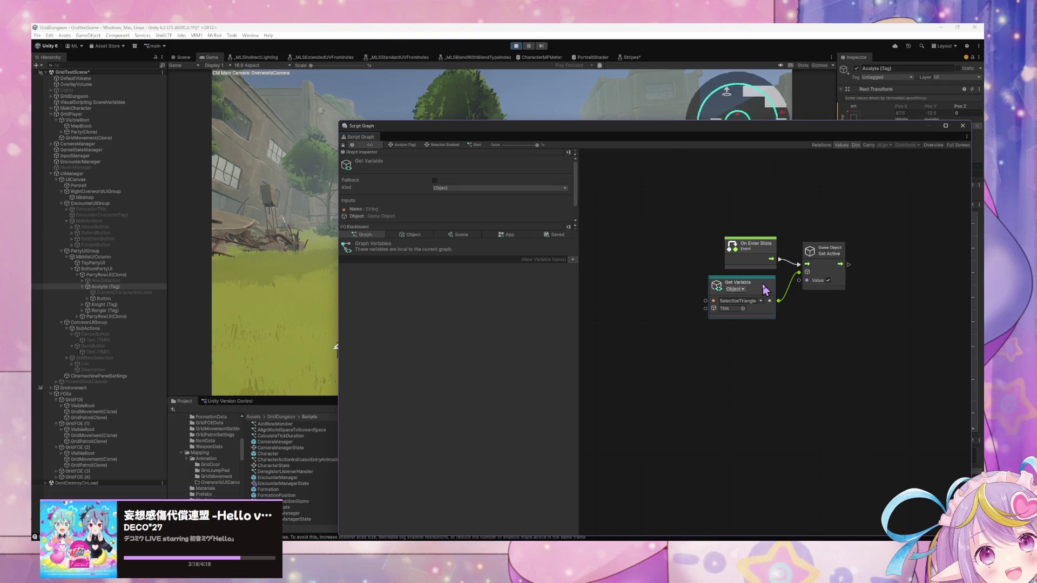
left_click(439, 145)
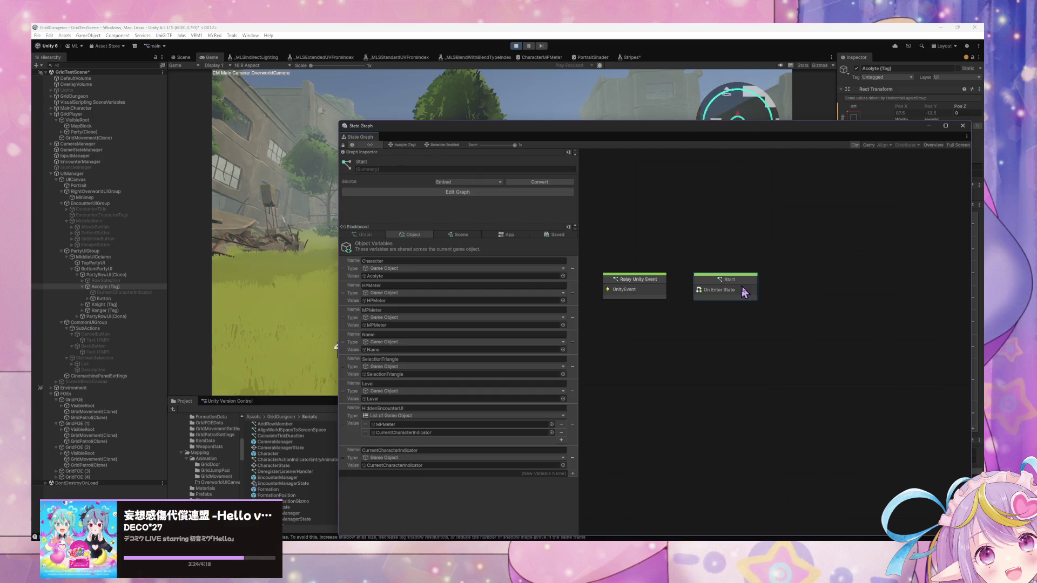
- Move the graph window off the game and give the Acolyte a skill targeting Test Red
left_click_drag(629, 134, 829, 302)
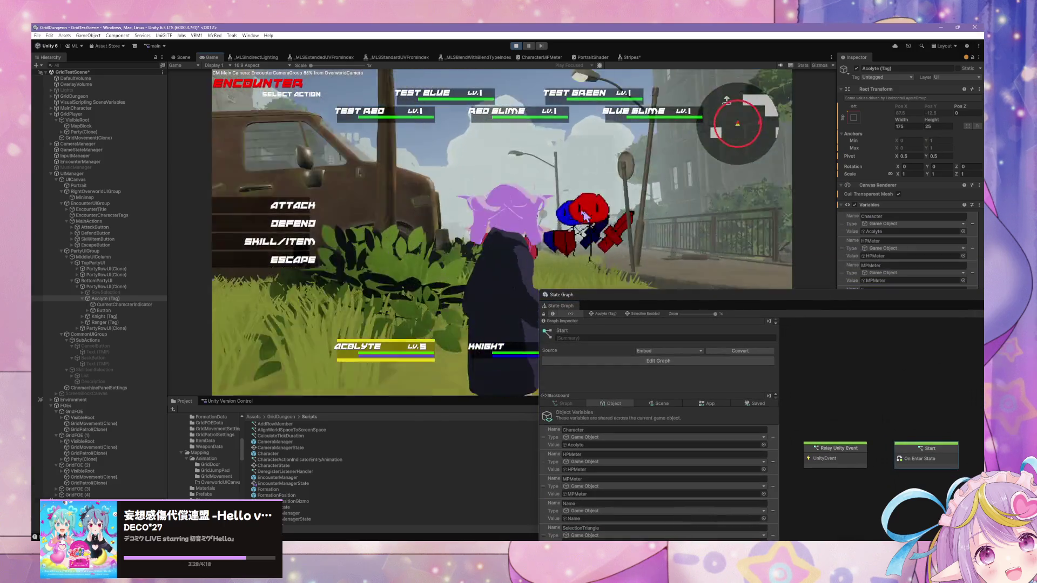
left_click(278, 247)
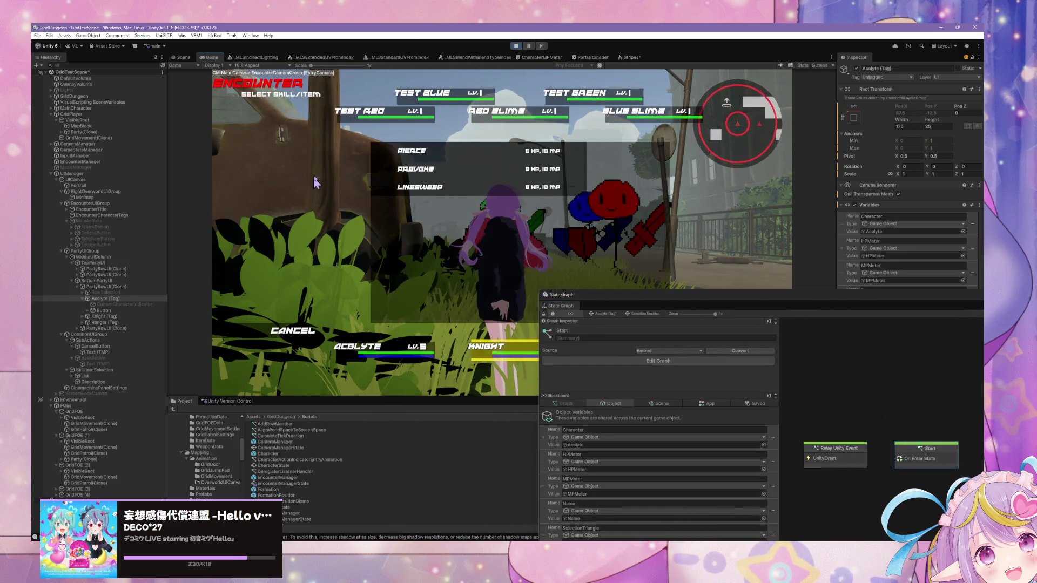
left_click(373, 150)
left_click(345, 126)
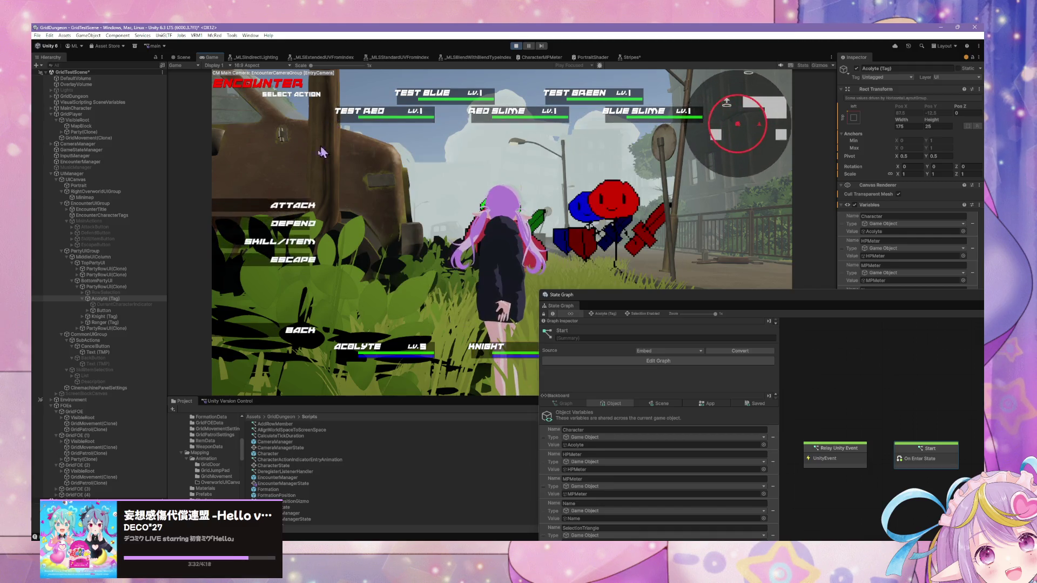
- Finish the Acolyte's Heal/Blood Ritual choice, then give the Knight's second skill a target, ending the encounter
left_click(278, 243)
key("Escape")
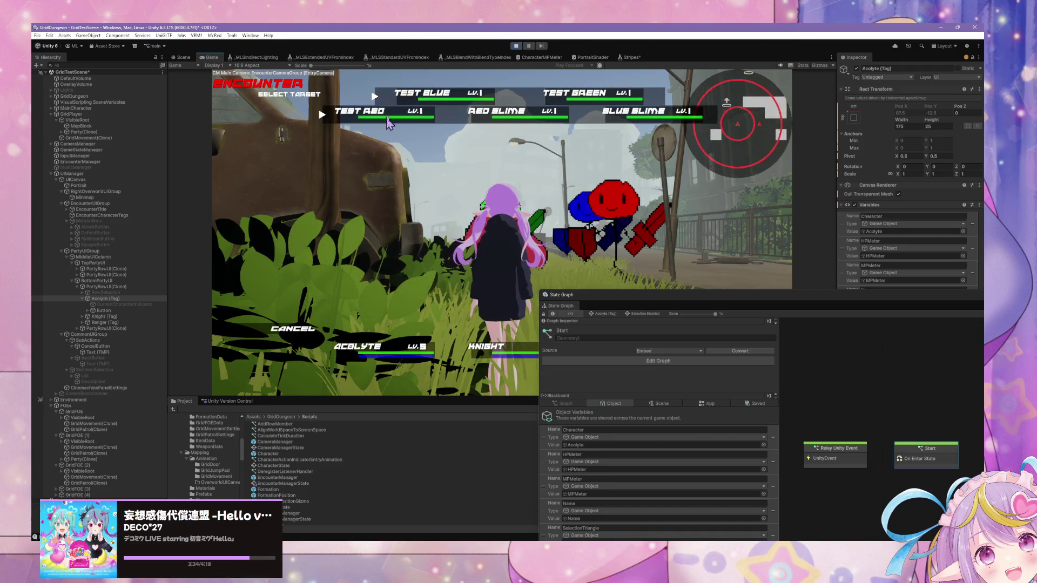
left_click(281, 241)
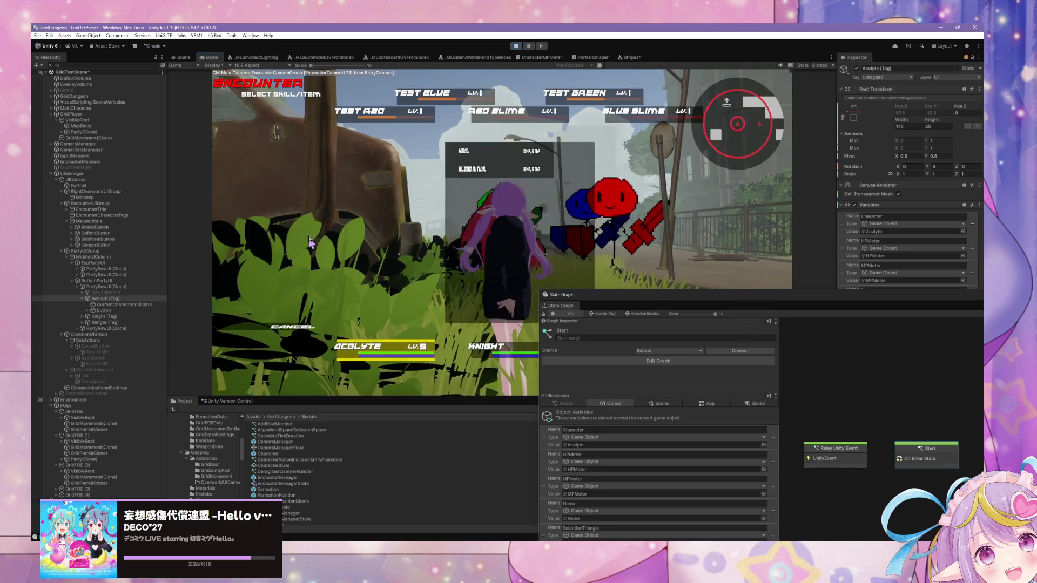
left_click(397, 151)
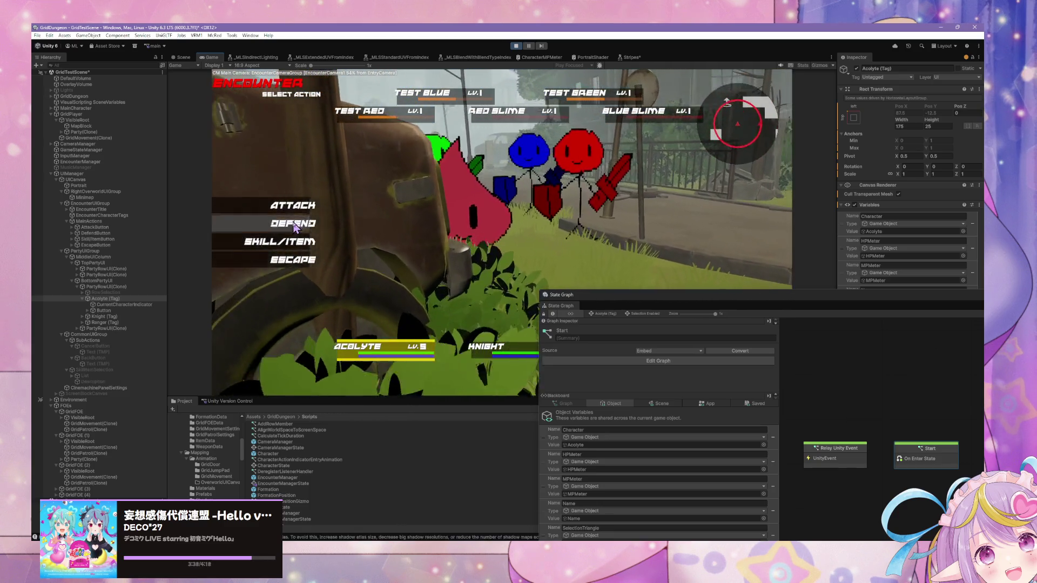
left_click(281, 241)
left_click(411, 187)
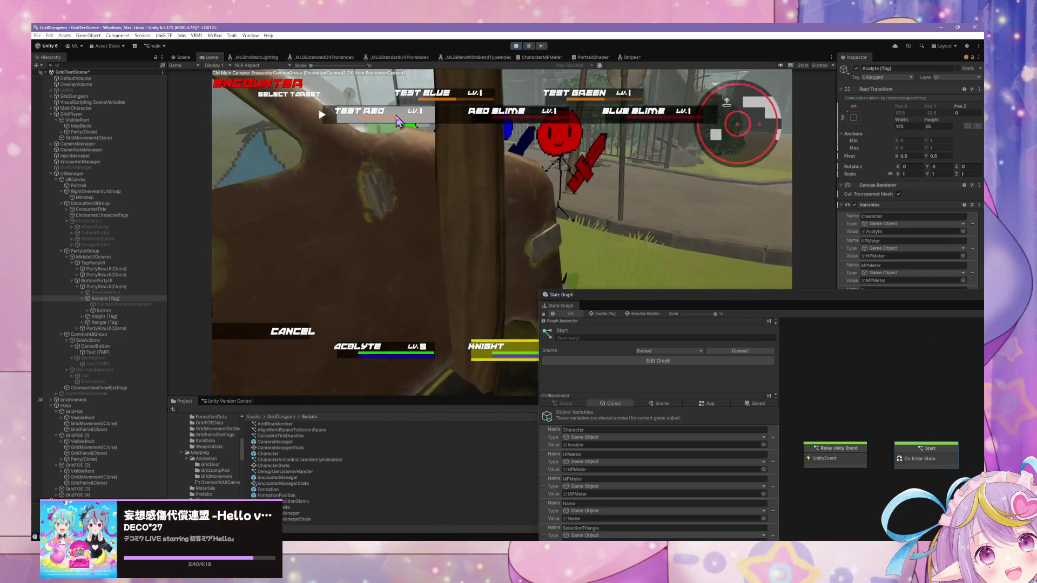
left_click(304, 249)
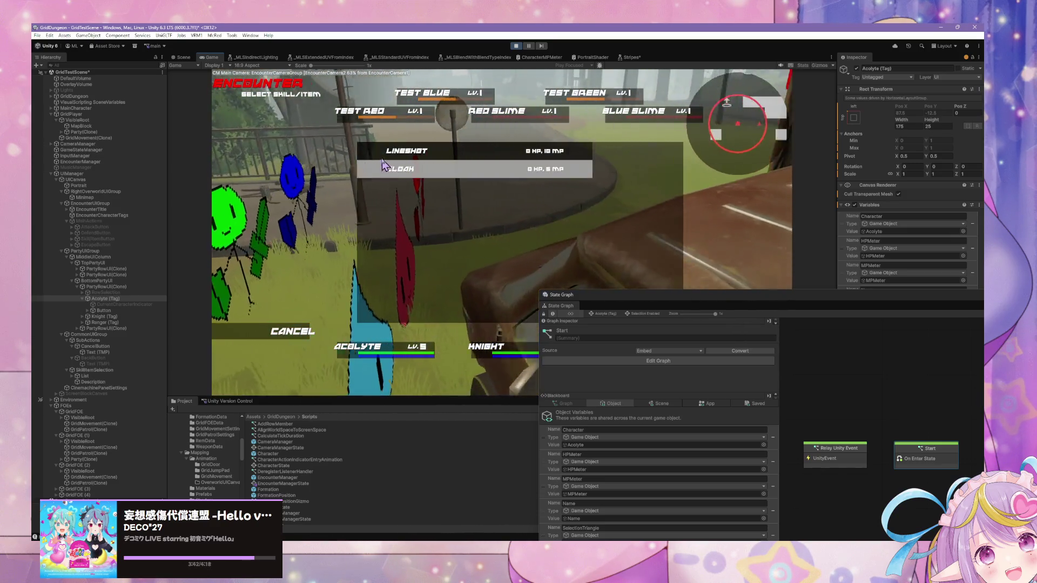
left_click(405, 165)
left_click(381, 102)
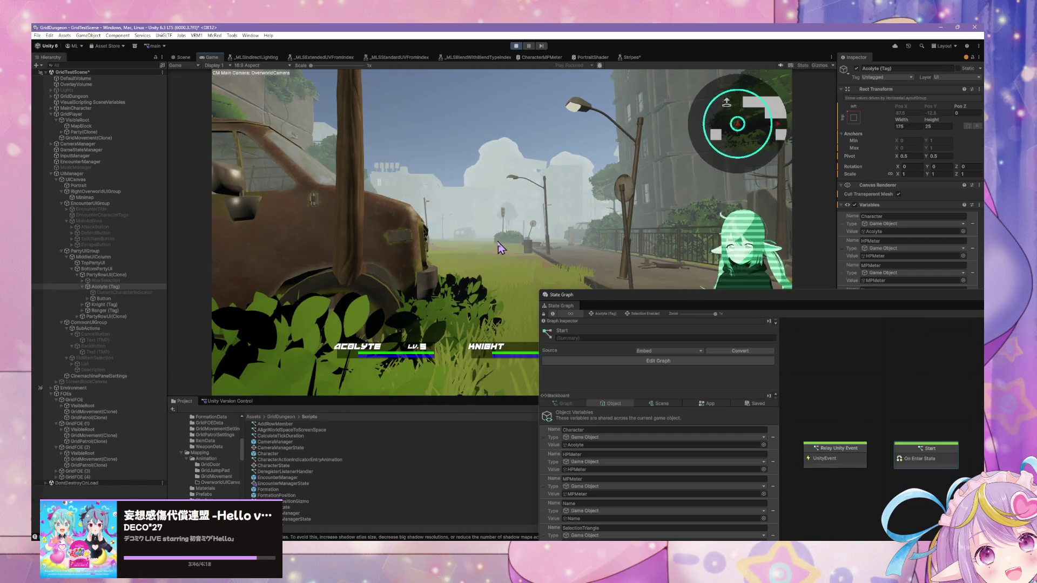
- Stop play mode and check in the pending changes with the summary 'Weing R' as changeset 33
left_click_drag(599, 305, 312, 185)
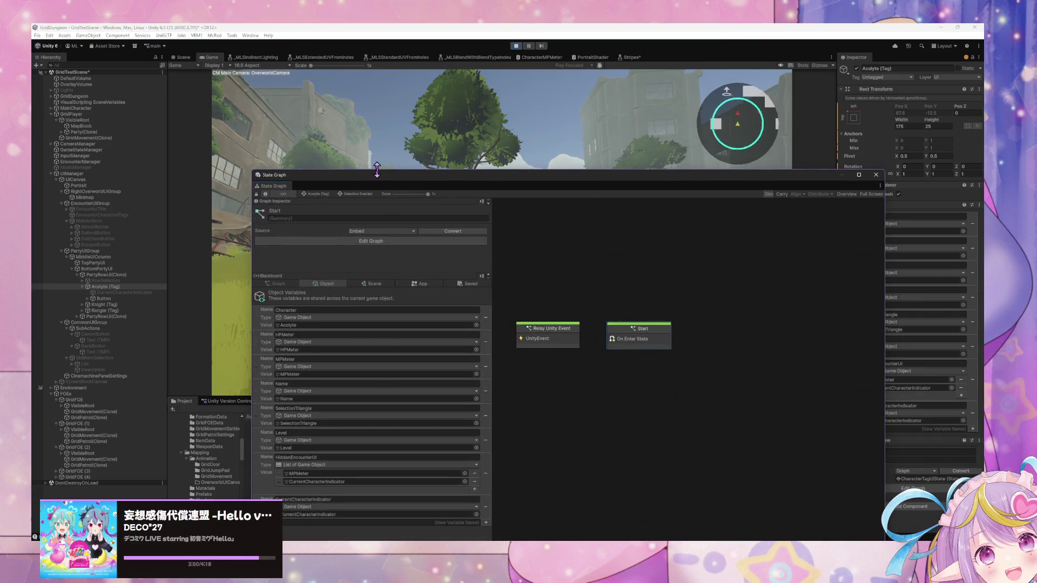
left_click(516, 46)
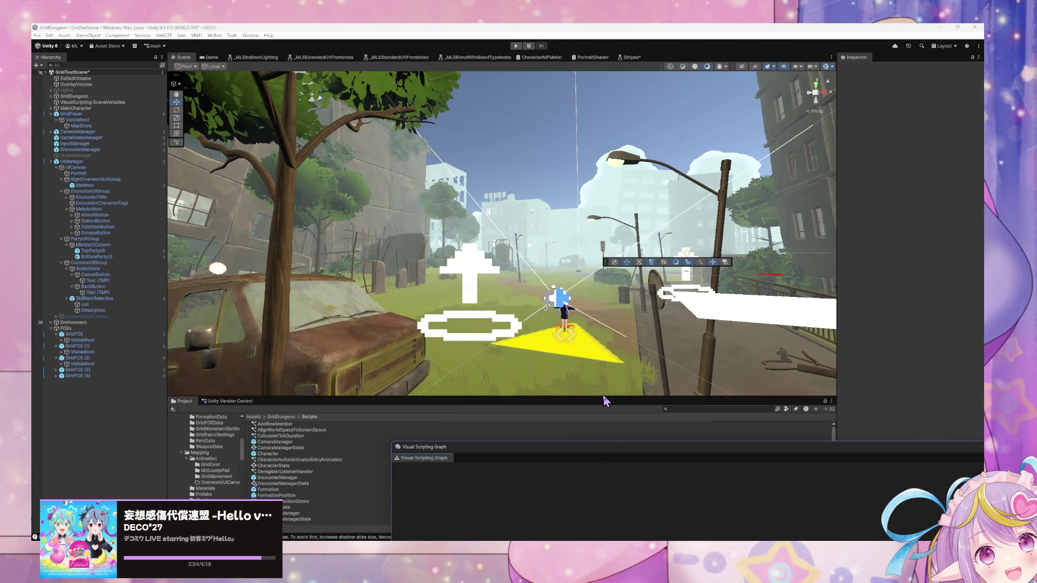
left_click_drag(605, 400, 605, 263)
left_click(227, 264)
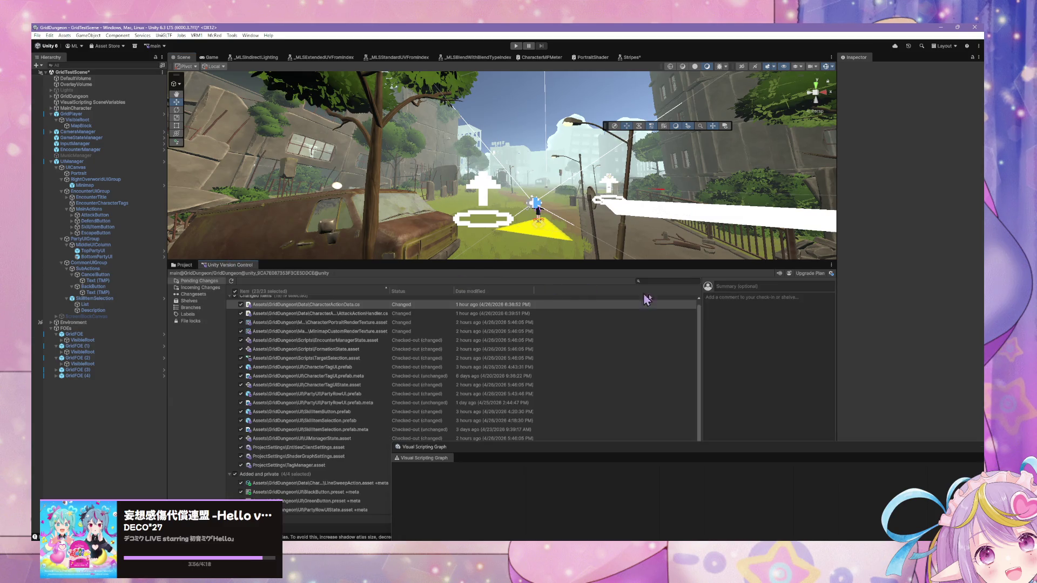
type("Weing Row Targeting")
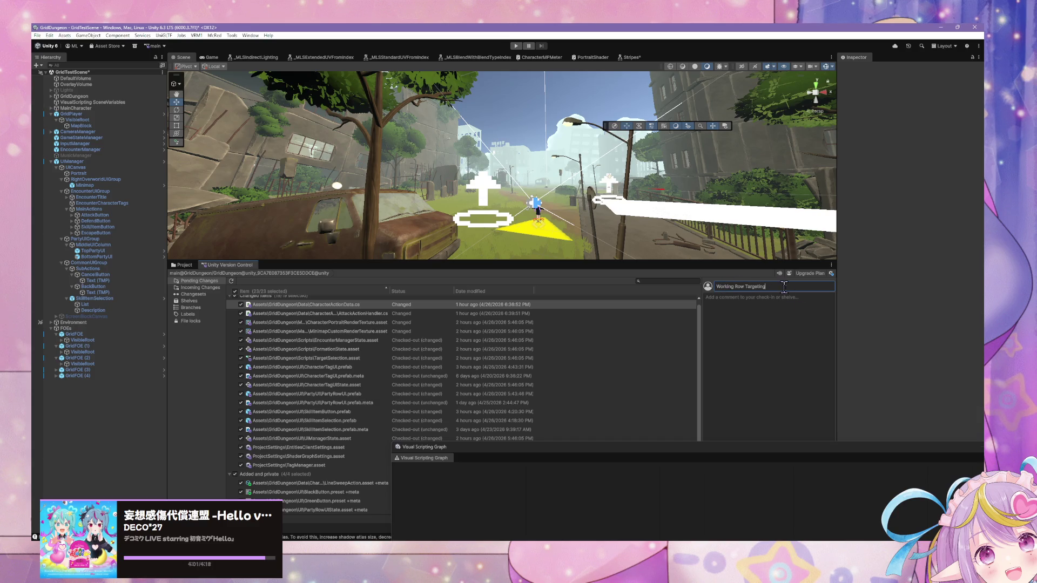
key("ctrl+Return")
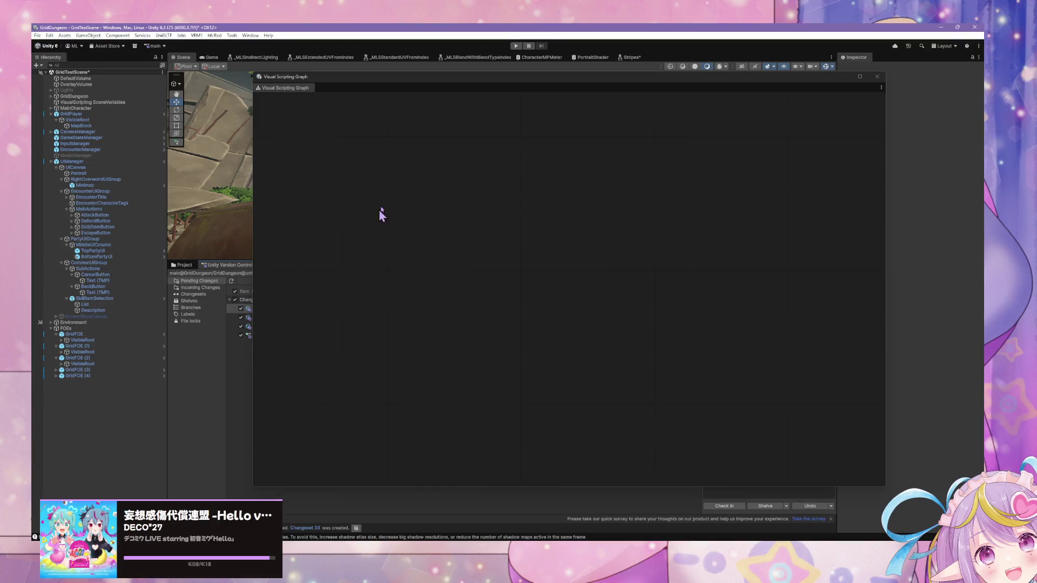
- Check in the remaining changes without a comment, creating changeset 34
mouse_move(356, 88)
left_mouse_down()
mouse_move(446, 128)
mouse_move(286, 302)
mouse_move(368, 399)
left_mouse_up()
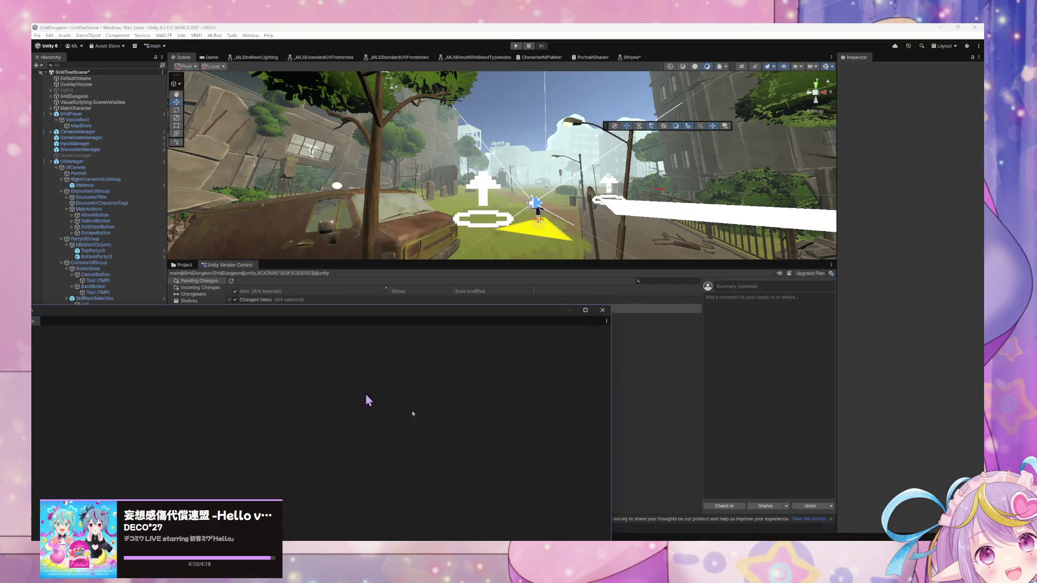
left_click(724, 506)
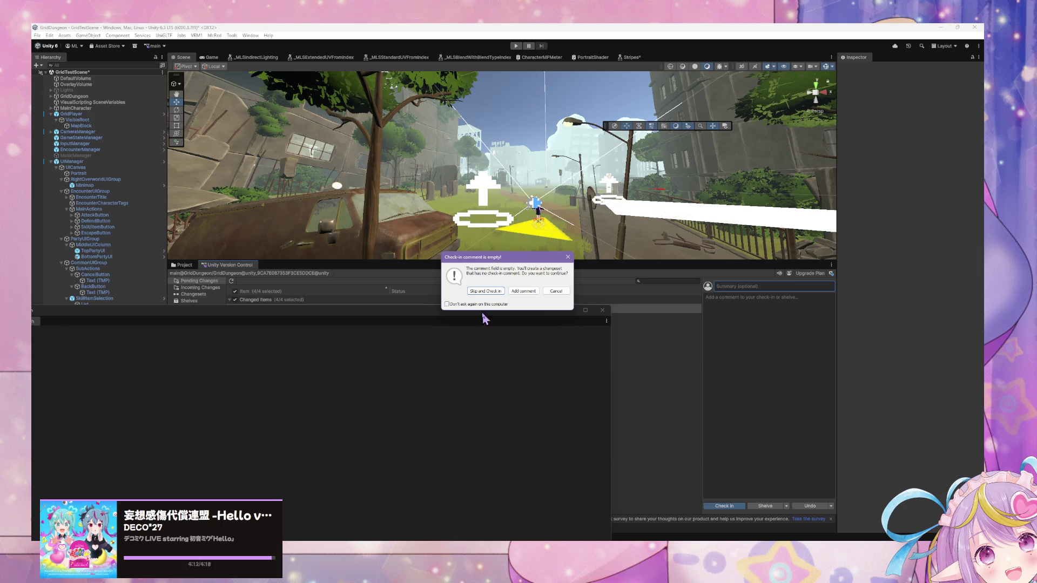
left_click(493, 291)
mouse_move(318, 316)
left_mouse_down()
mouse_move(615, 449)
mouse_move(650, 199)
mouse_move(611, 96)
left_mouse_up()
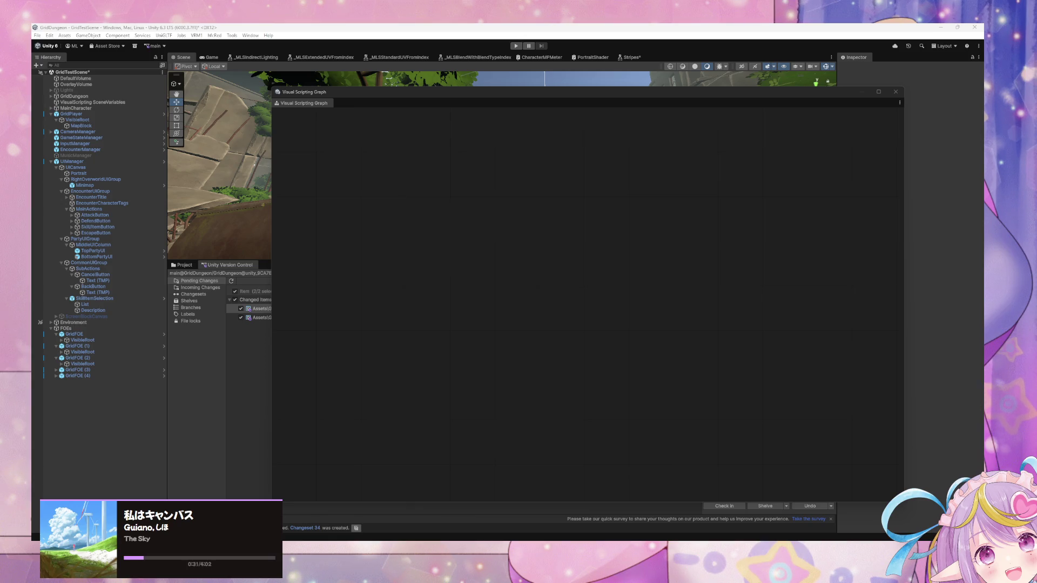
- Dock the empty Visual Scripting Graph window on the editor's right side and shift it down
mouse_move(358, 108)
left_mouse_down()
mouse_move(428, 108)
mouse_move(540, 141)
left_mouse_up()
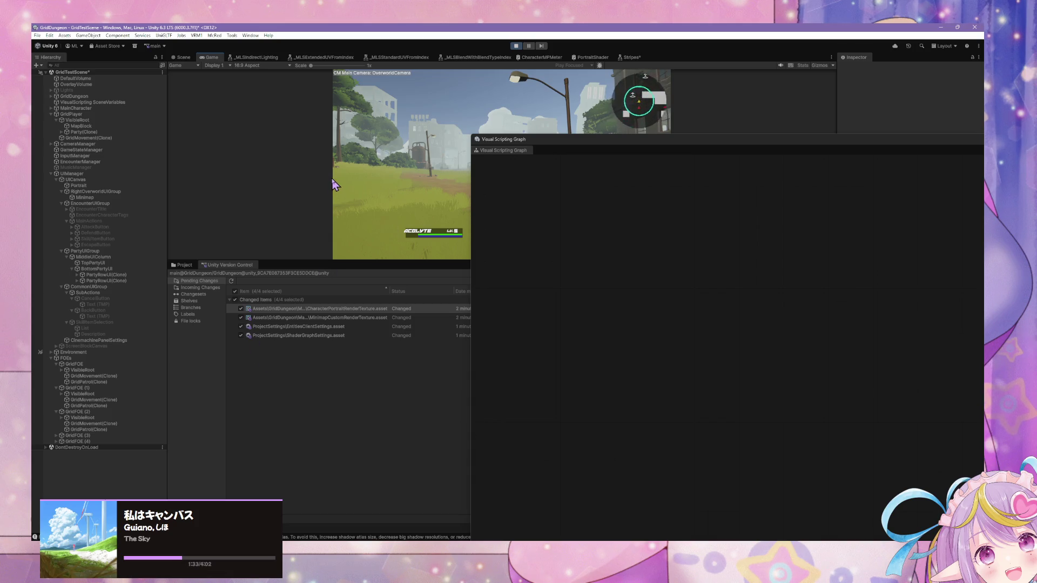
left_click_drag(577, 150, 643, 272)
- Trigger an encounter, open and cancel the Acolyte's skills, pick a Knight skill to reach Select Target, then stop
left_click(604, 193)
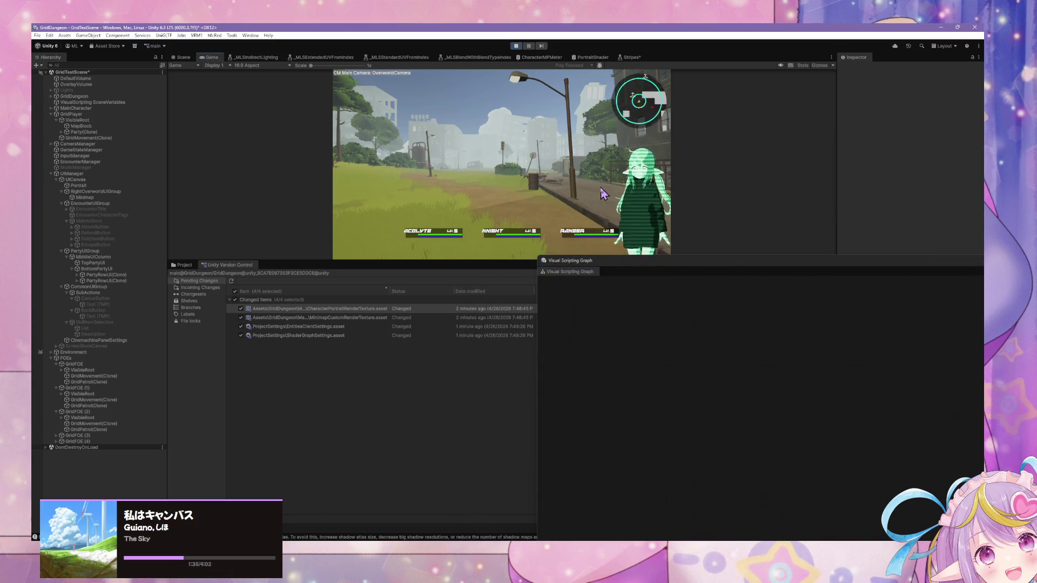
key("w")
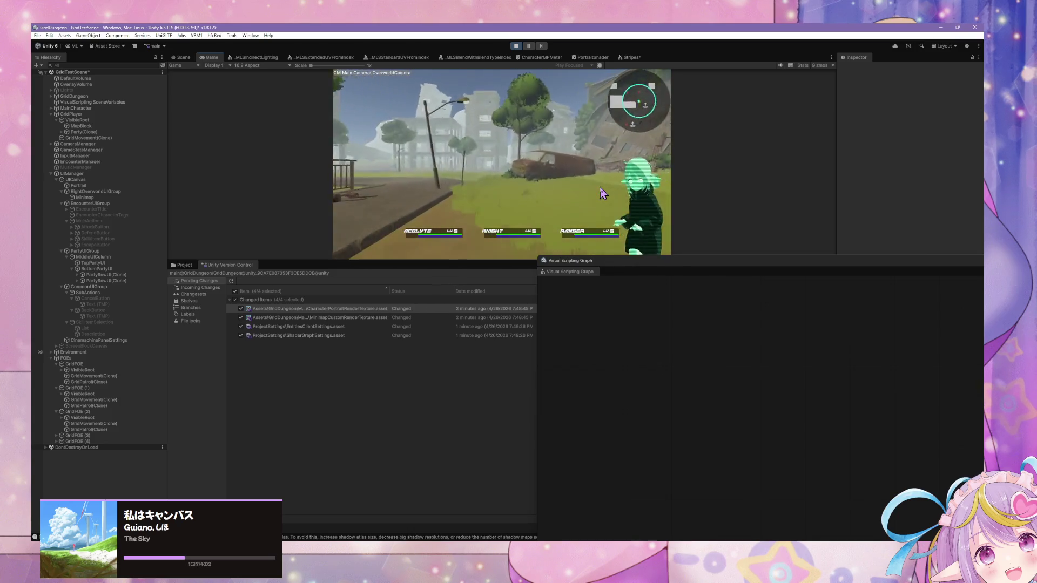
left_click(387, 178)
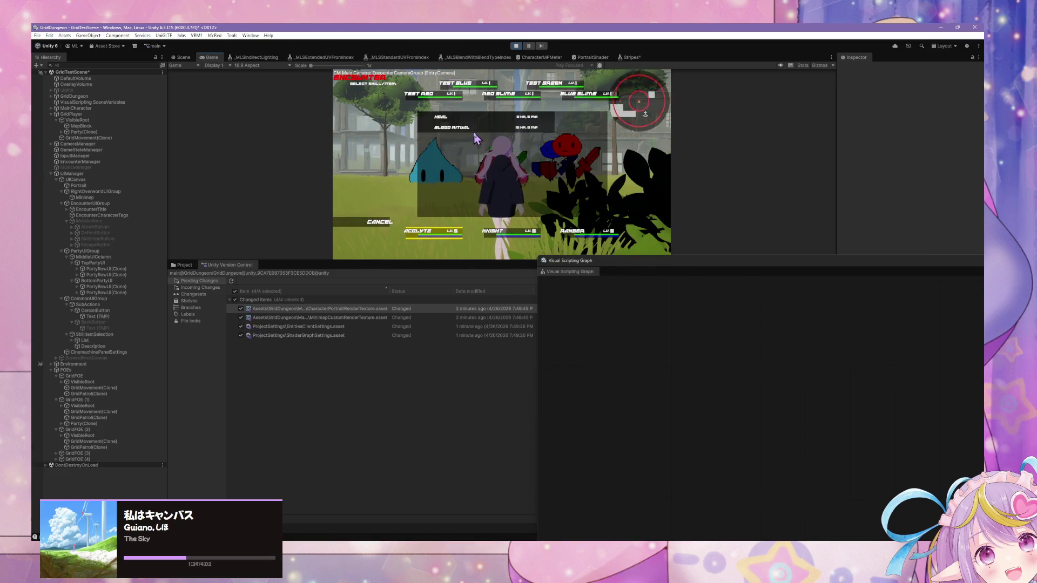
left_click(363, 226)
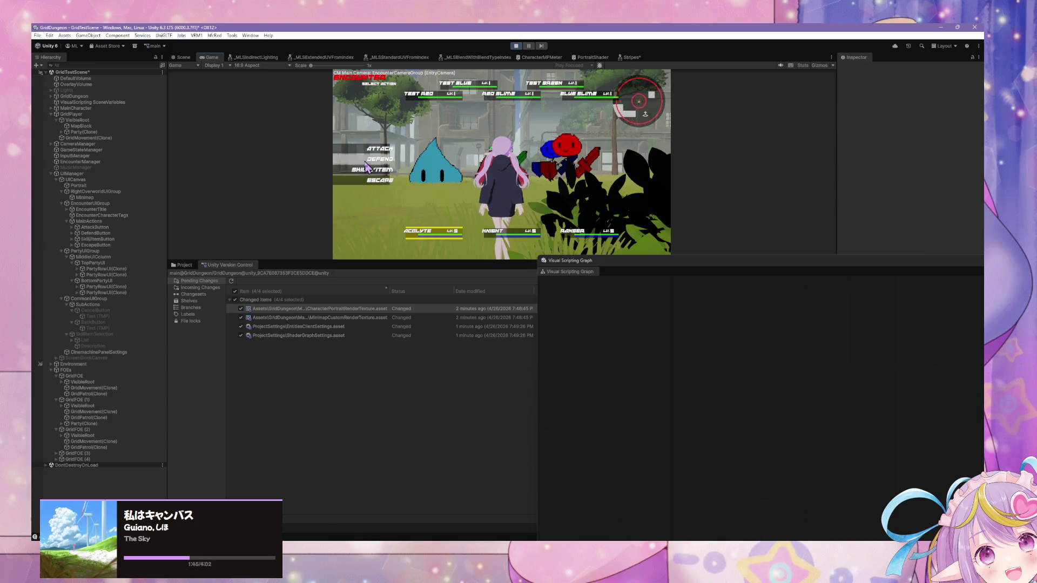
left_click(368, 168)
left_click(456, 117)
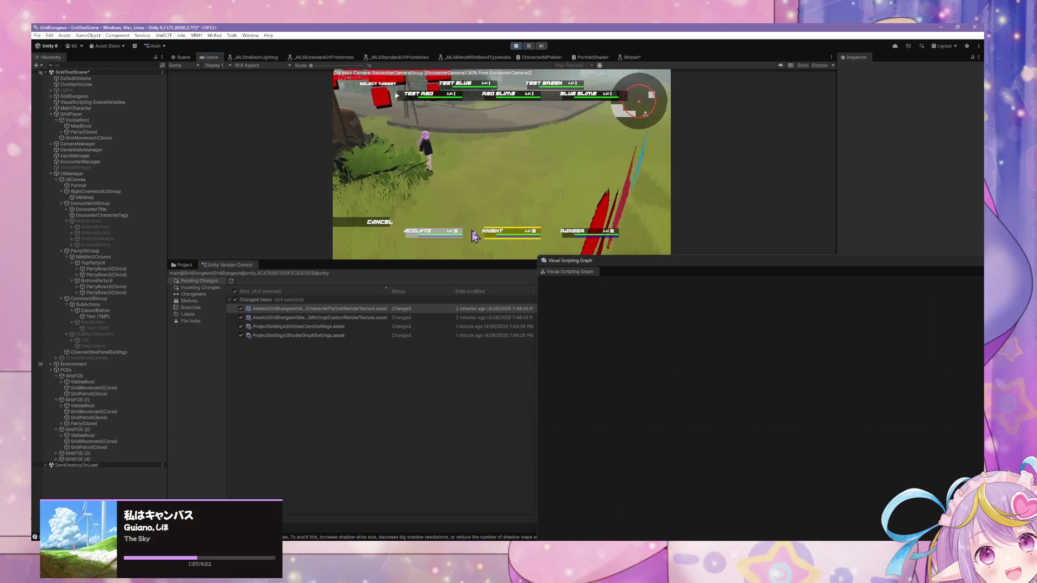
left_click(516, 46)
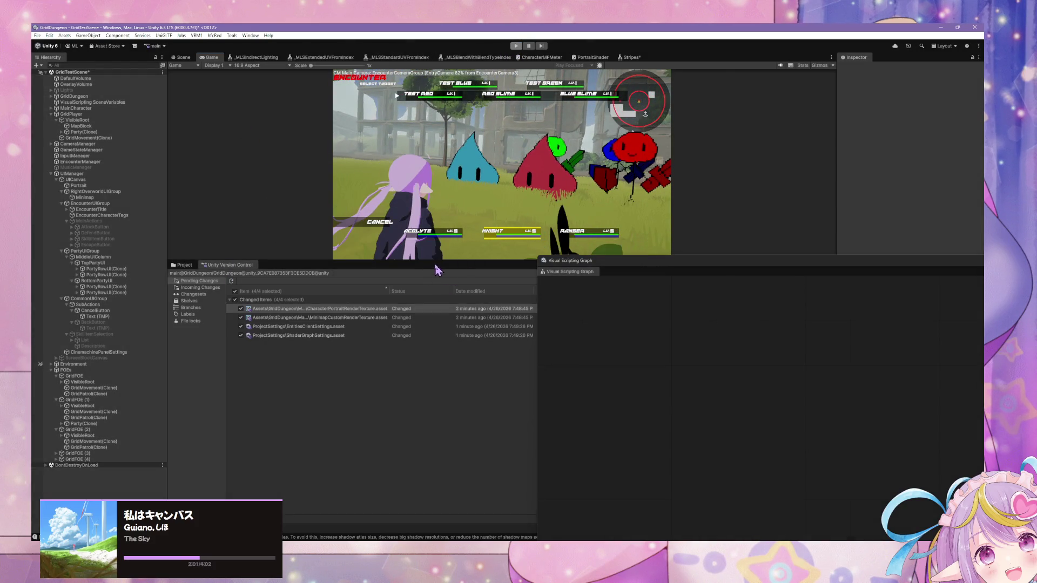
left_click_drag(435, 260, 435, 341)
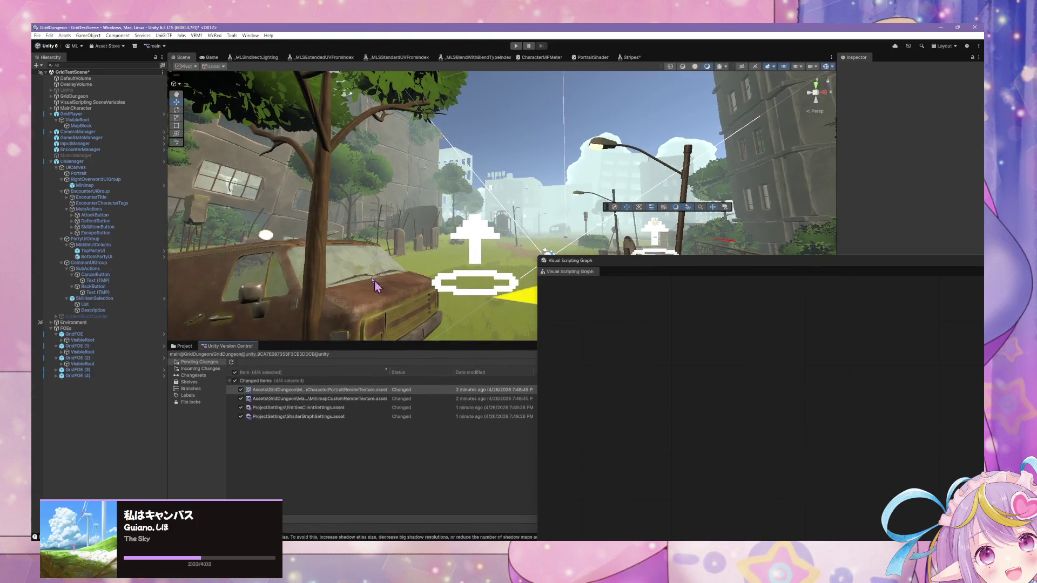
- Search the project assets for CharacterTagUI and open that prefab in Prefab Mode
left_click(184, 346)
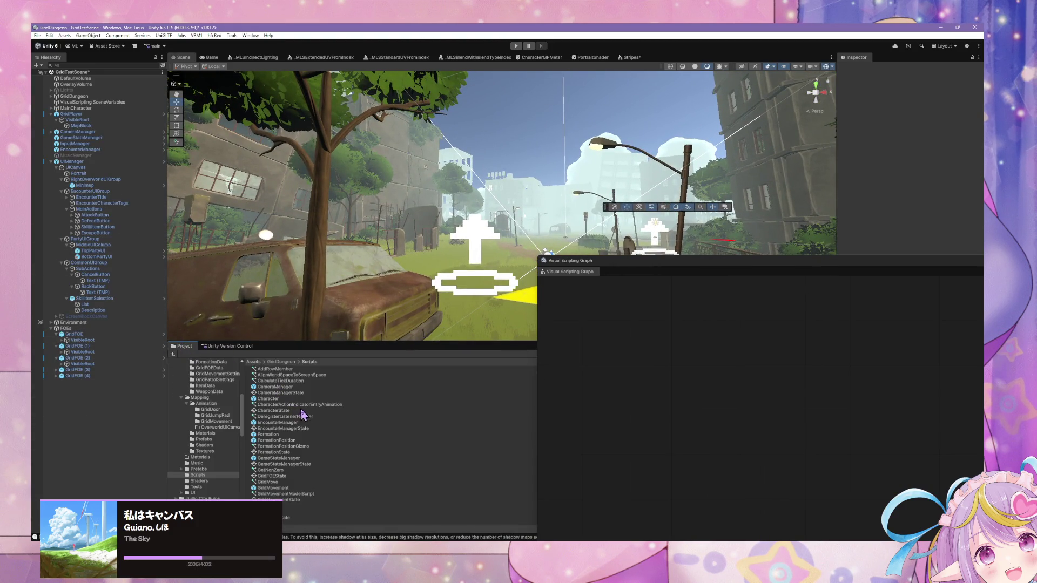
left_click_drag(651, 266, 663, 440)
left_click(697, 355)
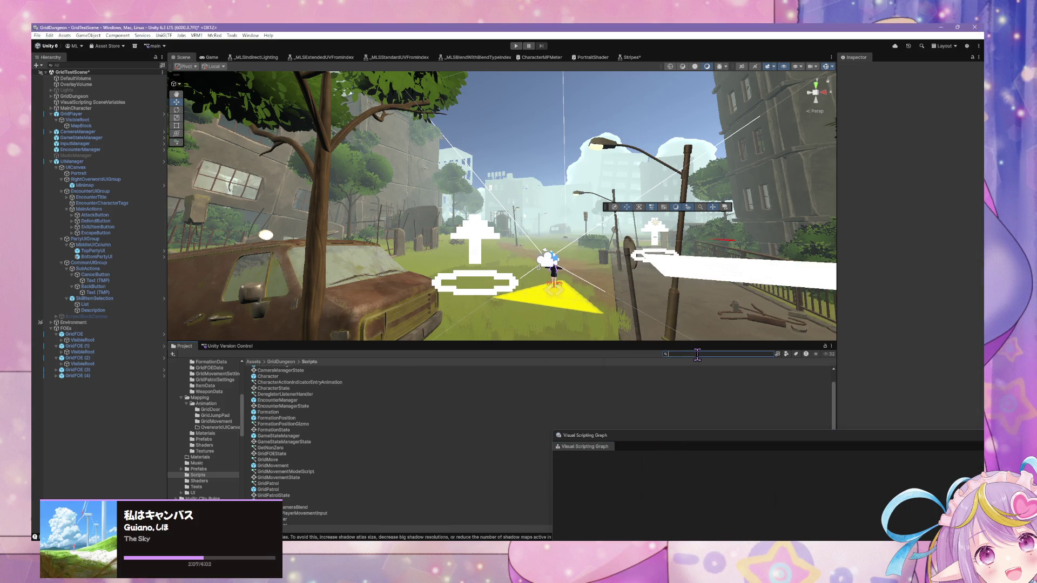
type("charc")
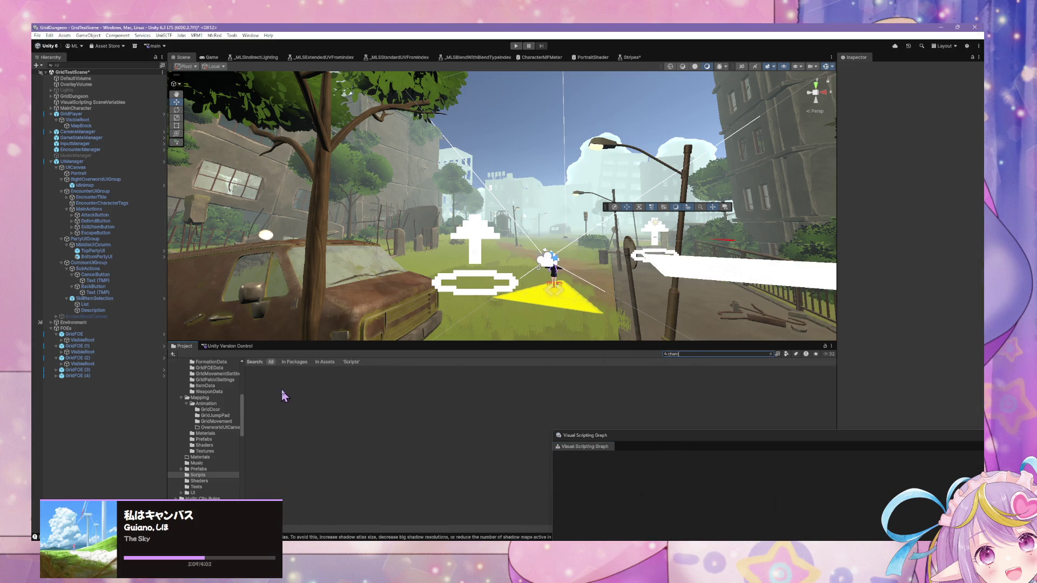
type("tag")
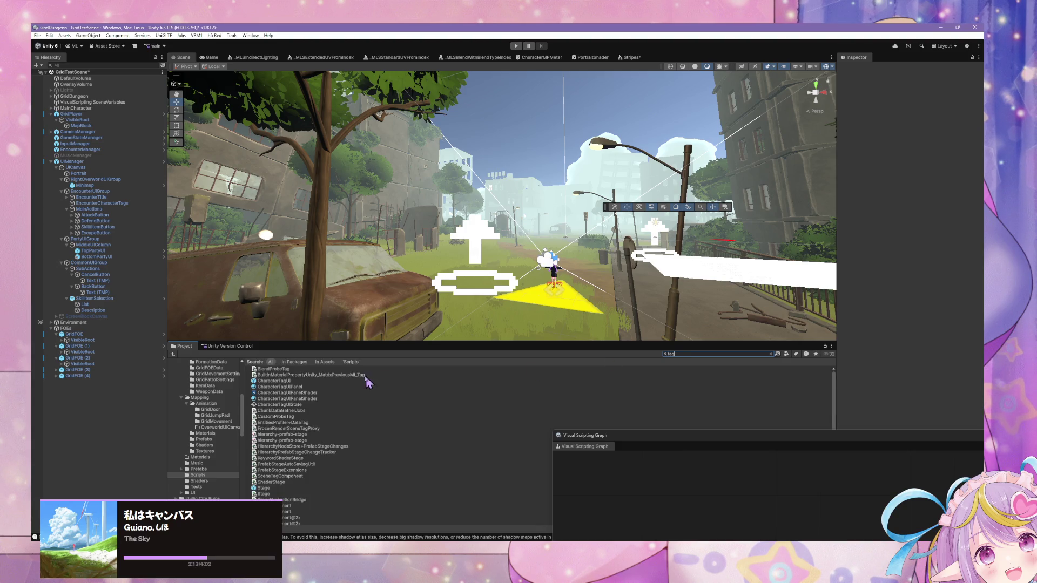
left_click(358, 381)
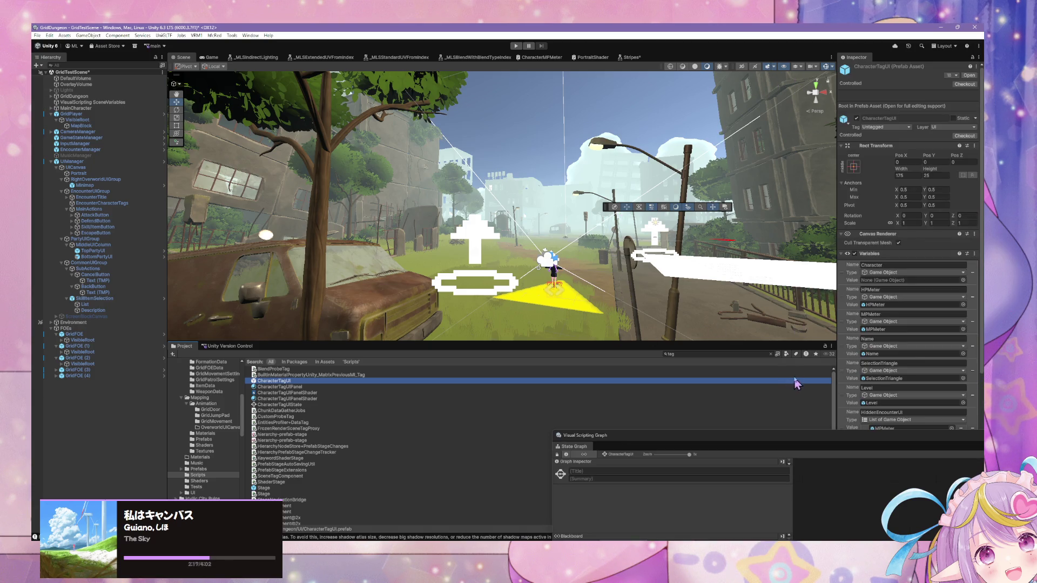
mouse_move(752, 441)
left_mouse_down()
mouse_move(432, 443)
mouse_move(616, 444)
mouse_move(601, 444)
left_mouse_up()
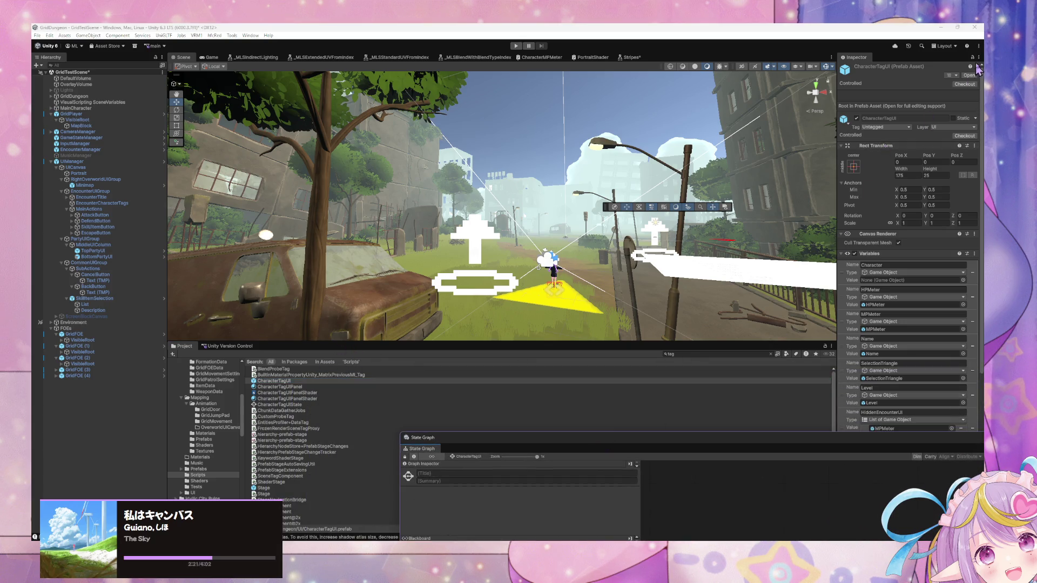
left_click(970, 75)
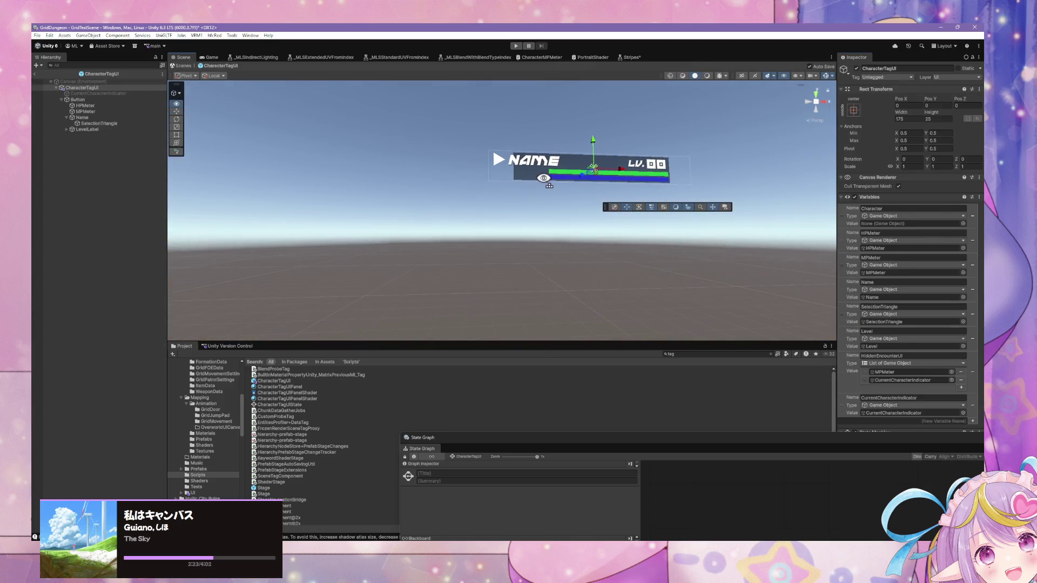
- Open the CharacterTagUI's CharacterTagUIState graph and enter the Selection Disabled state
left_click_drag(544, 178, 571, 157)
scroll(573, 160, "up", 3)
mouse_move(831, 434)
left_mouse_down()
mouse_move(811, 440)
mouse_move(574, 331)
mouse_move(647, 306)
left_mouse_up()
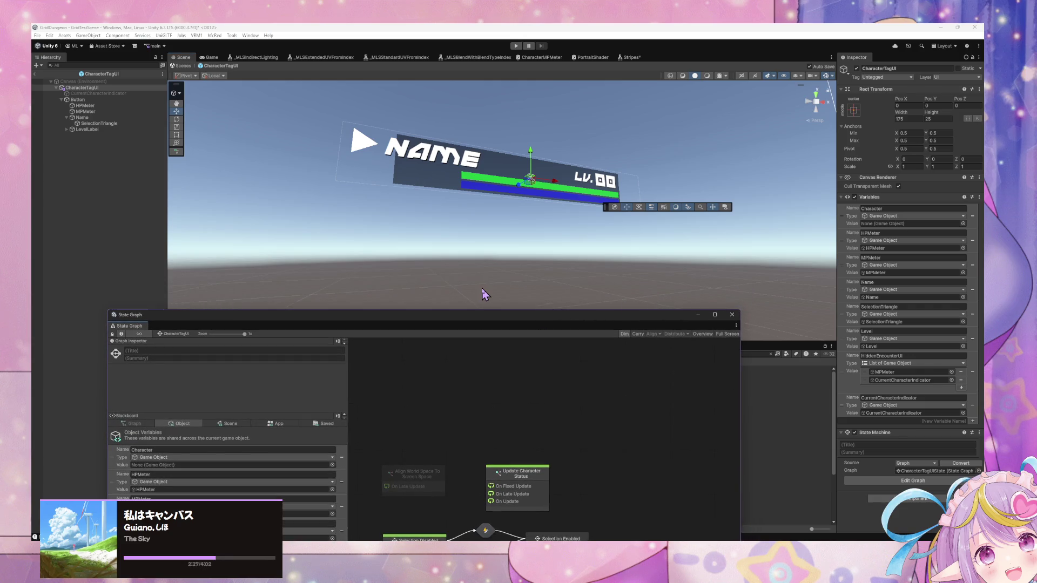
left_click(82, 87)
left_click_drag(82, 88, 870, 281)
left_click(937, 480)
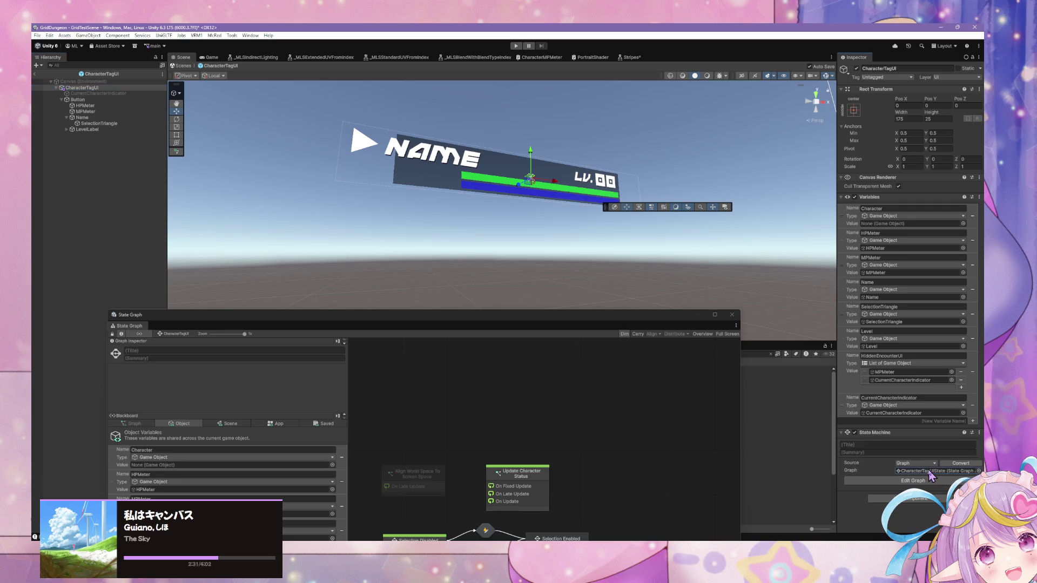
mouse_move(510, 324)
left_mouse_down()
mouse_move(613, 208)
mouse_move(616, 224)
left_mouse_up()
double_click(523, 473)
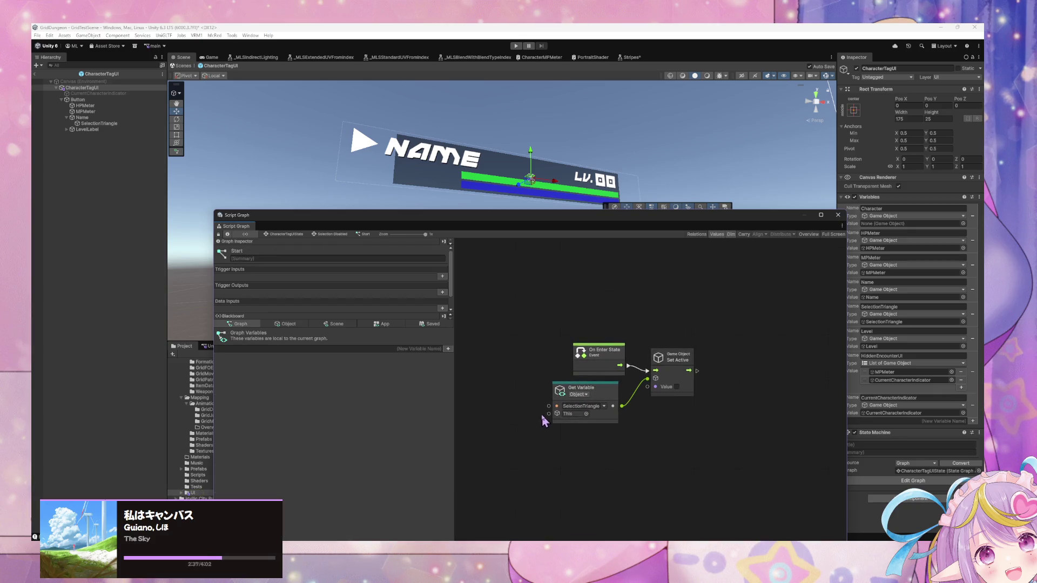
- Add an object variable 'Button' of type Game Object whose value is the Button child
left_click(286, 324)
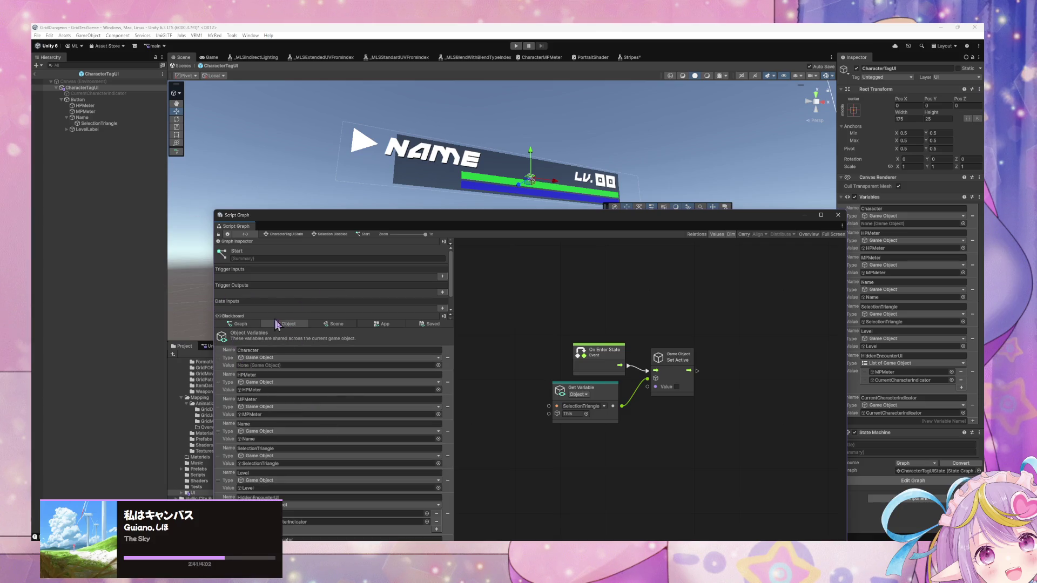
mouse_move(391, 226)
left_mouse_down()
mouse_move(378, 197)
mouse_move(372, 110)
left_mouse_up()
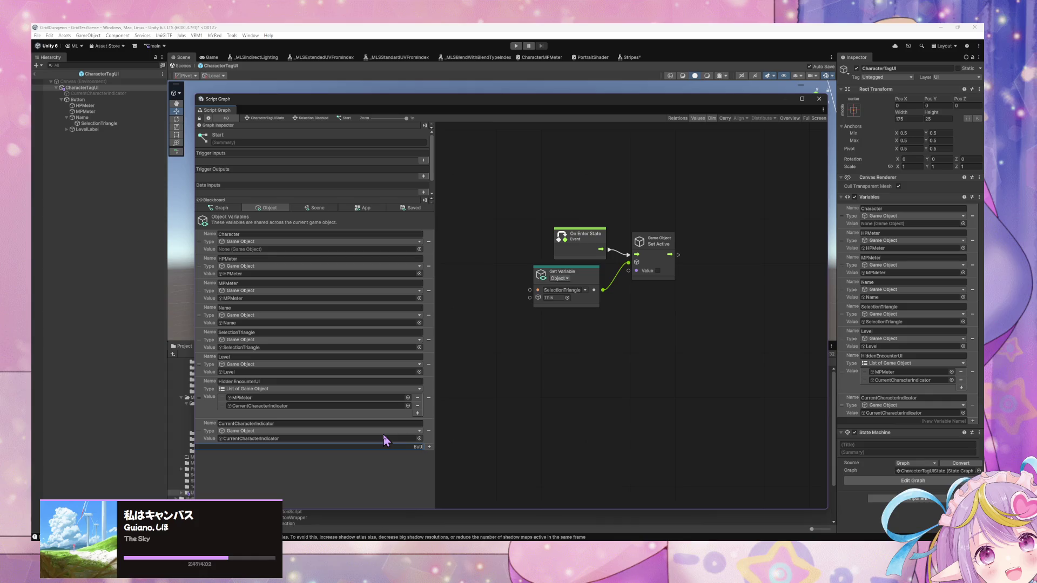
type("on")
key("Return")
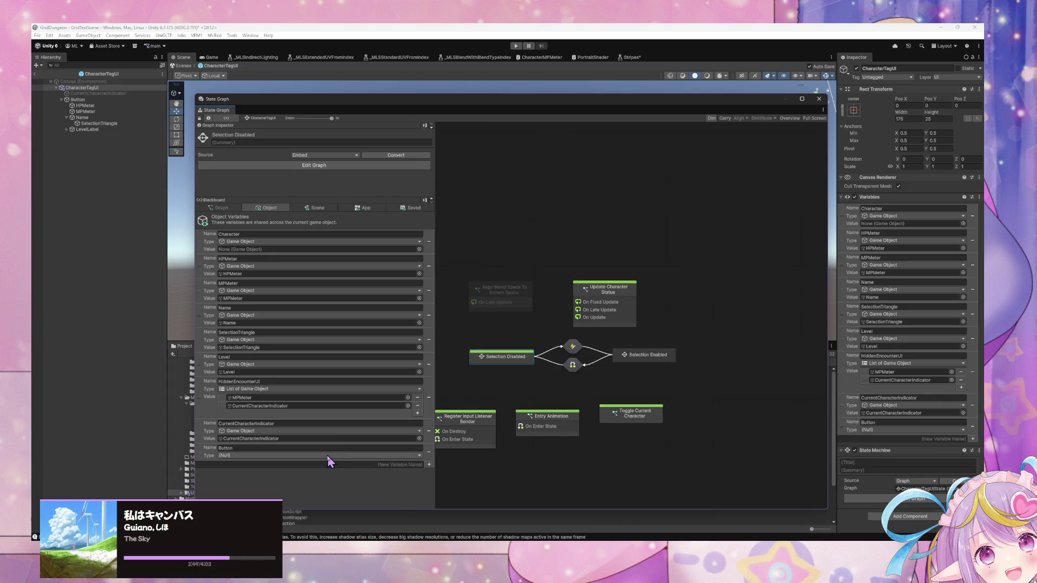
left_click(330, 456)
type("gameobjec")
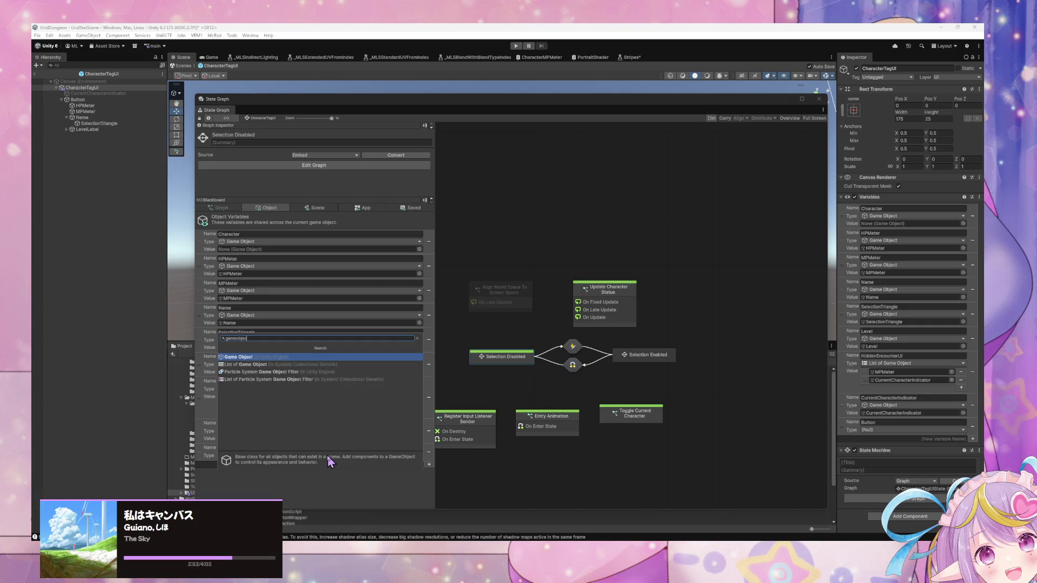
key("Return")
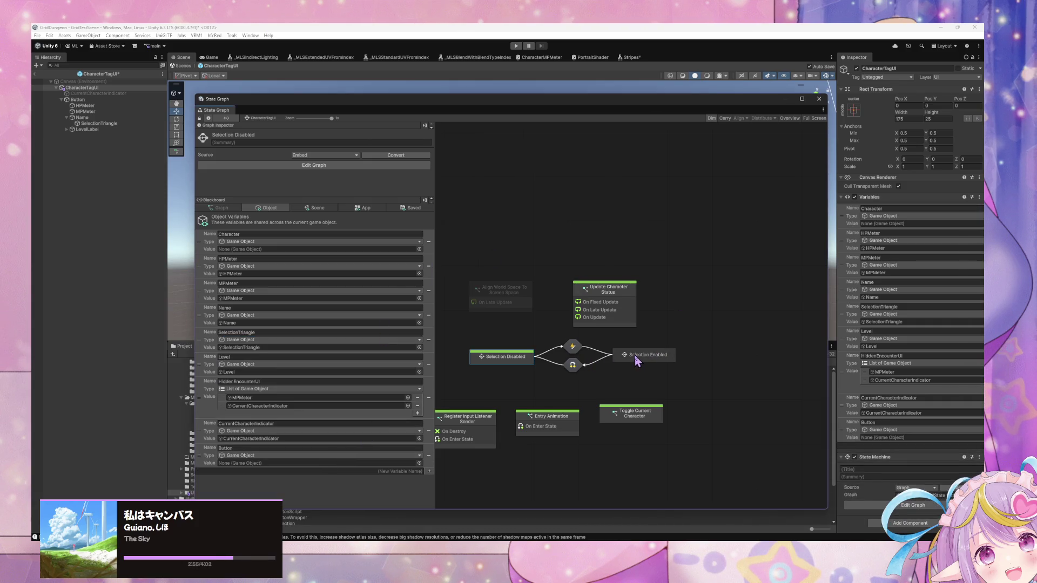
double_click(522, 357)
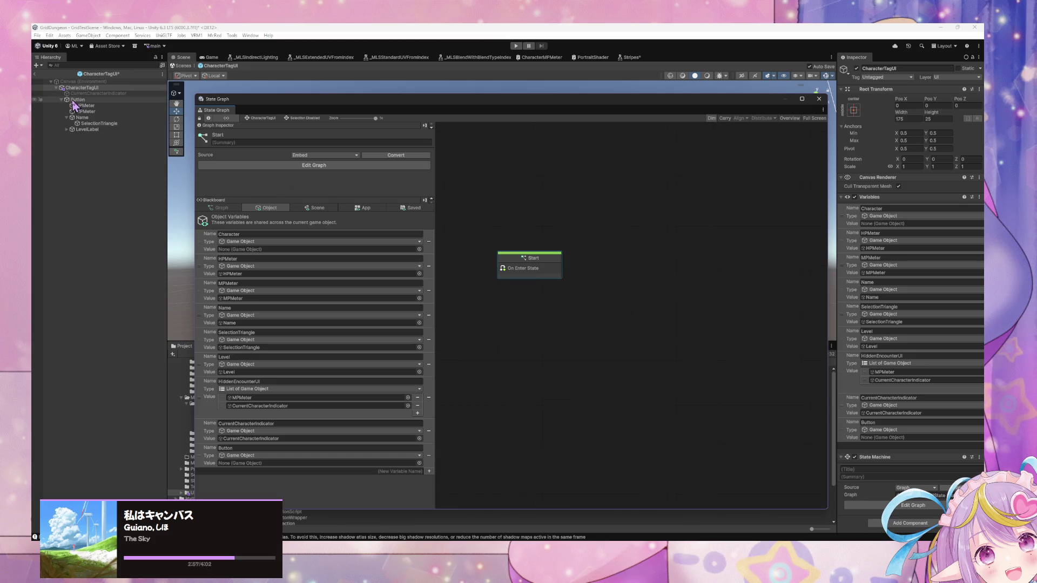
mouse_move(74, 101)
left_mouse_down()
mouse_move(317, 368)
mouse_move(259, 463)
left_mouse_up()
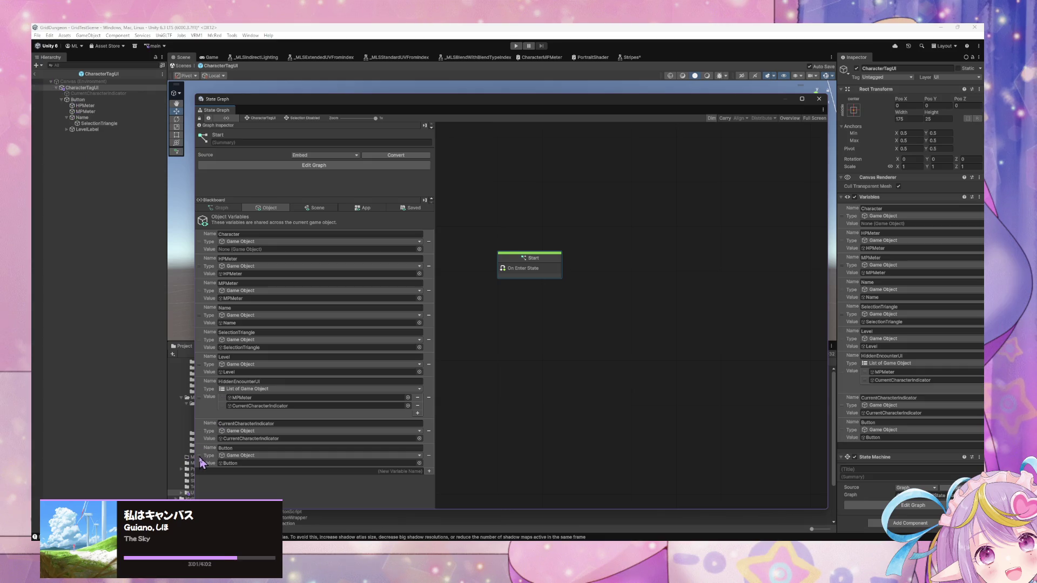
double_click(530, 269)
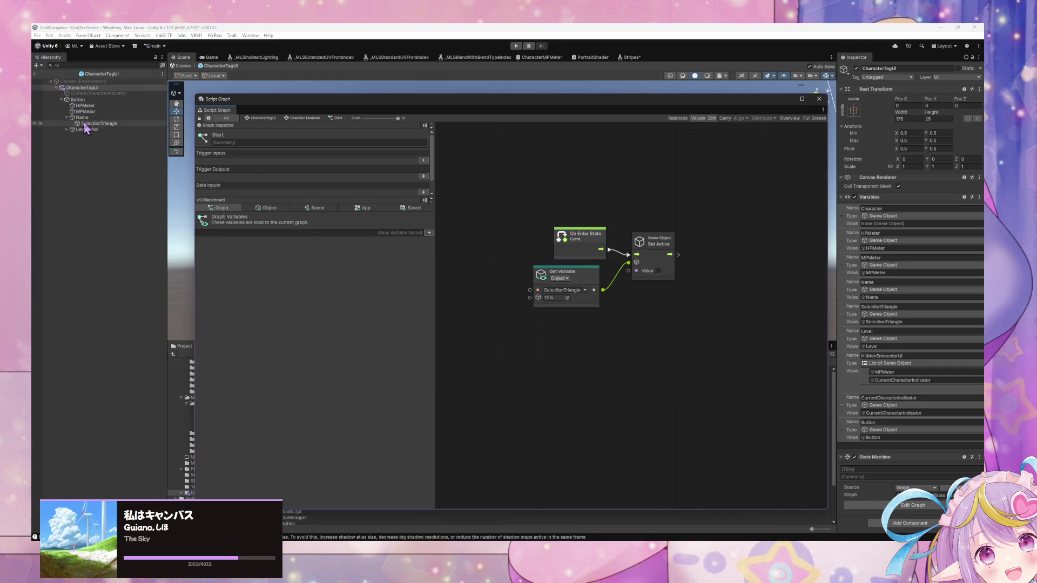
- In the Start graph, add a Button variable getter and a Button Set Interactable node
left_click_drag(81, 100, 642, 319)
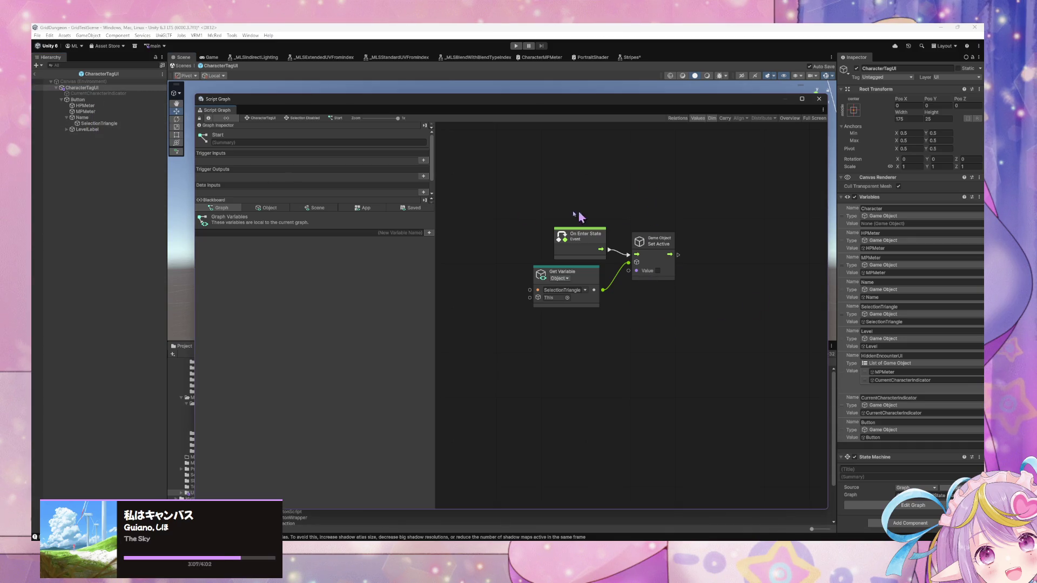
left_click(270, 207)
mouse_move(198, 455)
left_mouse_down()
mouse_move(615, 355)
mouse_move(718, 275)
left_mouse_up()
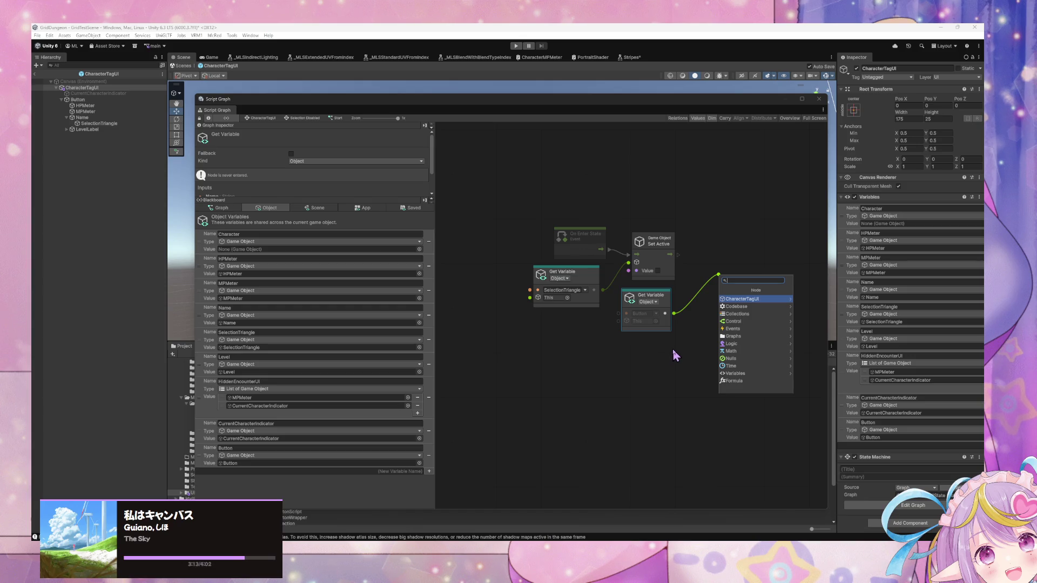
type("button")
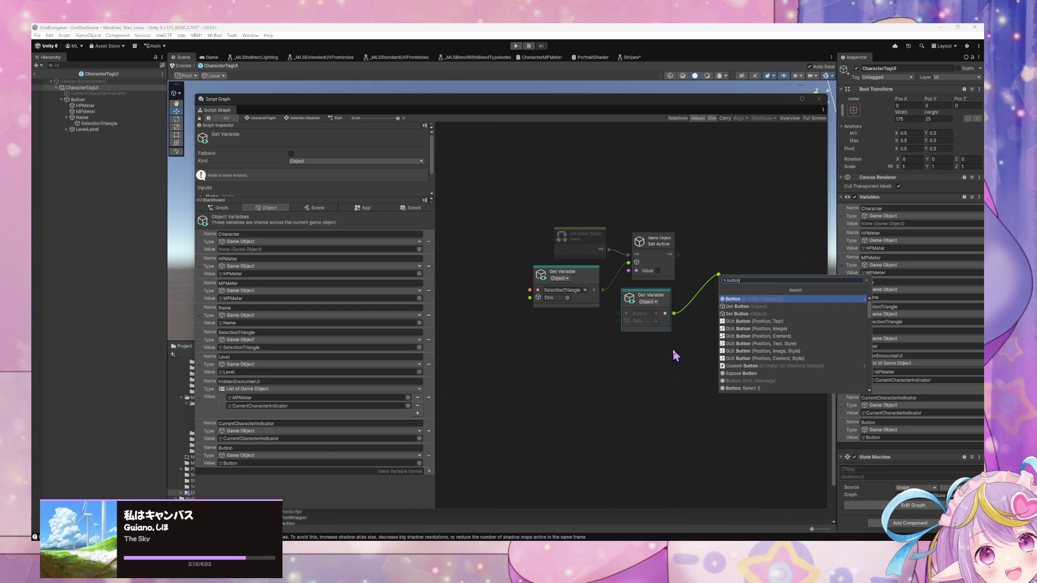
key("Right")
key("Down")
key("Down")
key("Down")
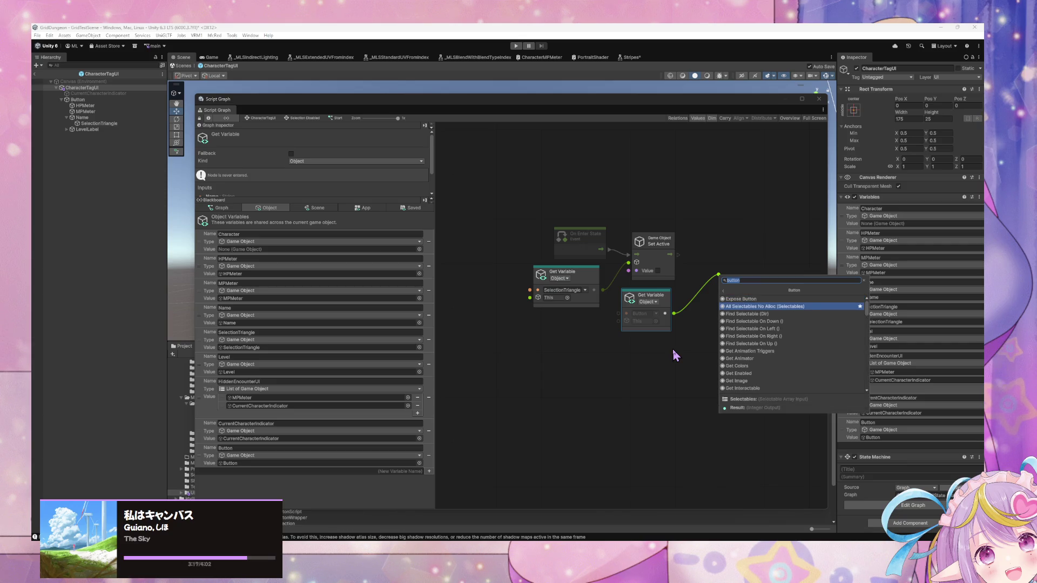
key("Down")
key("Down")
key("Down")
key("Up")
key("Up")
key("Up")
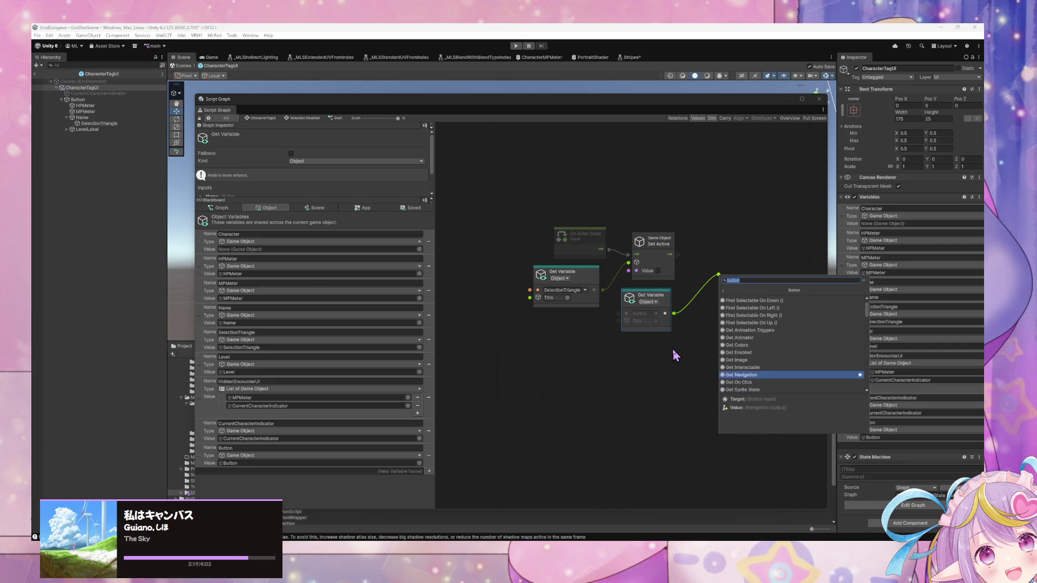
key("Down")
key("Down")
key("Down")
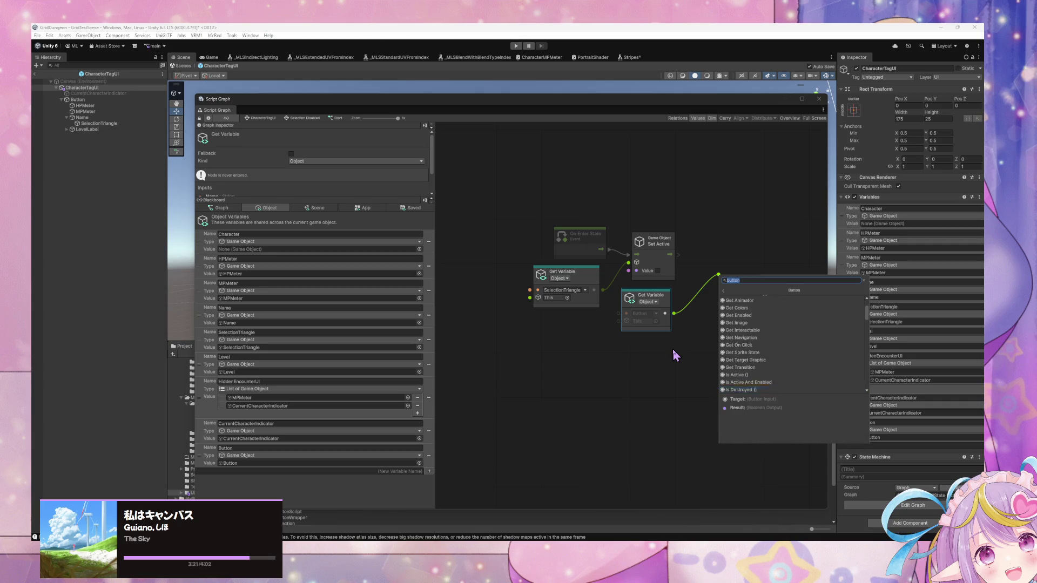
key("Down")
key("Down")
key("Down")
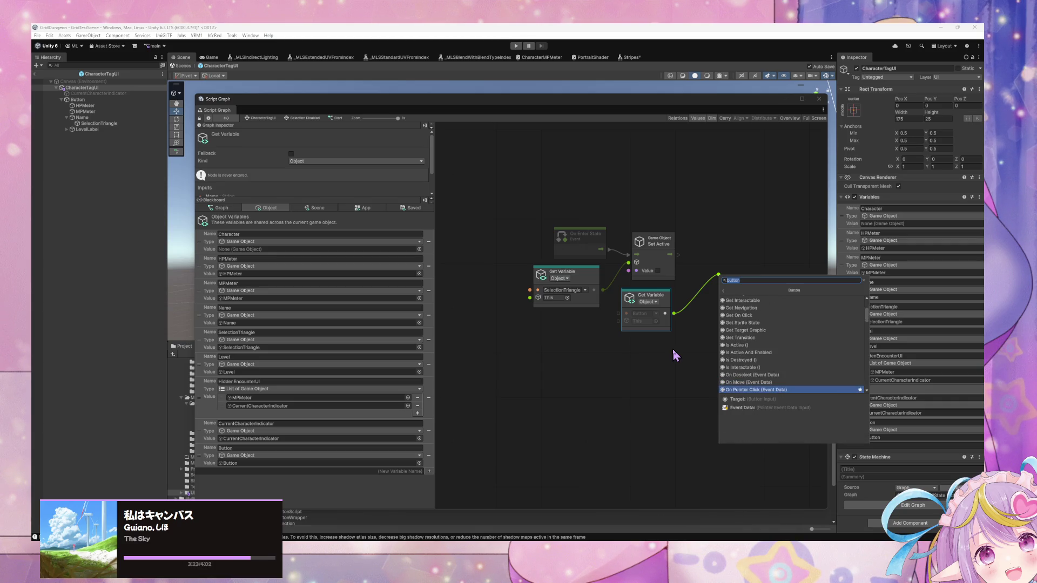
key("Down")
key("Down")
key("Down")
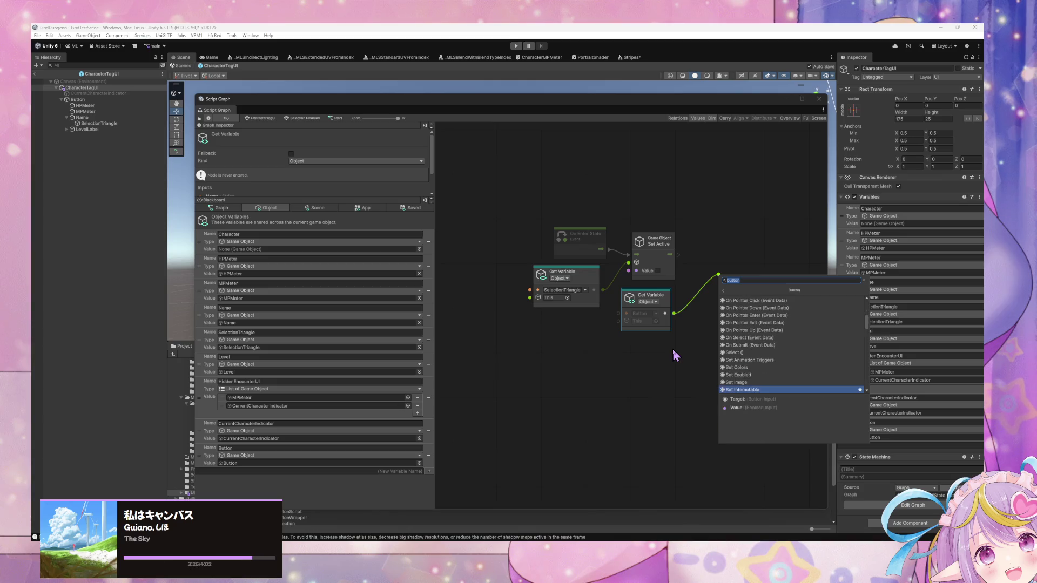
key("Up")
key("Up")
key("Up")
key("Down")
key("Down")
key("Down")
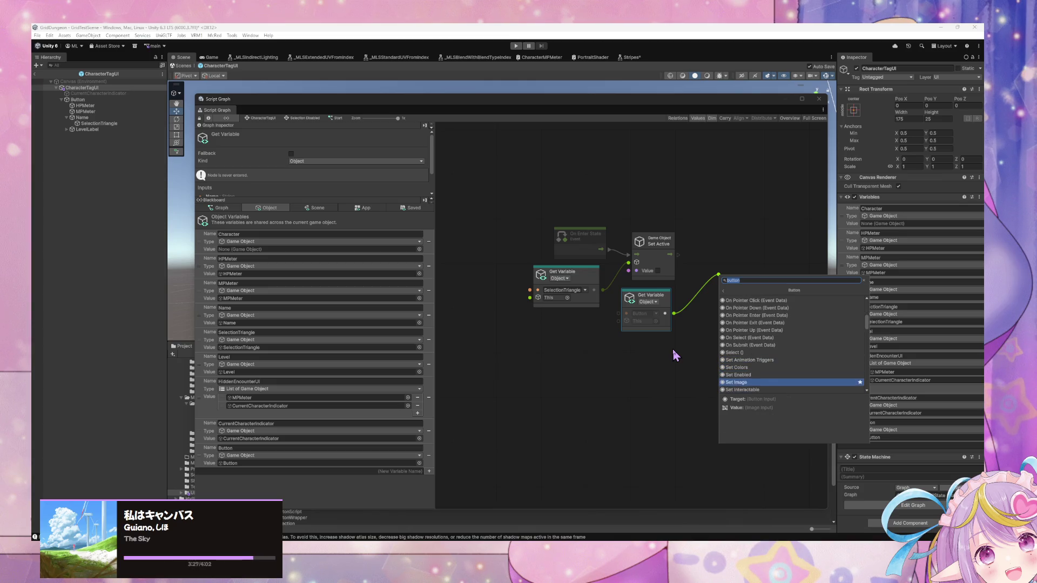
key("Up")
key("Return")
- Chain Set Interactable after Set Active, arrange the nodes, and select the getter and Set Interactable
mouse_move(671, 254)
left_mouse_down()
mouse_move(727, 266)
mouse_move(747, 240)
left_mouse_up()
mouse_move(763, 345)
left_mouse_down()
mouse_move(662, 278)
mouse_move(631, 290)
left_mouse_up()
left_click_drag(658, 242, 653, 217)
left_click_drag(750, 355, 653, 267)
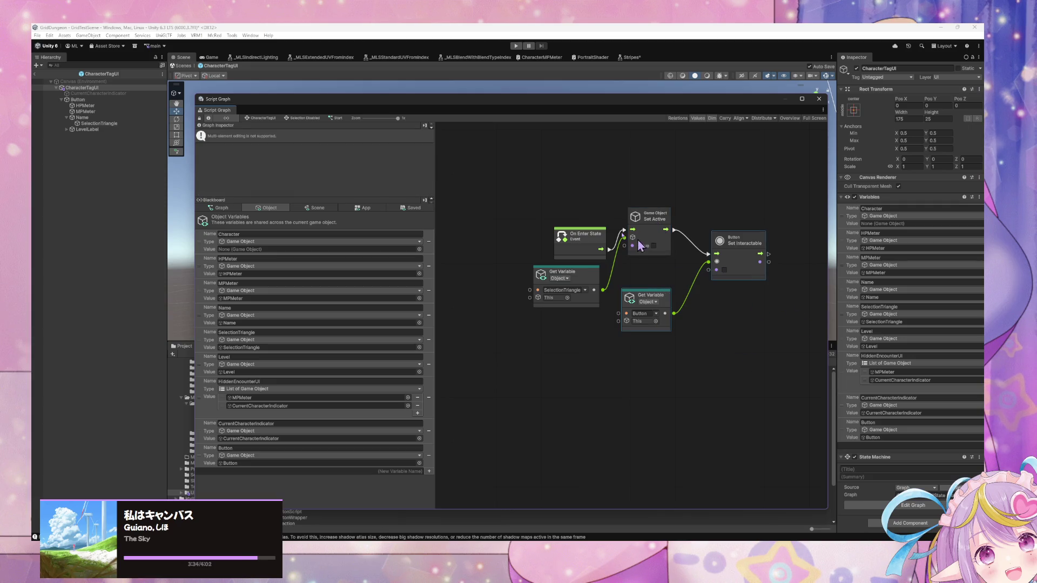
- Paste both nodes beside Set Active in Selection Enabled's Start graph and enter play mode
left_click(306, 119)
double_click(524, 267)
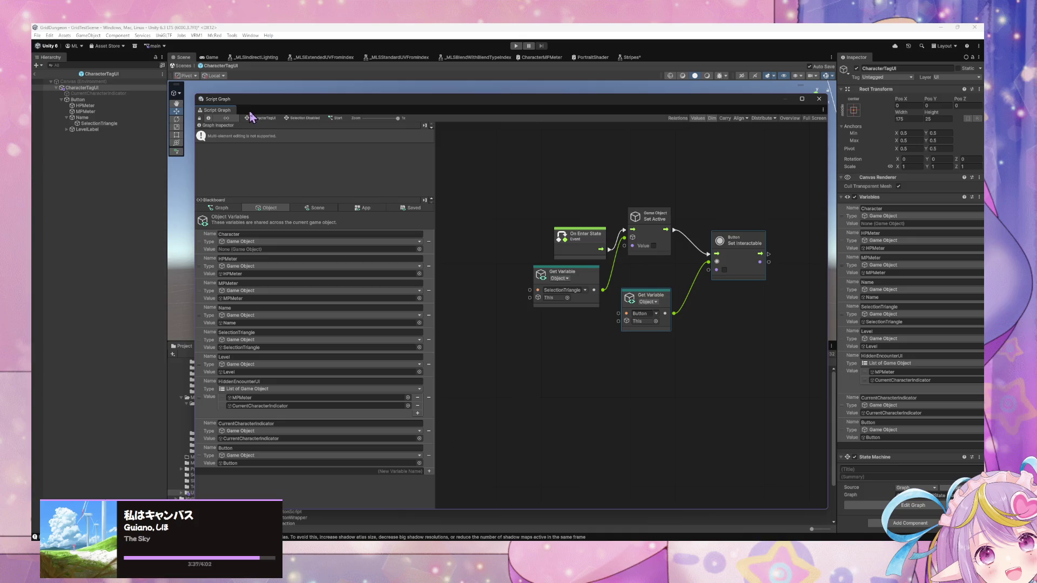
left_click(251, 118)
double_click(643, 356)
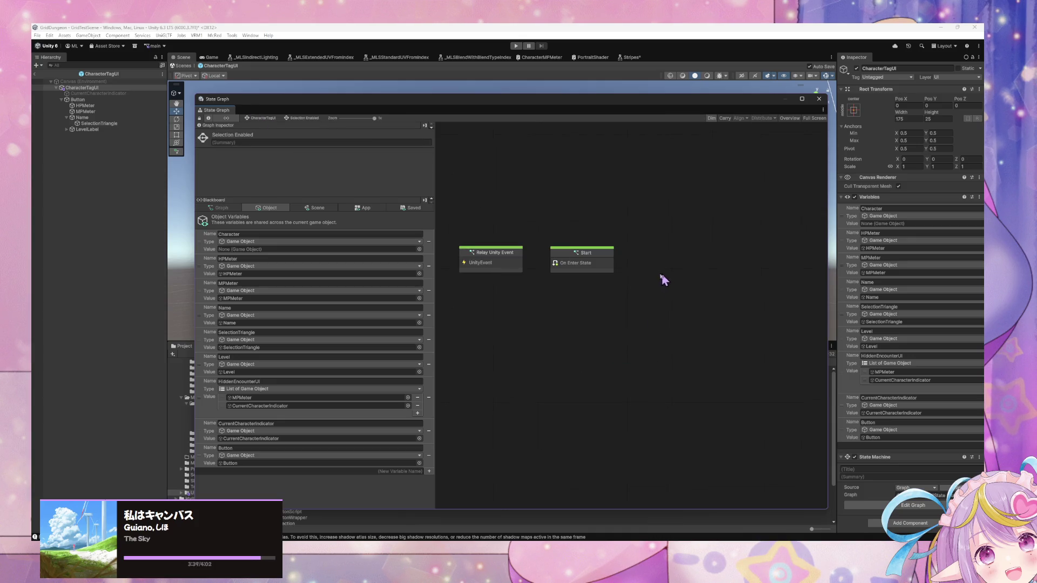
double_click(582, 259)
key("ctrl+v")
mouse_move(666, 279)
left_mouse_down()
mouse_move(740, 238)
mouse_move(710, 240)
mouse_move(735, 244)
left_mouse_up()
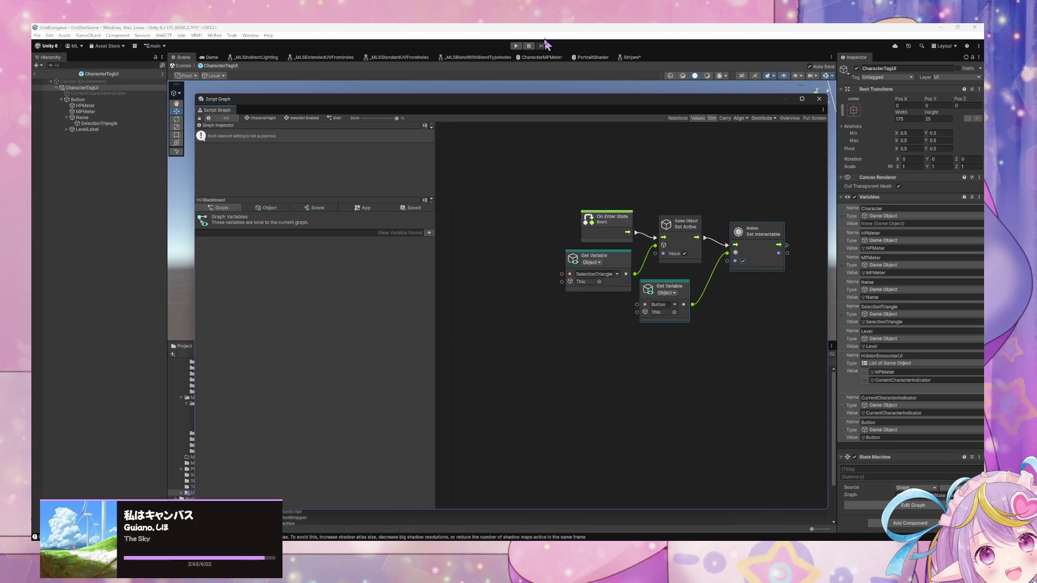
mouse_move(618, 107)
left_mouse_down()
mouse_move(598, 201)
mouse_move(605, 197)
left_mouse_up()
left_click(516, 46)
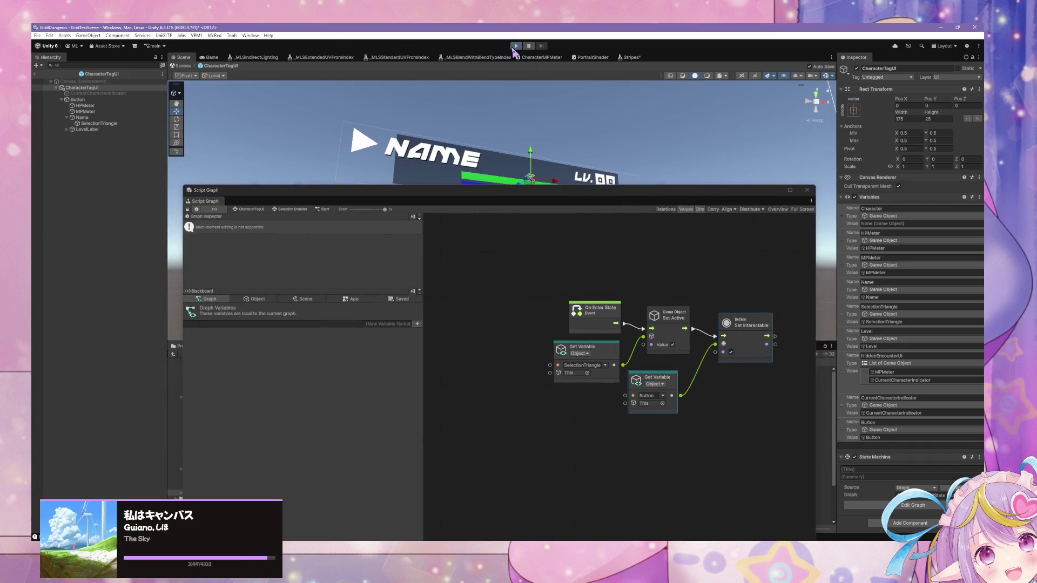
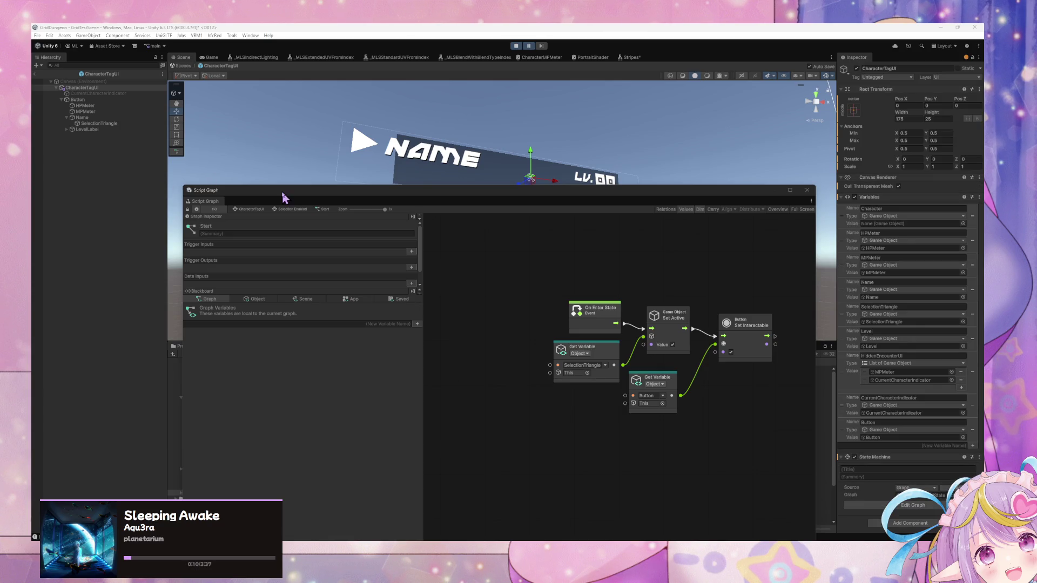
- Exit the CharacterTagUI prefab, enter Play mode, and pick the acolyte's action in the encounter
left_click_drag(550, 199, 543, 205)
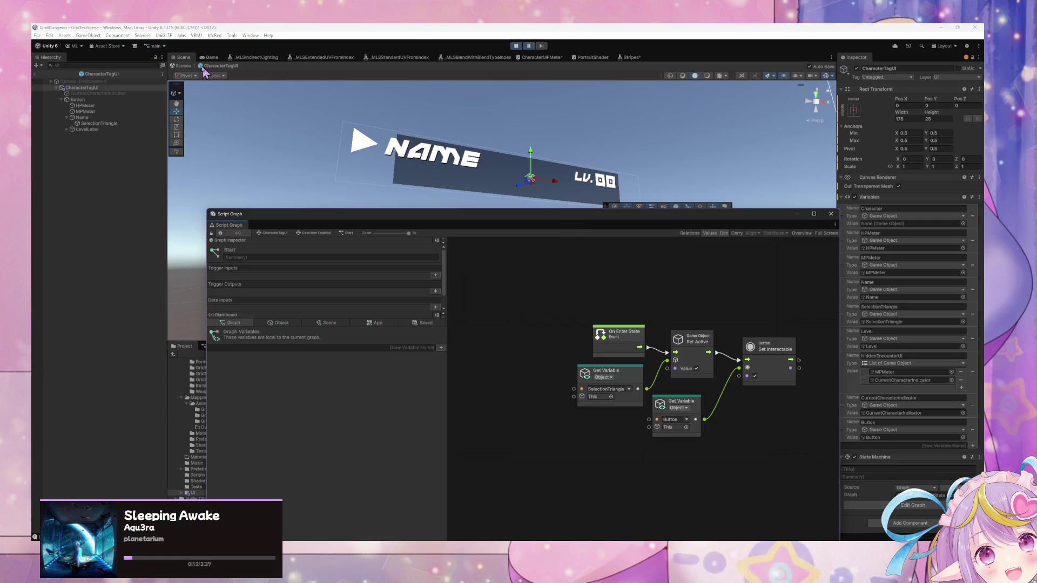
left_click(183, 66)
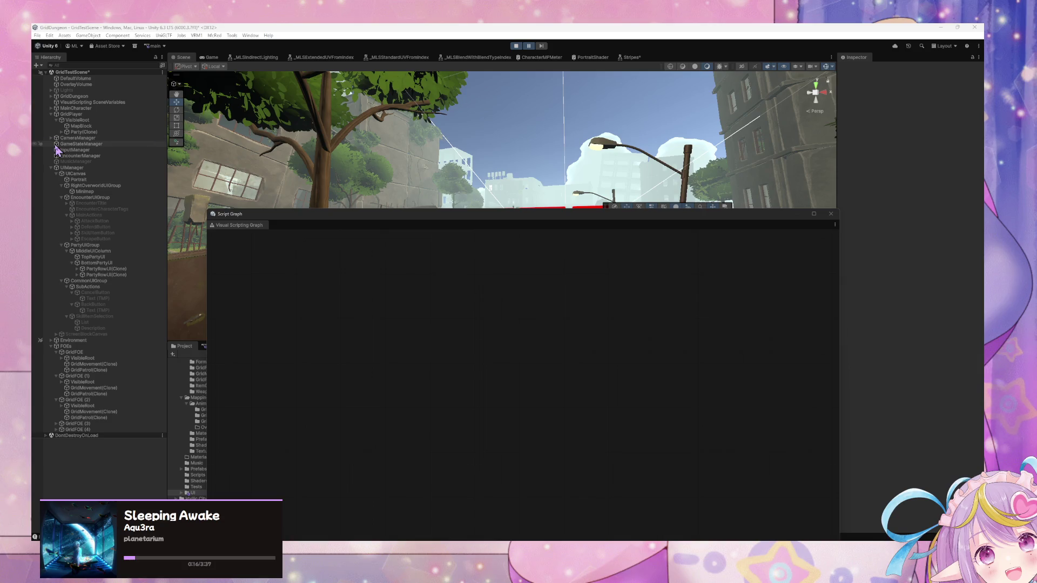
left_click(537, 43)
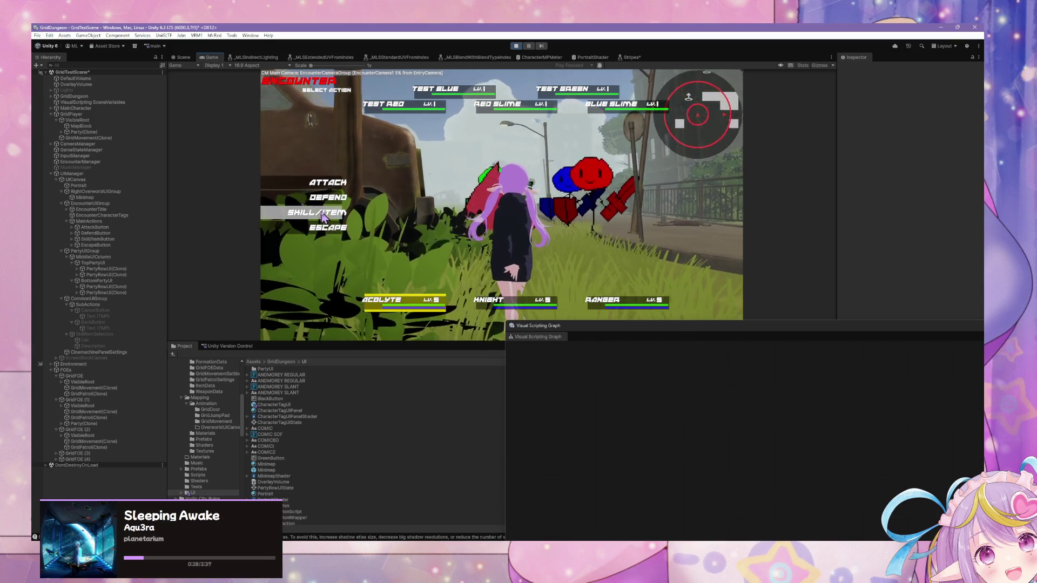
left_click(332, 182)
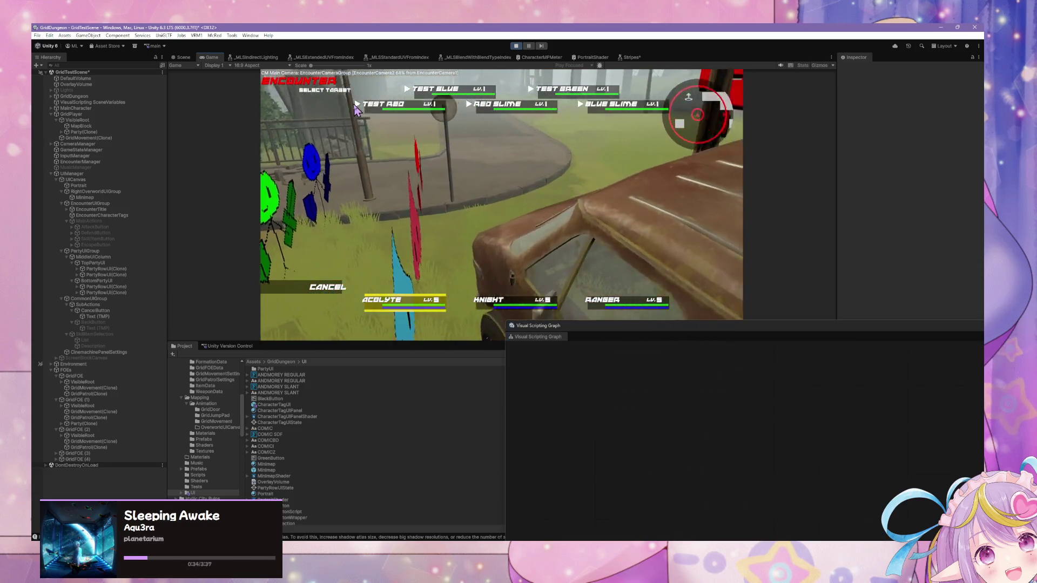
- Have the acolyte target Test Red, give the knight Linesweep, and pick a ranger skill
left_click(357, 105)
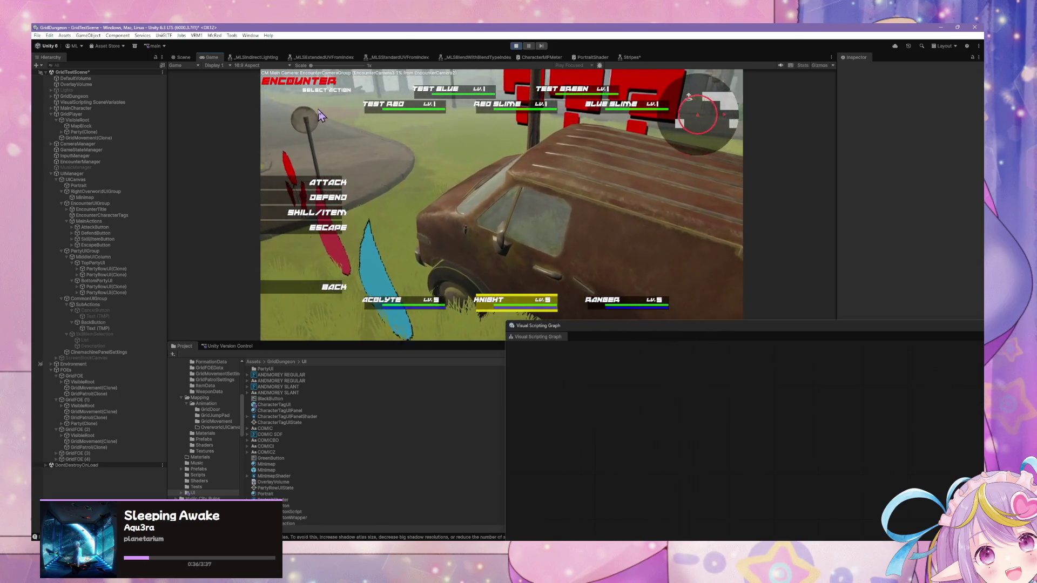
left_click(324, 213)
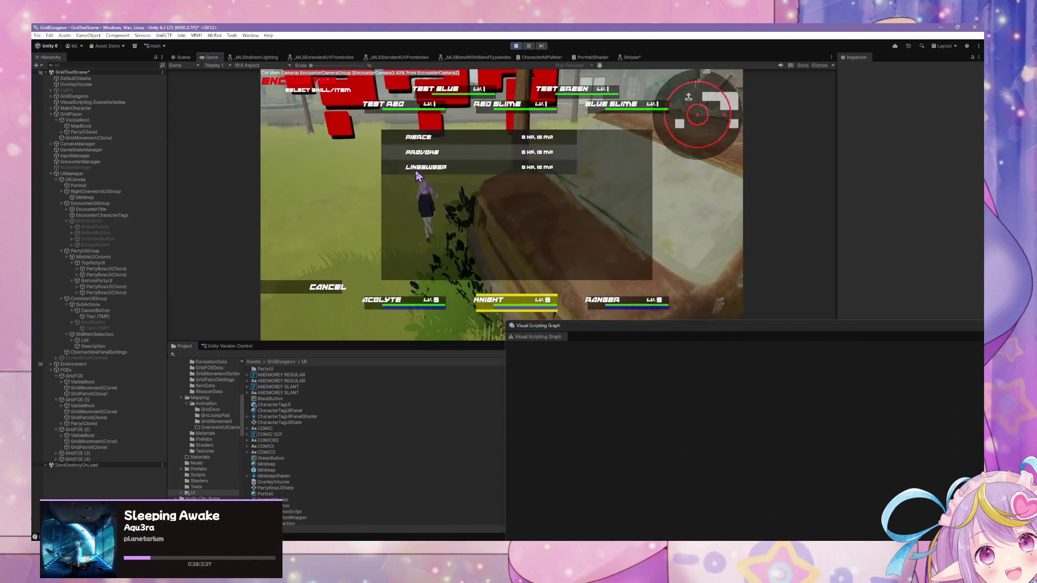
left_click(417, 171)
left_click(325, 211)
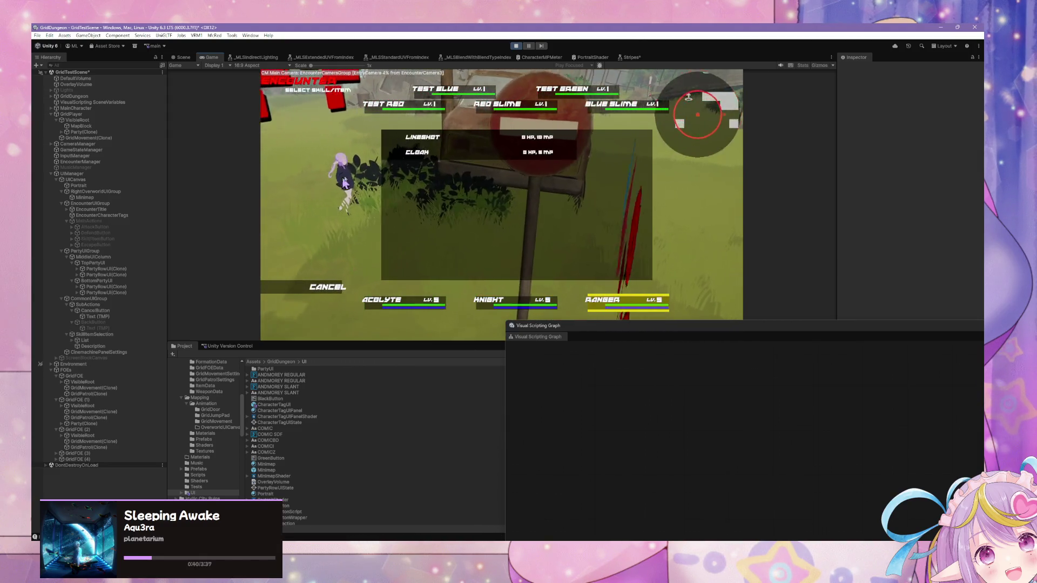
left_click(421, 137)
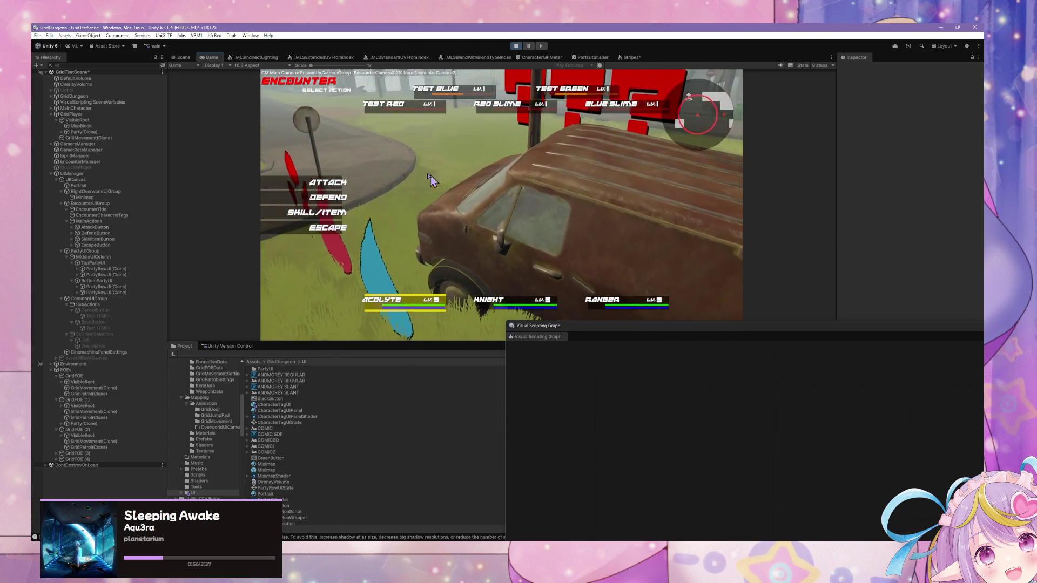
- Next round: choose the acolyte's action, knight Provoke, and a ranger skill, then target Test Red
left_click(327, 198)
left_click(322, 218)
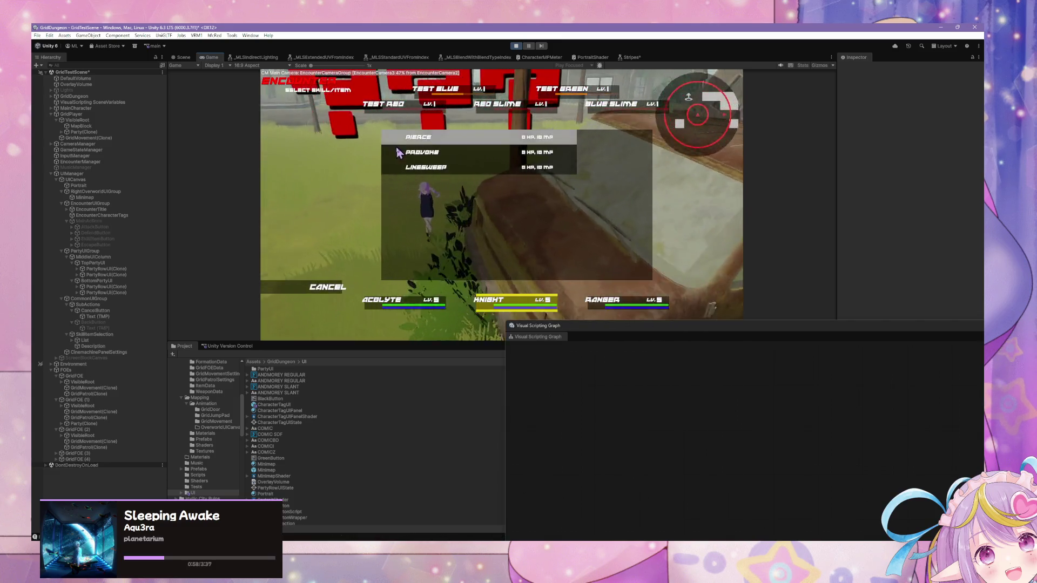
left_click(396, 145)
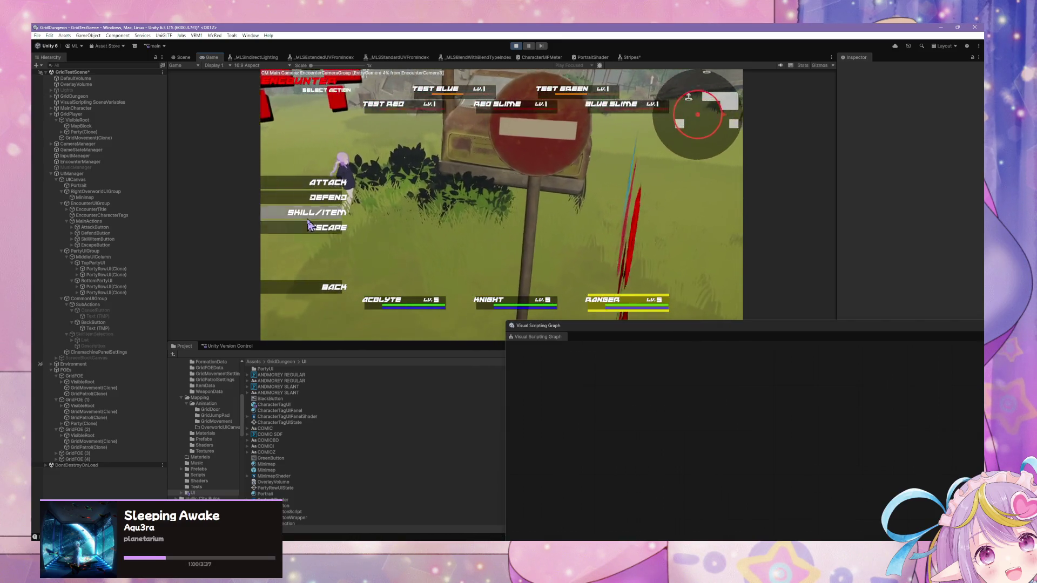
left_click(317, 212)
left_click(410, 135)
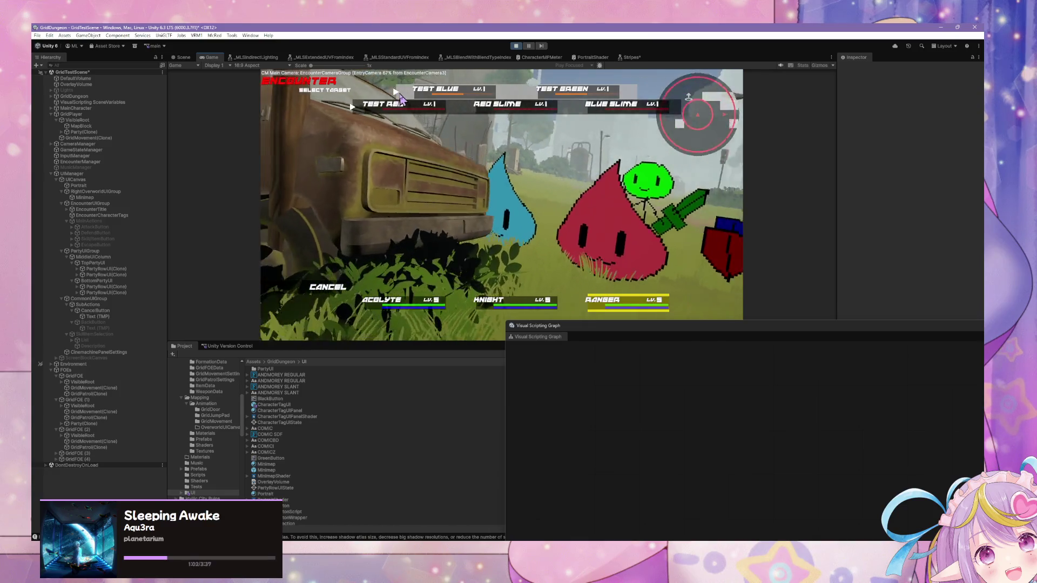
left_click(403, 104)
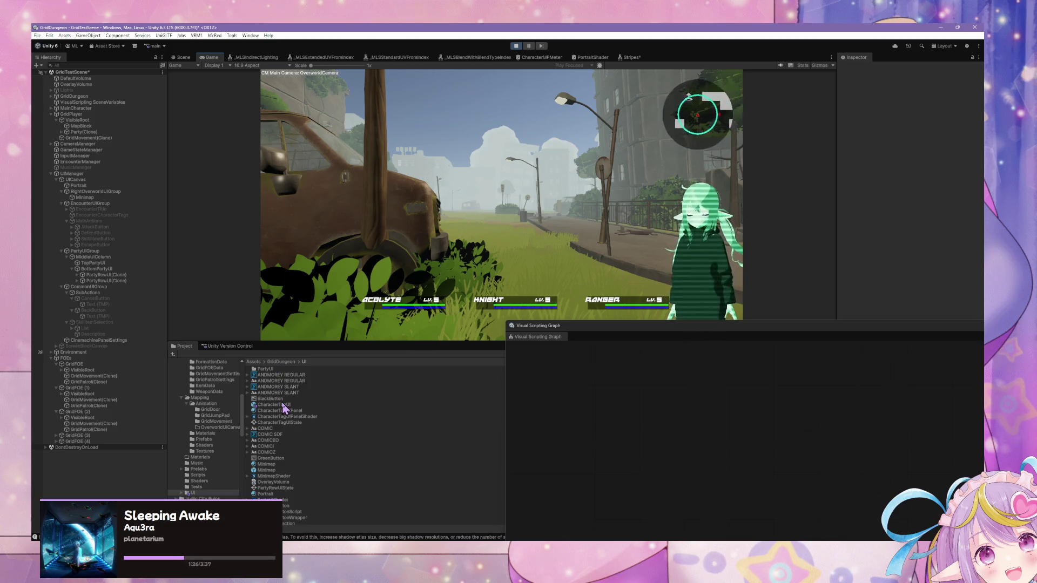
- Select EncounterUIGroup and tuck the empty graph window out of the way
left_click(87, 204)
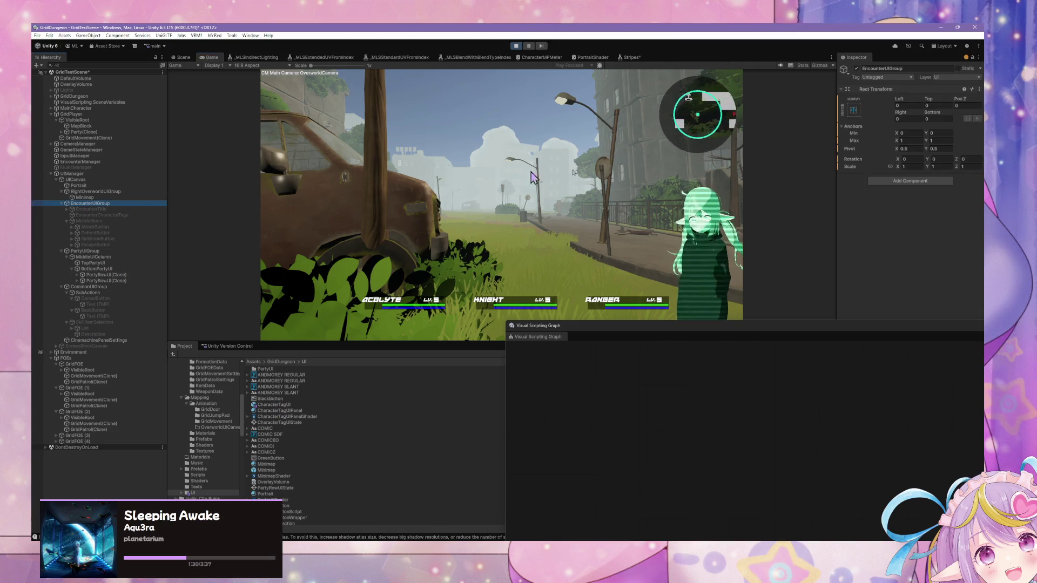
mouse_move(719, 323)
left_mouse_down()
mouse_move(463, 347)
mouse_move(868, 308)
left_mouse_up()
left_click(477, 340)
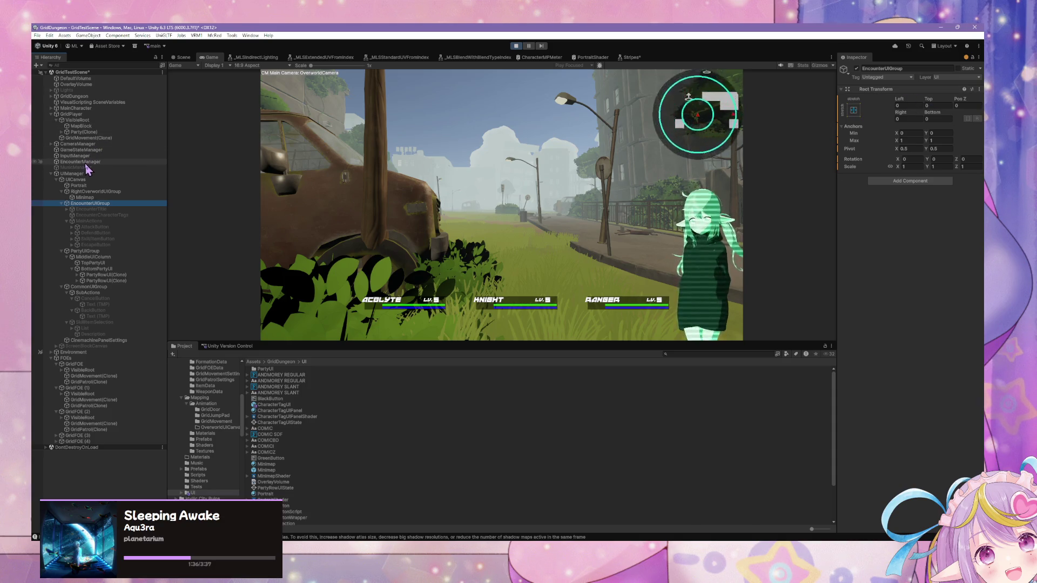
- Edit EncounterManager's graph and drill into Encounter, Assign Character Actions, then Target Selection
left_click(84, 161)
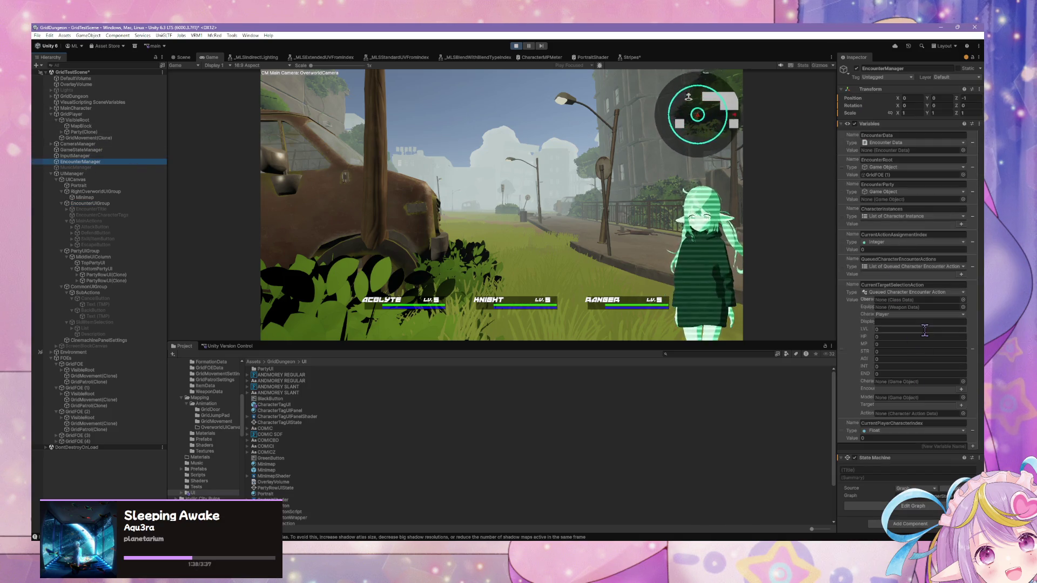
left_click(920, 505)
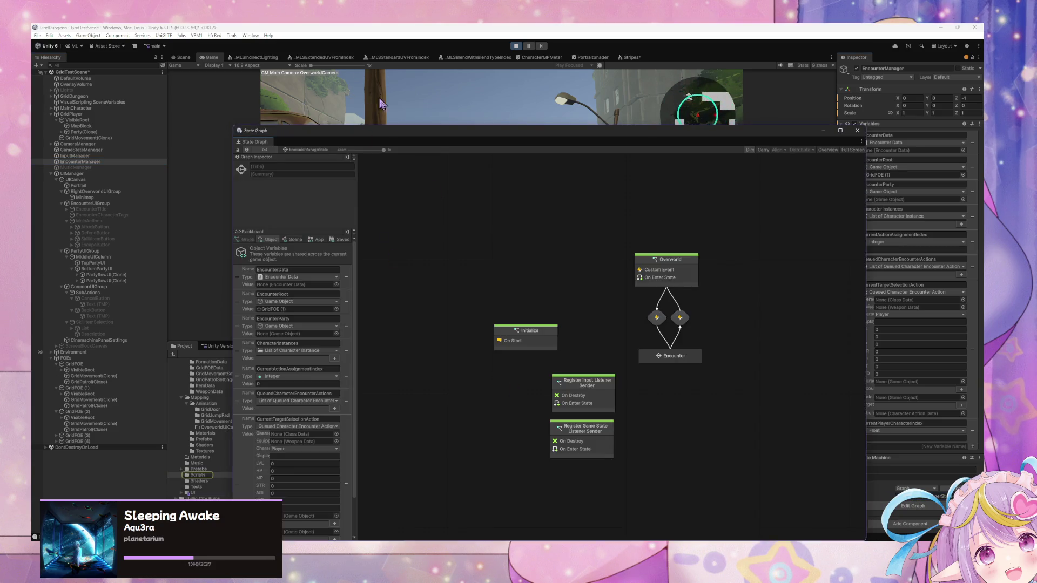
double_click(688, 359)
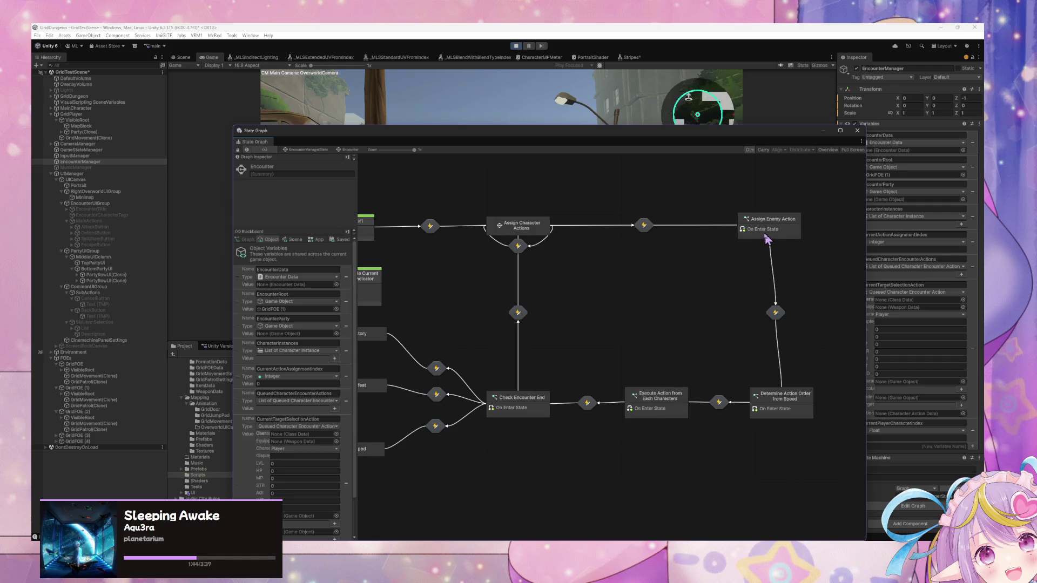
double_click(508, 224)
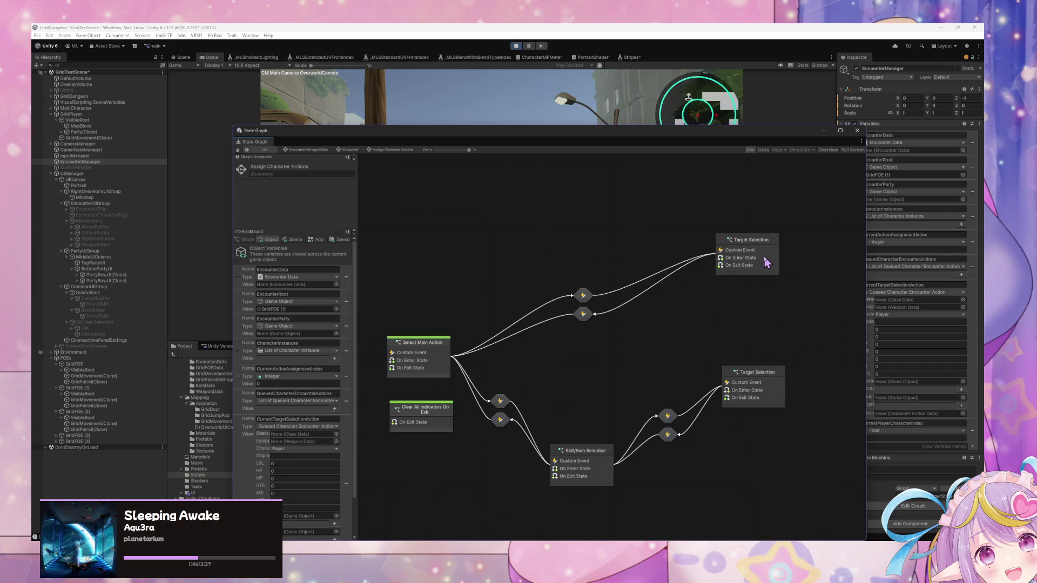
double_click(767, 263)
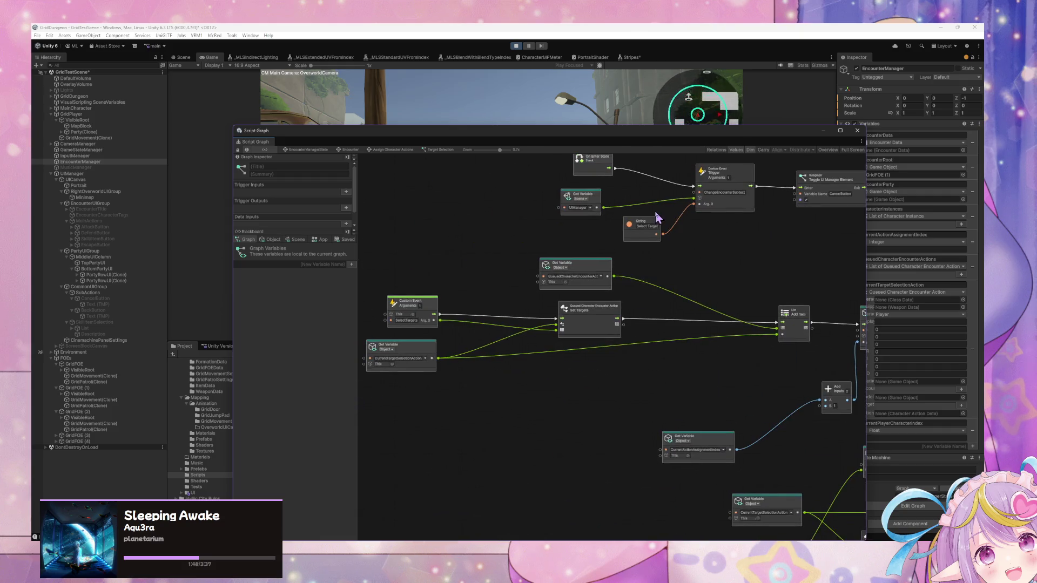
- Pan to the For Each Loop and set the PartyRowUI Get Variable back to Object scope
left_click_drag(606, 225, 723, 228)
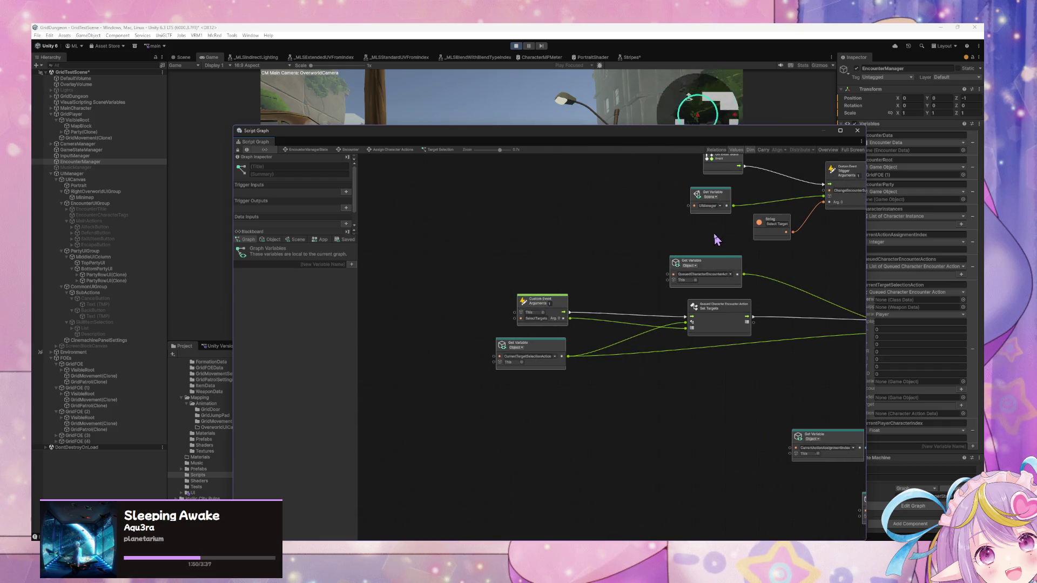
left_click_drag(773, 272, 601, 274)
mouse_move(722, 290)
left_mouse_down()
mouse_move(792, 287)
mouse_move(598, 204)
mouse_move(693, 224)
mouse_move(673, 229)
mouse_move(646, 229)
mouse_move(646, 218)
mouse_move(722, 203)
mouse_move(630, 259)
mouse_move(620, 278)
mouse_move(709, 342)
mouse_move(670, 300)
mouse_move(574, 387)
left_mouse_up()
scroll(670, 298, "up", 1)
scroll(667, 297, "down", 3)
scroll(587, 303, "up", 3)
mouse_move(583, 293)
left_mouse_down()
mouse_move(578, 173)
mouse_move(577, 251)
left_mouse_up()
left_click_drag(825, 351, 617, 281)
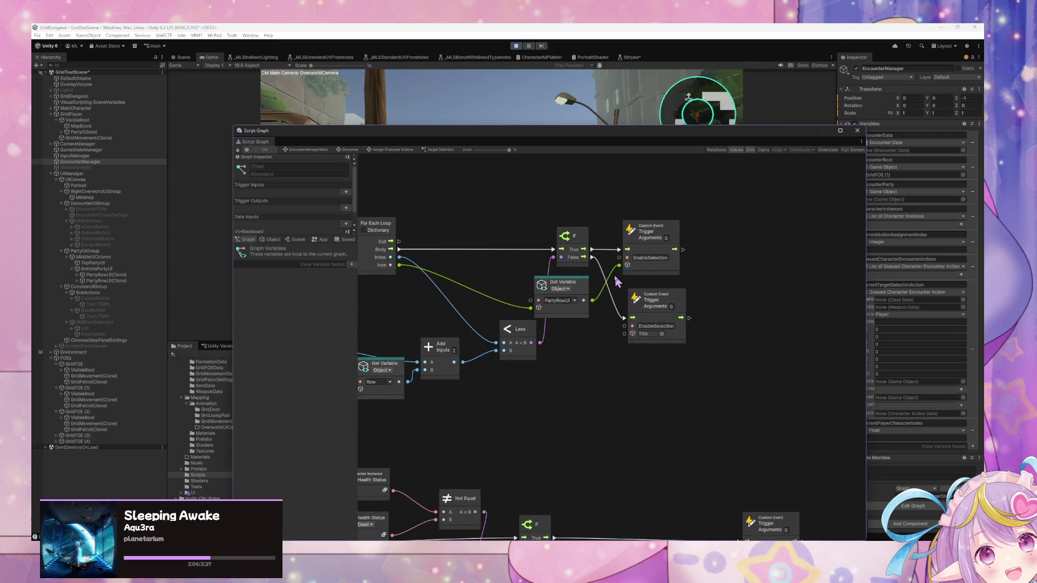
left_click(574, 292)
left_click(570, 305)
left_click(566, 289)
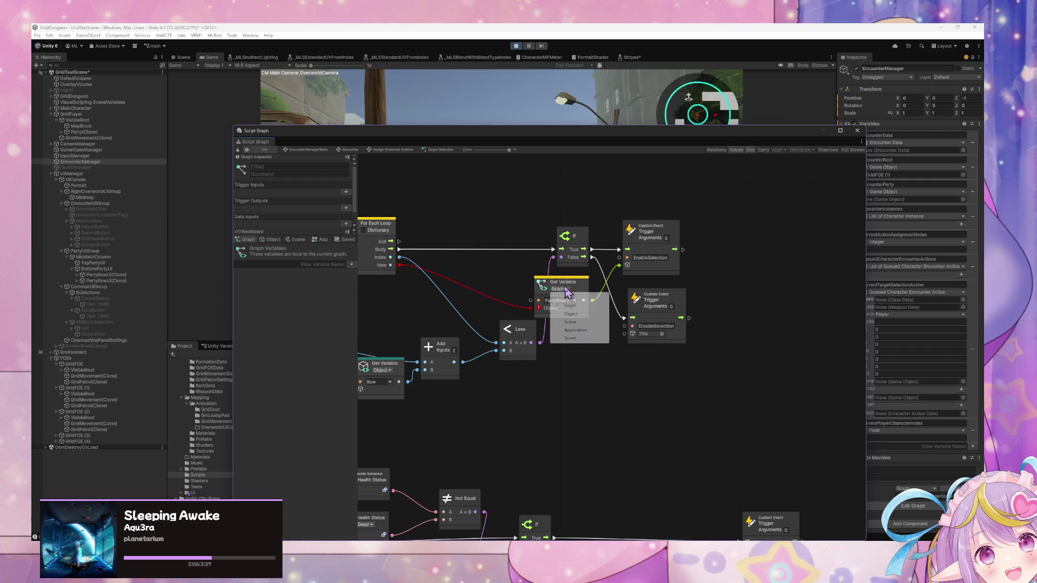
left_click(575, 313)
- Spread out the EnableSelection/DisableSelection triggers and PartyRowUI node, and raise the If node
left_click_drag(684, 300, 699, 312)
left_click_drag(668, 243, 769, 239)
mouse_move(501, 344)
left_mouse_down()
mouse_move(557, 338)
mouse_move(548, 343)
mouse_move(729, 351)
mouse_move(442, 337)
left_mouse_up()
left_click_drag(778, 318, 735, 311)
left_click_drag(816, 291, 659, 297)
left_click_drag(737, 351, 820, 351)
left_click_drag(622, 263, 618, 230)
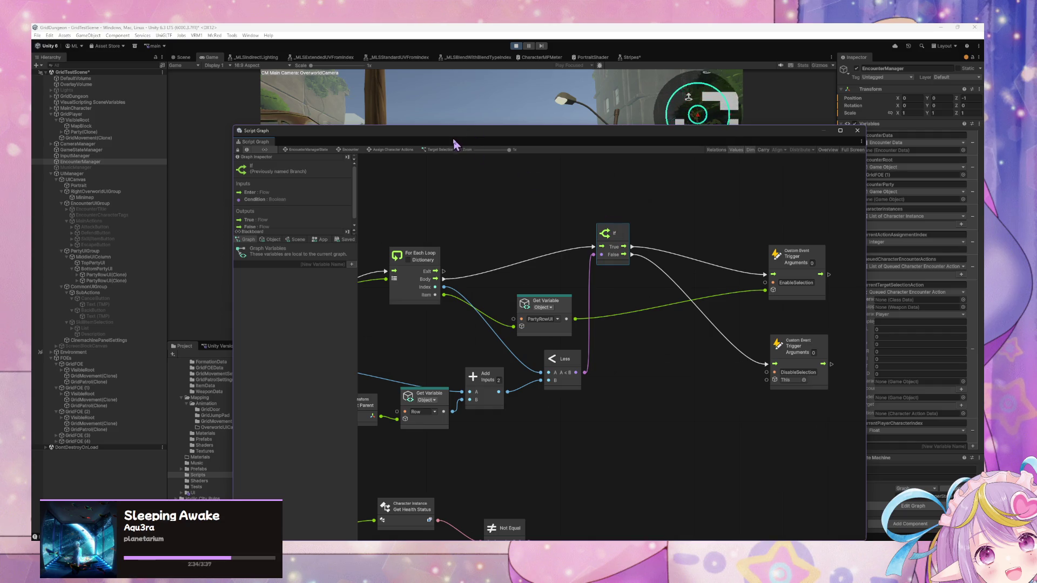
mouse_move(509, 128)
left_mouse_down()
mouse_move(752, 120)
mouse_move(810, 246)
left_mouse_up()
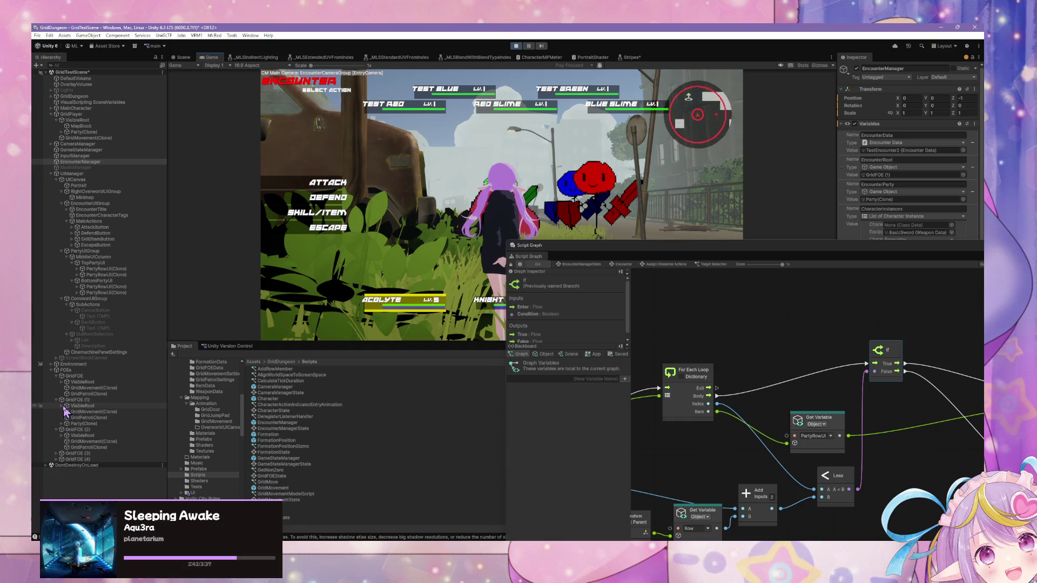
- Expand the GridFOE (1) party, check a 3ColumnRow's graph variables, then select Party(Clone)
left_click(61, 424)
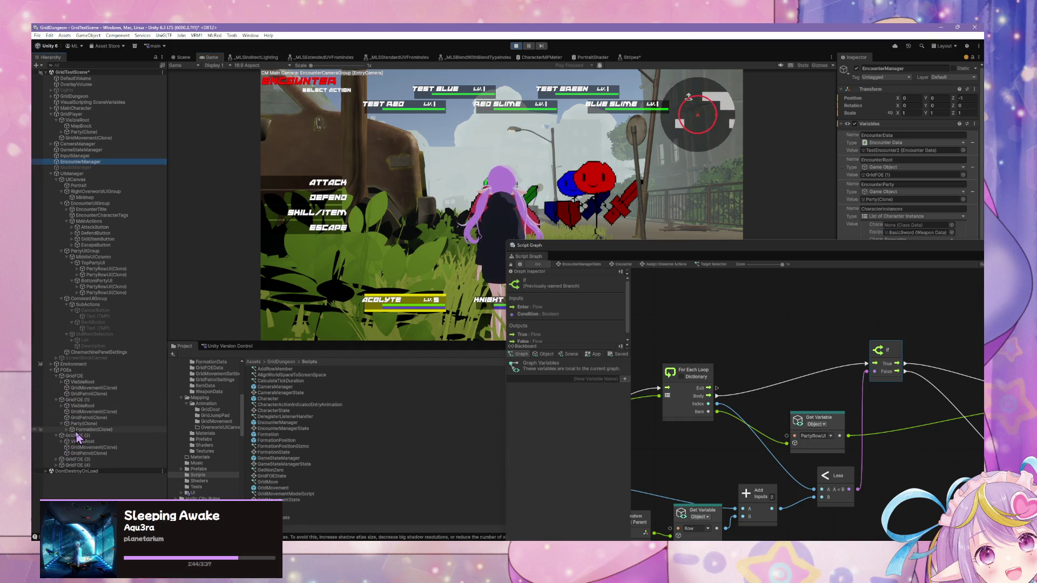
left_click(81, 430)
key("Right")
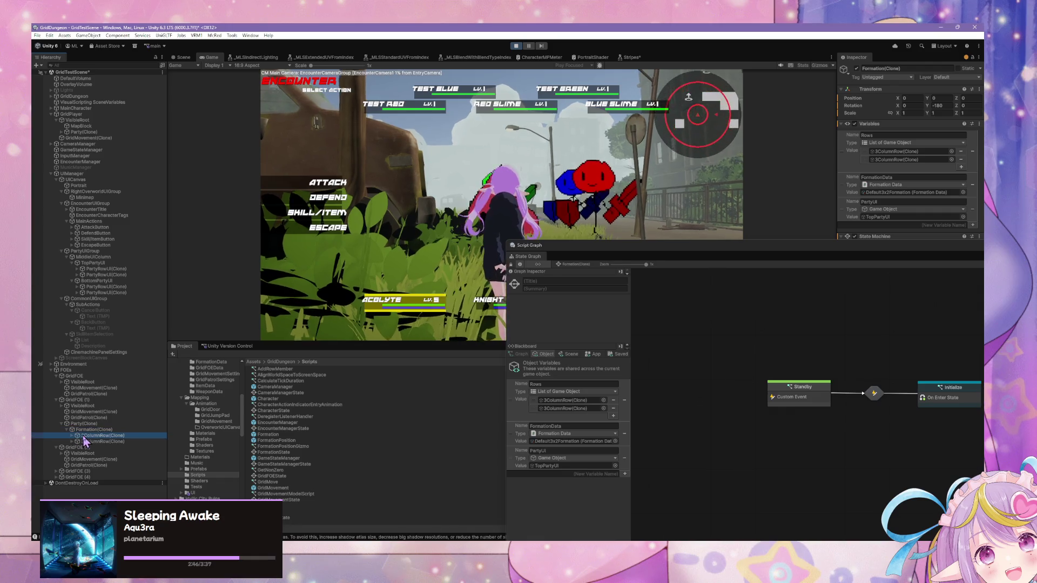
left_click_drag(689, 247, 506, 187)
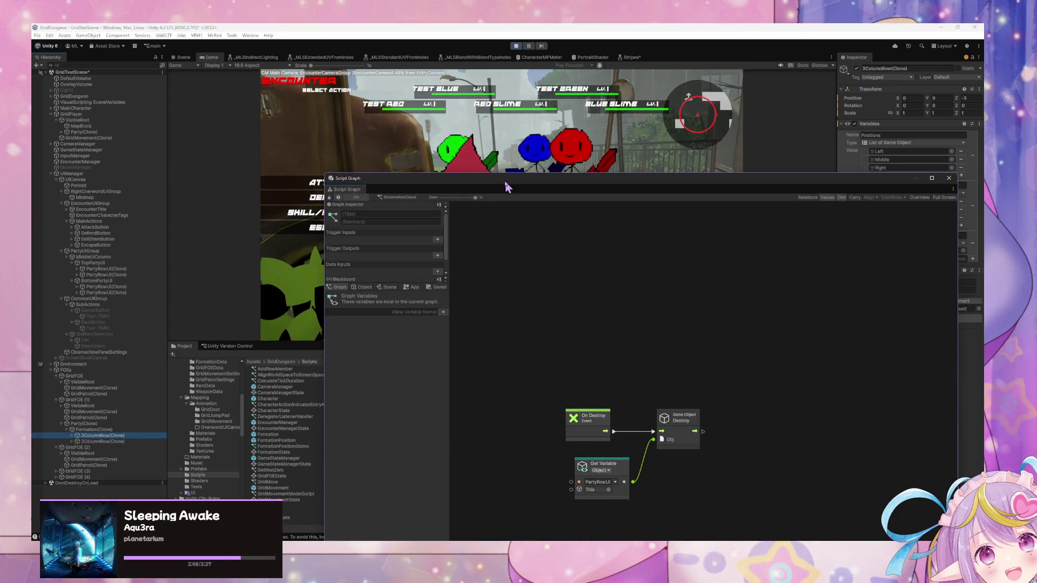
left_click(363, 287)
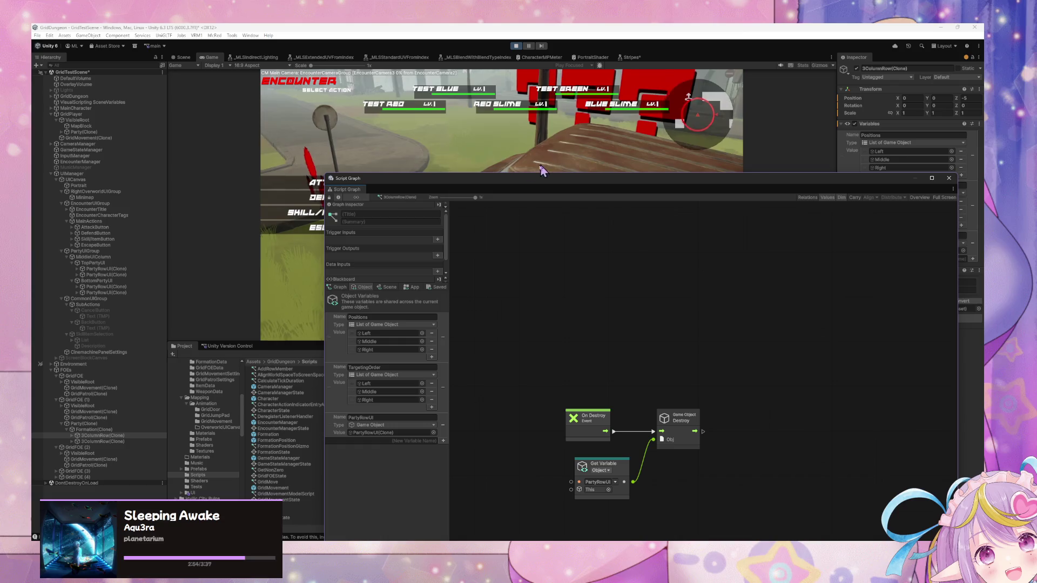
mouse_move(496, 179)
left_mouse_down()
mouse_move(708, 238)
mouse_move(707, 286)
mouse_move(513, 230)
mouse_move(508, 174)
left_mouse_up()
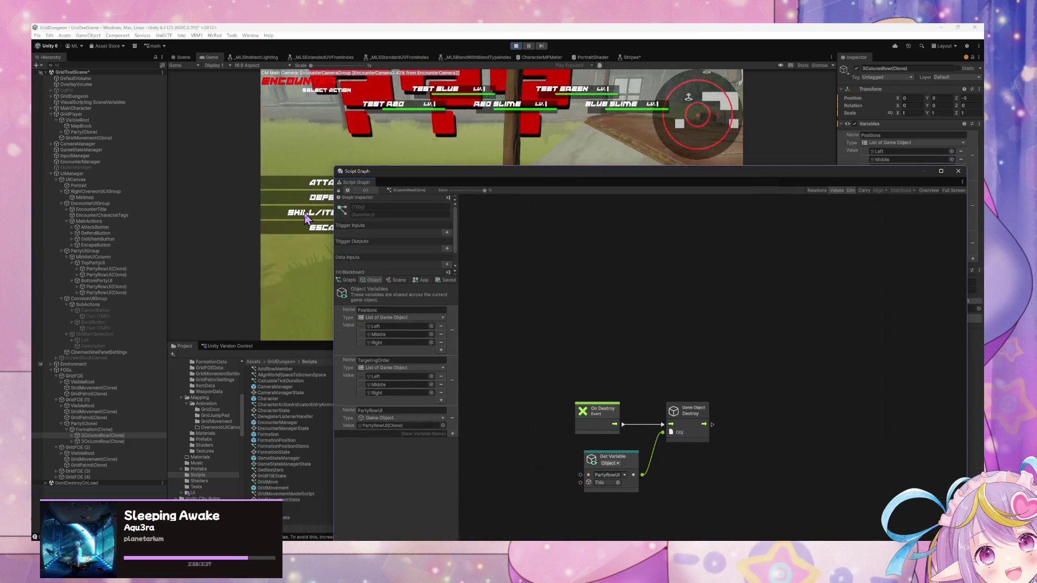
left_click(129, 425)
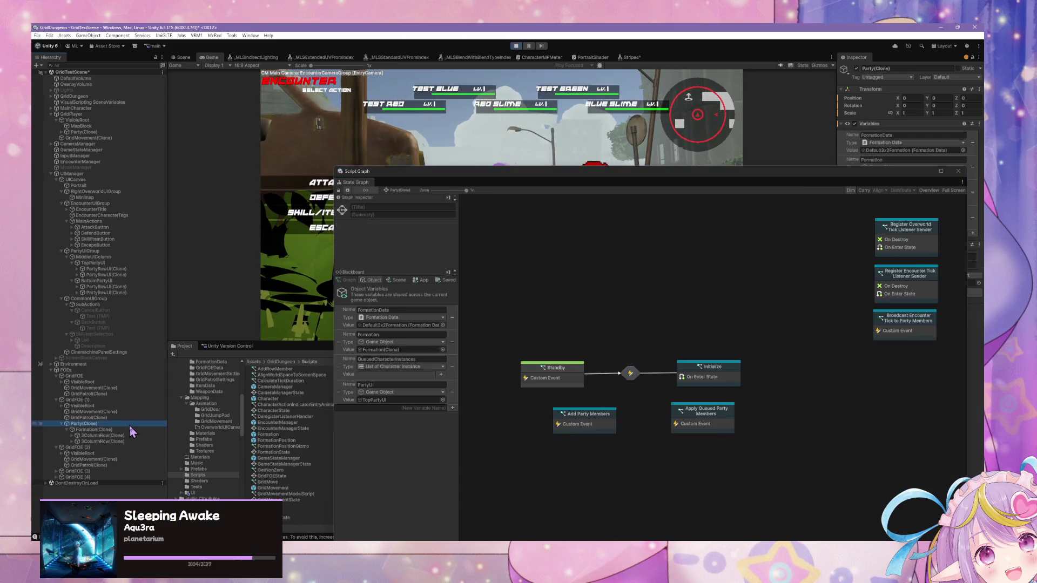
- Show 3ColumnRow(Clone)'s graph, then advance the game to skill target selection
left_click(120, 437)
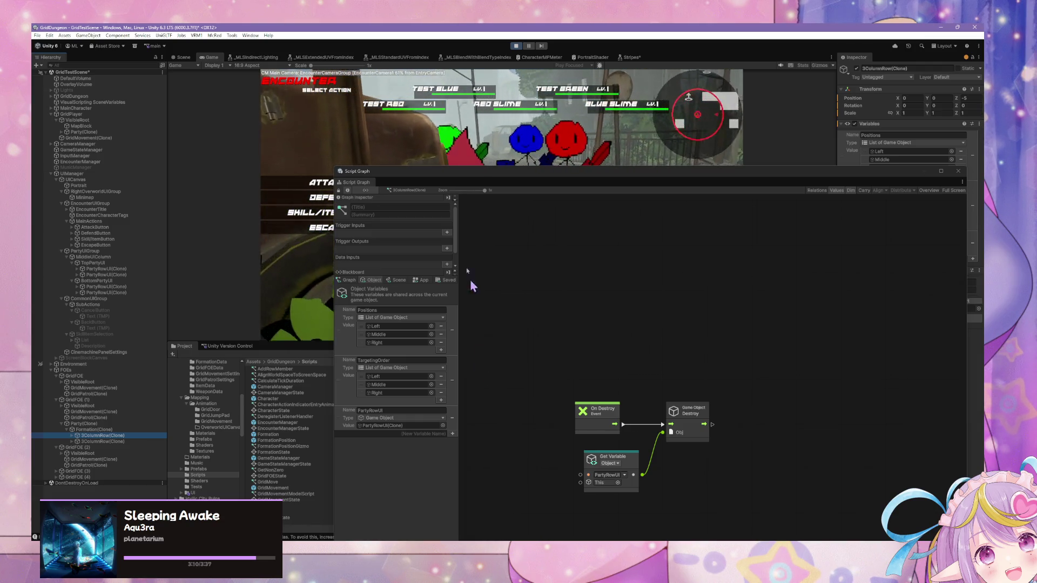
left_click_drag(389, 171, 455, 189)
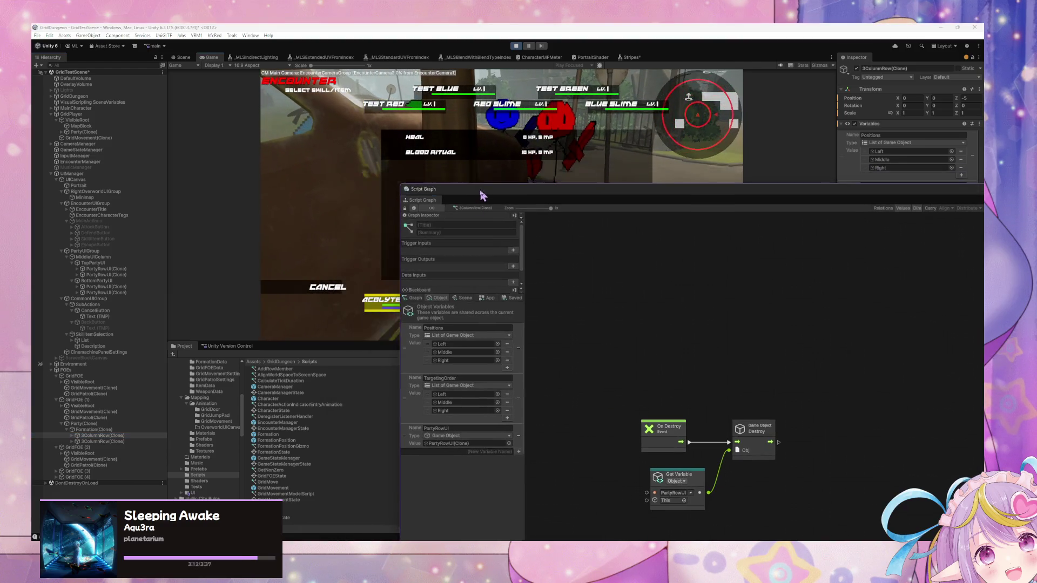
left_click(322, 287)
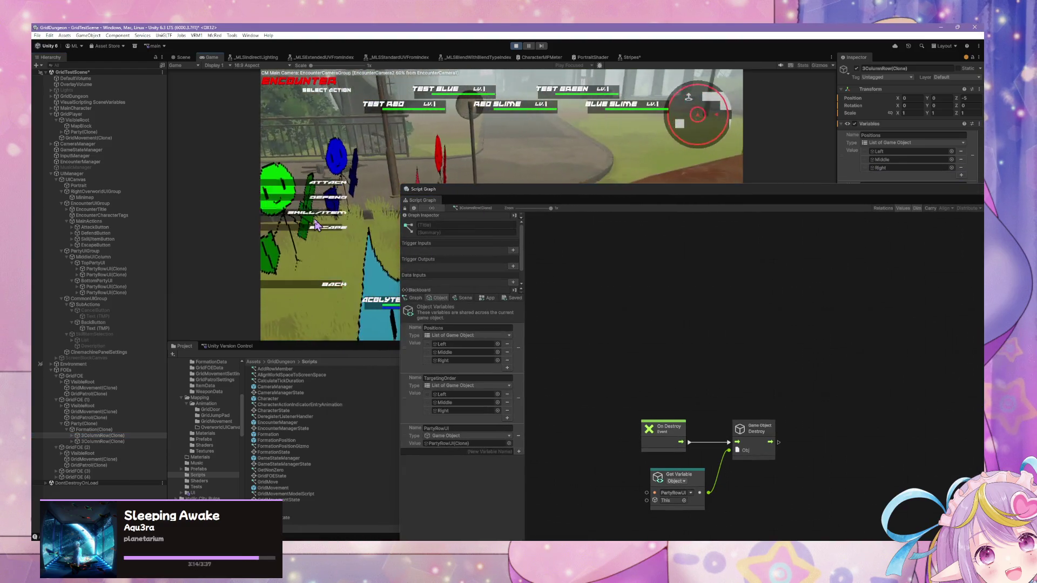
left_click(327, 215)
left_click(425, 137)
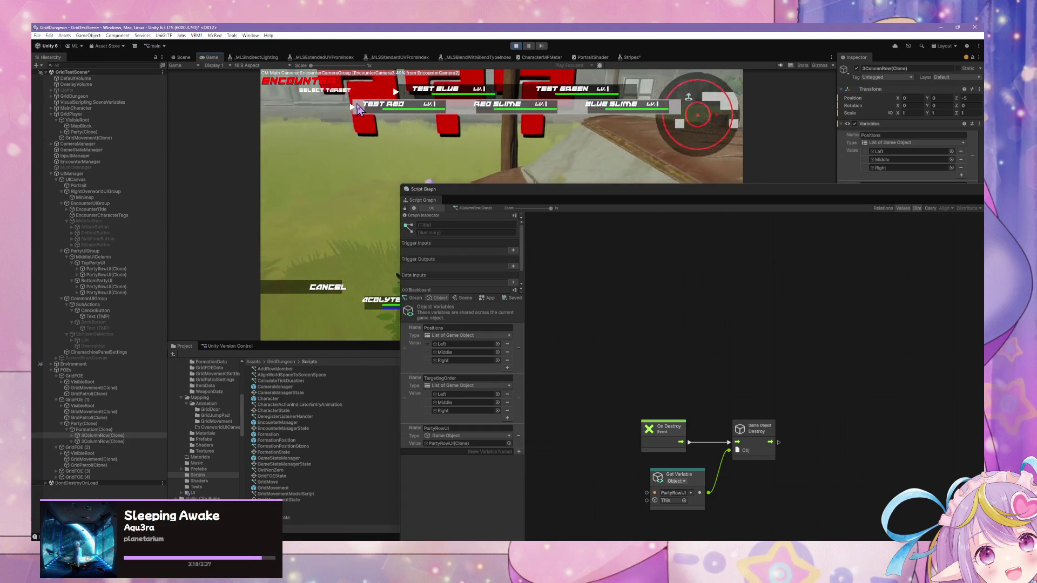
- Reselect 3ColumnRow(Clone) and open the referenced PartyRowUI(Clone) state graph
left_click(106, 437)
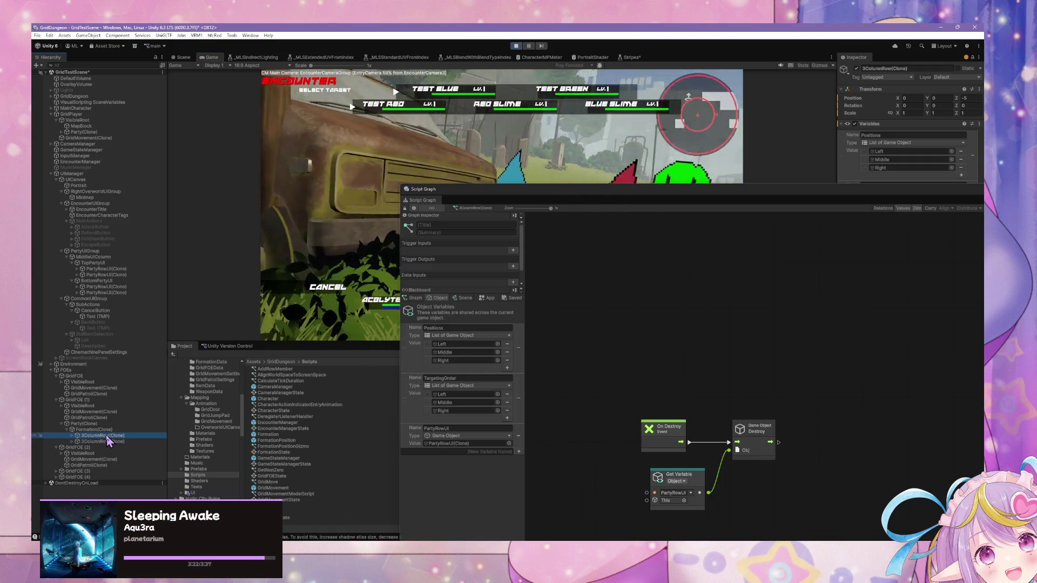
left_click(135, 429)
left_click(123, 435)
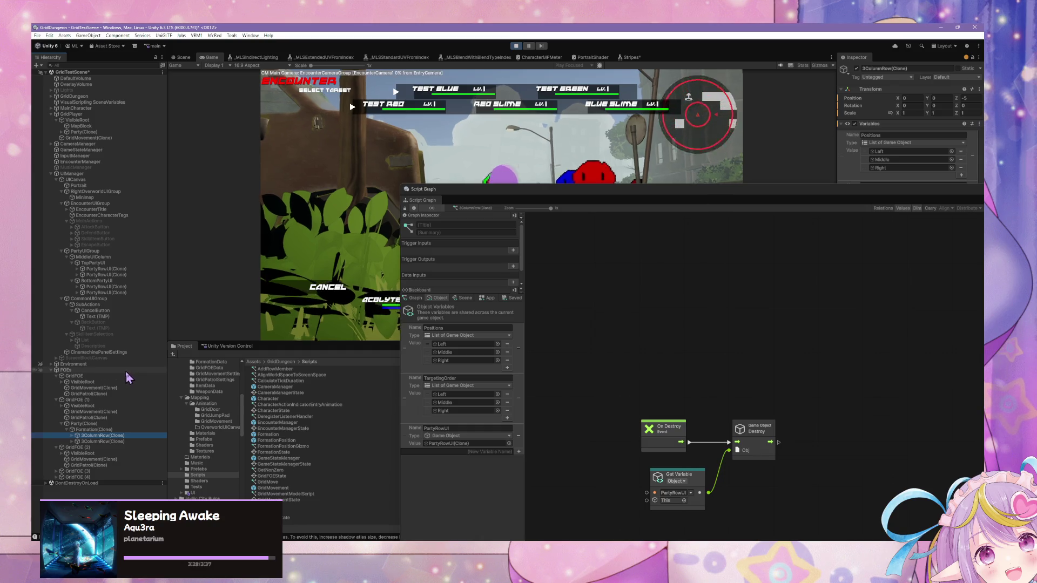
left_click(444, 444)
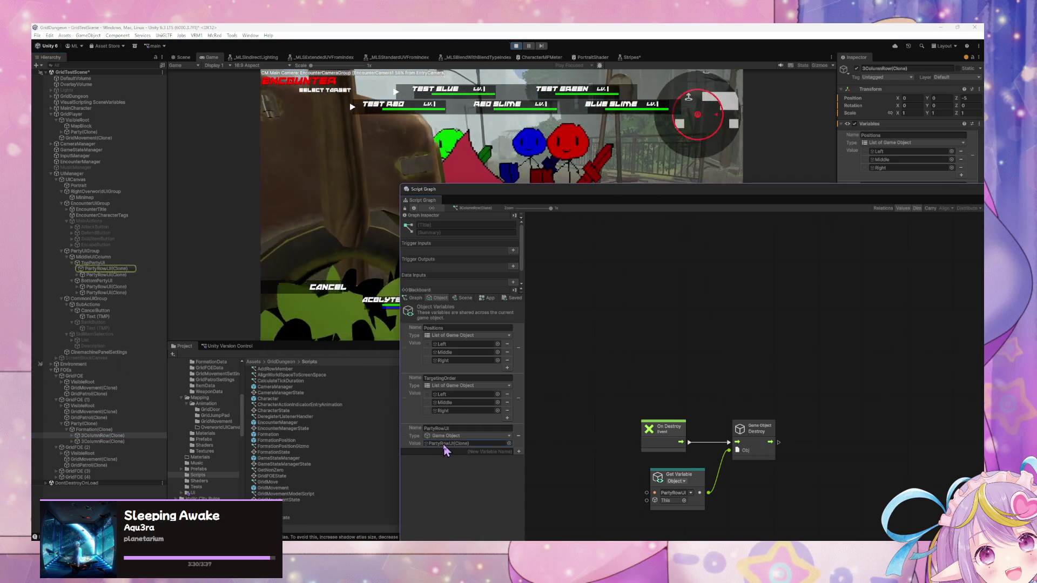
double_click(444, 444)
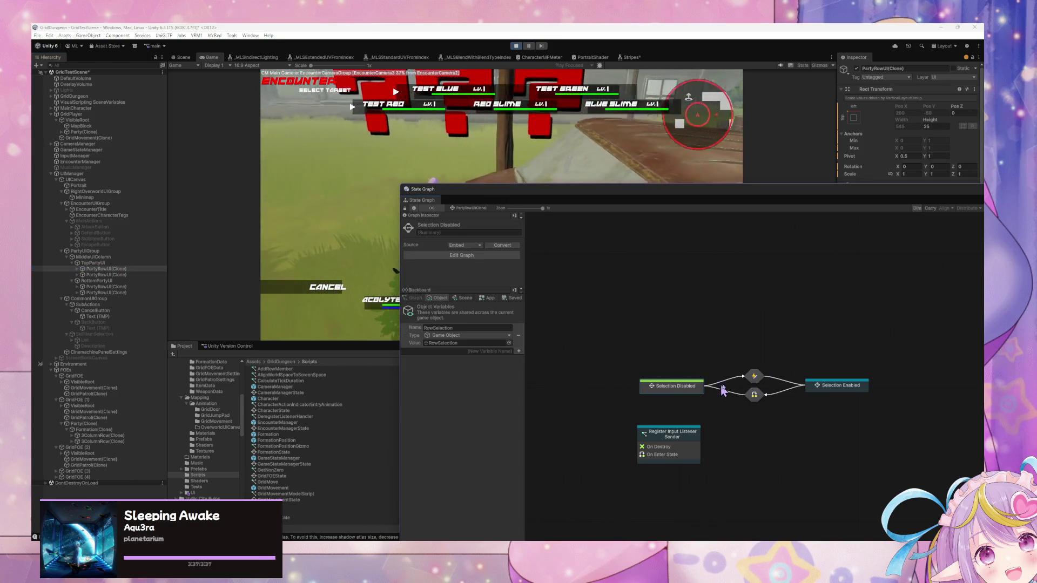
- Inspect the EnableSelection transition and Selection Disabled state, moving the Custom Event node left
double_click(754, 377)
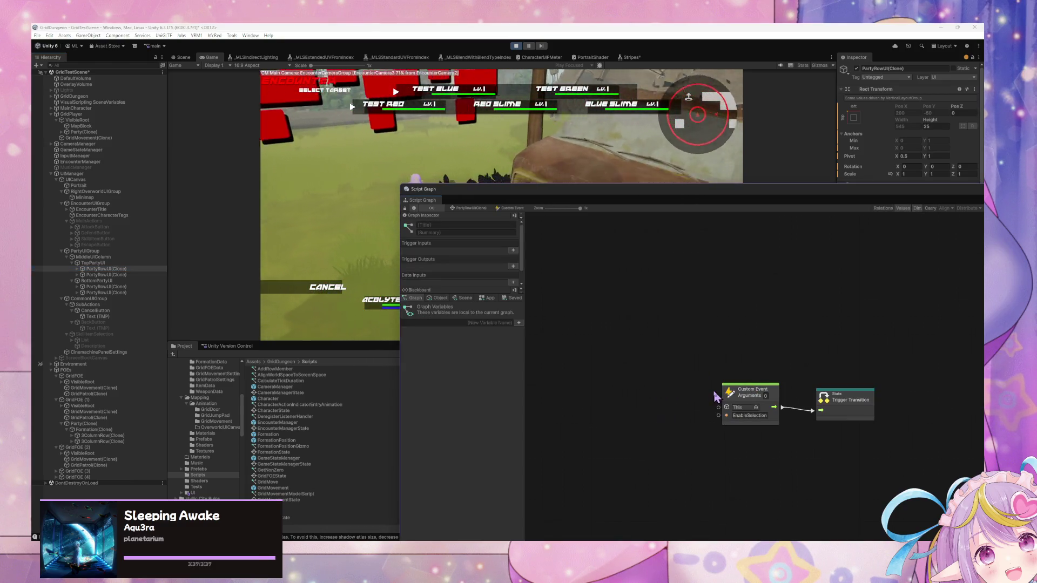
left_click(476, 211)
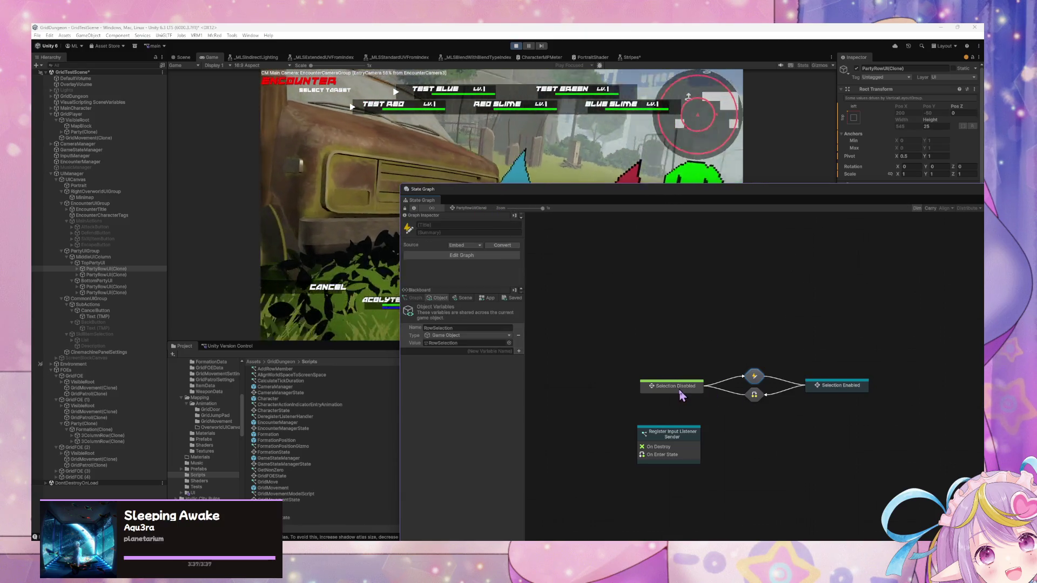
double_click(679, 387)
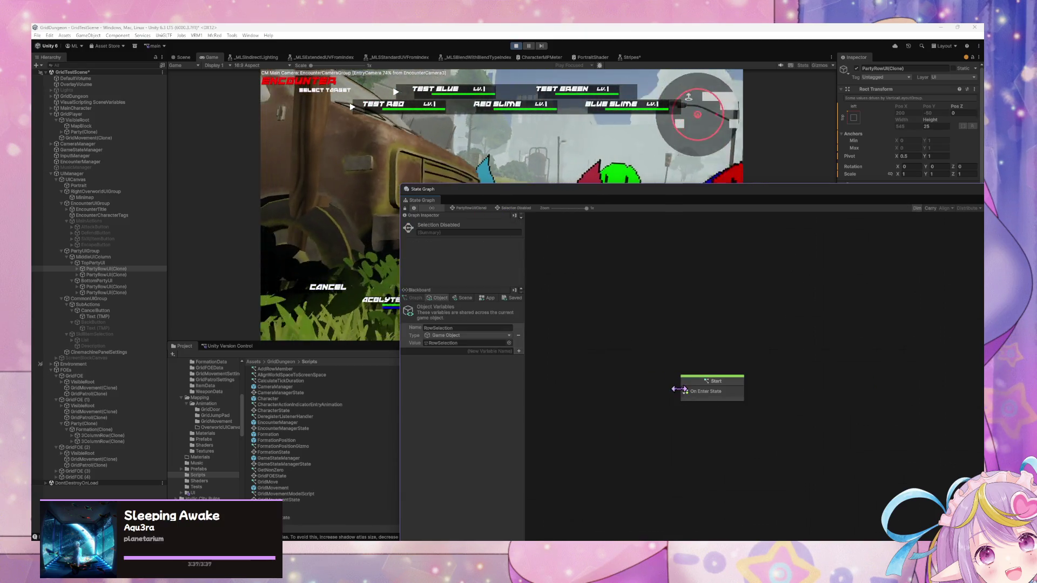
left_click(476, 211)
double_click(754, 379)
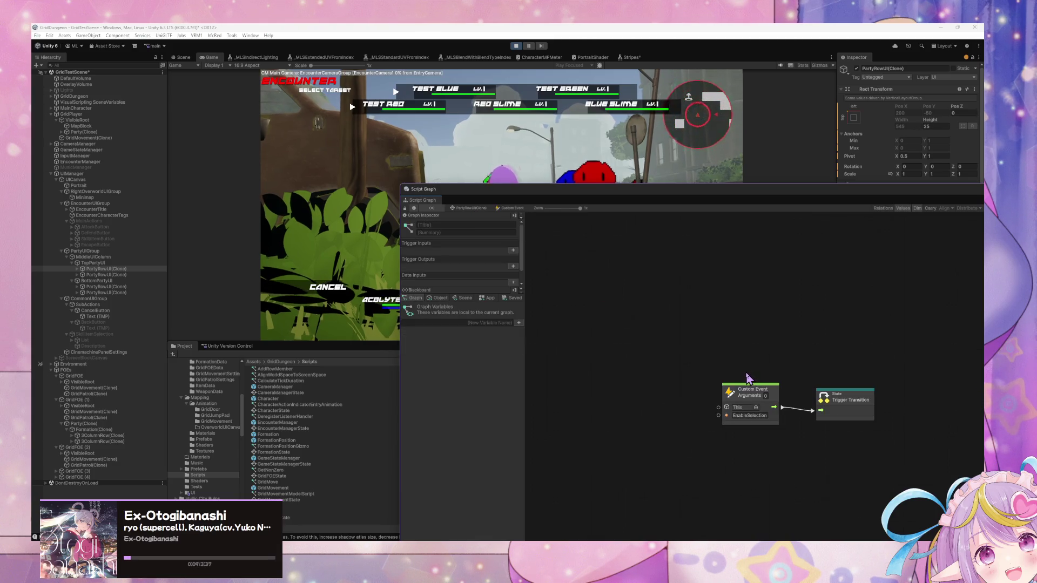
left_click_drag(741, 391, 624, 397)
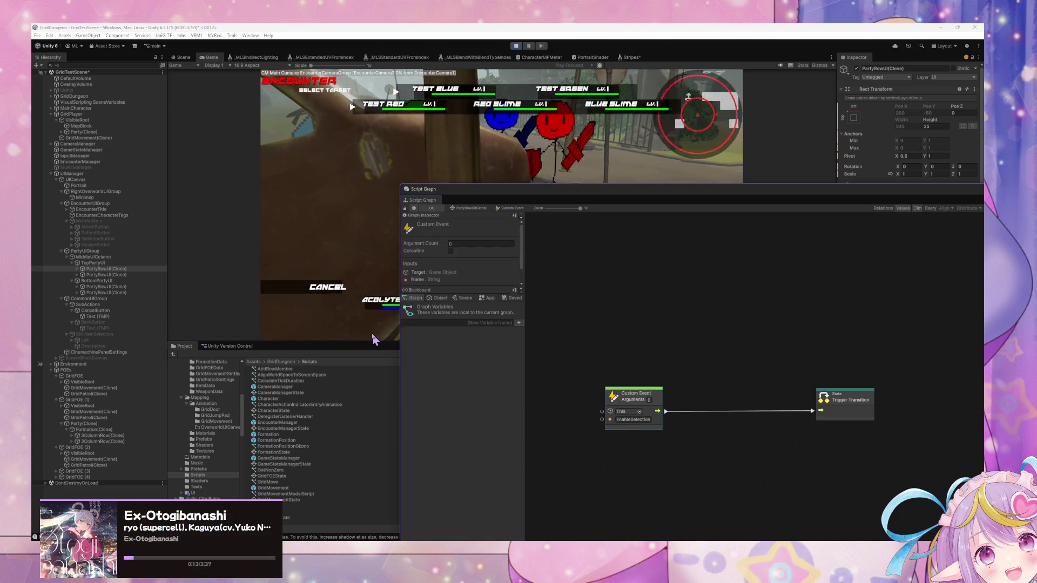
- Expand PartyRowUI(Clone) in the Hierarchy, reposition the graph window, and select EncounterManager
left_click(77, 270)
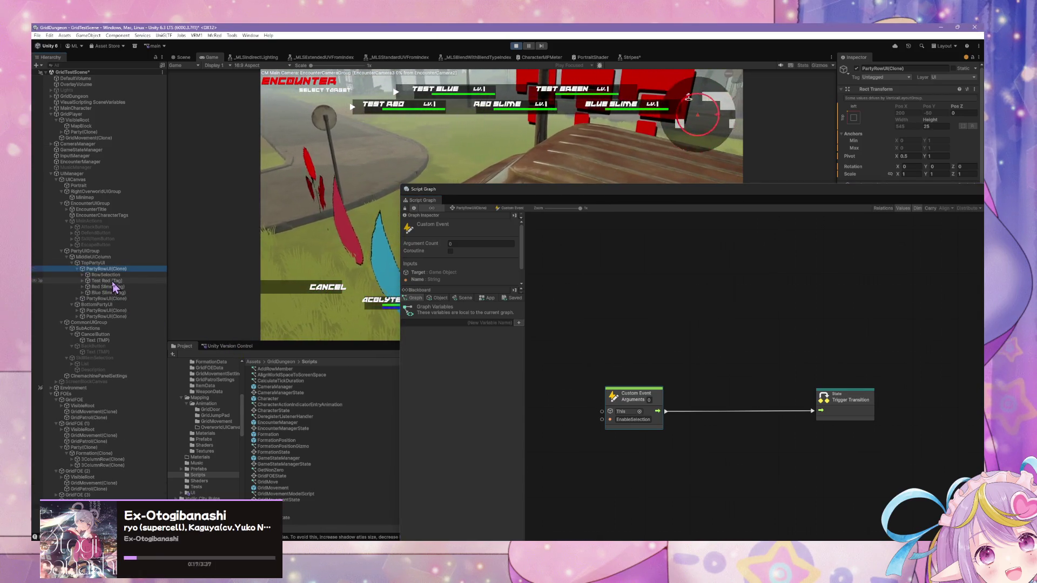
mouse_move(559, 195)
left_mouse_down()
mouse_move(216, 216)
mouse_move(257, 157)
left_mouse_up()
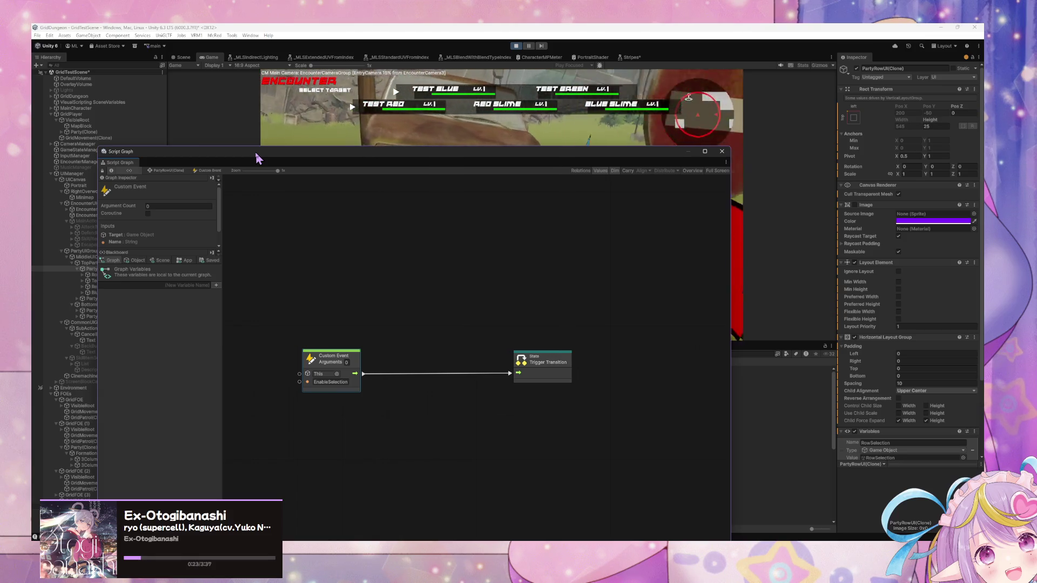
mouse_move(256, 158)
left_mouse_down()
mouse_move(410, 164)
mouse_move(481, 181)
left_mouse_up()
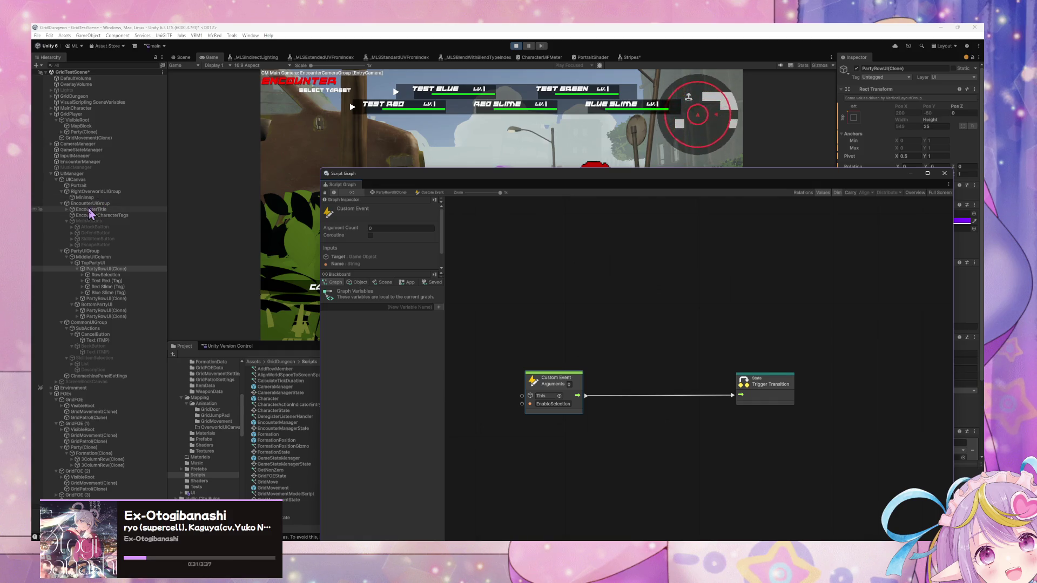
left_click(81, 162)
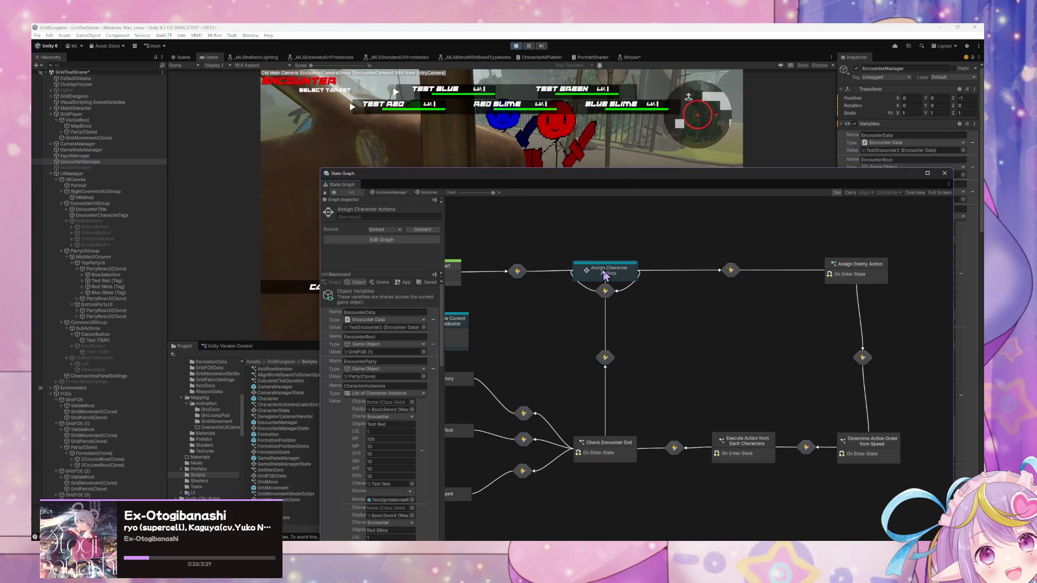
- Drill into Assign Character Actions and Target Selection, check the If node, then reselect EncounterManager
double_click(613, 275)
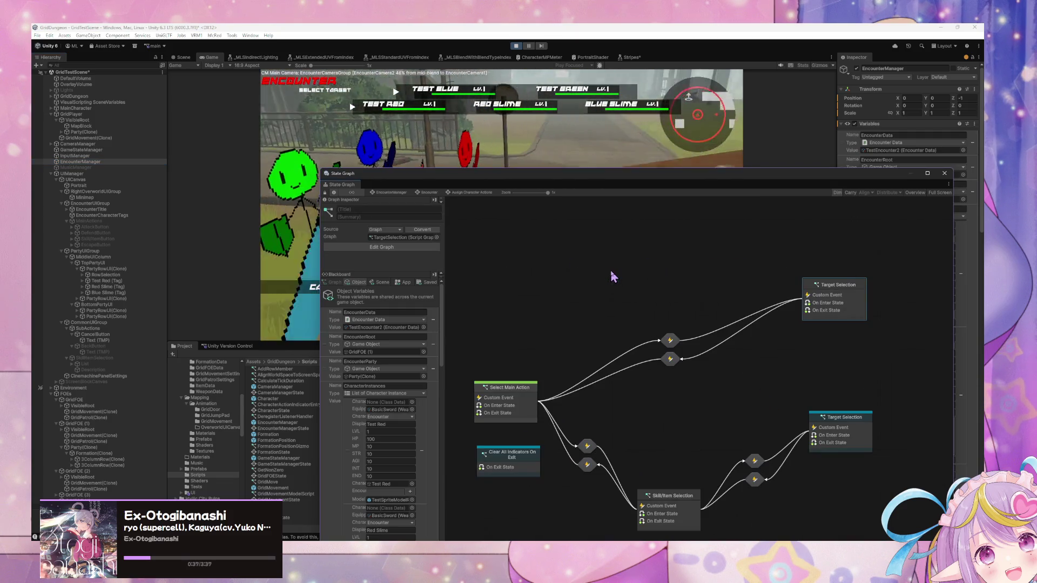
double_click(842, 427)
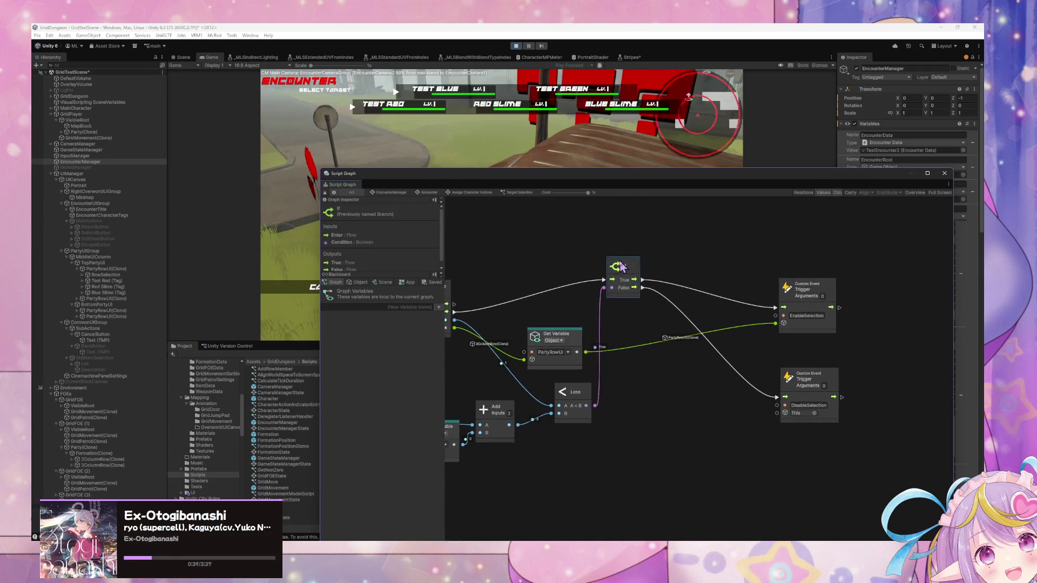
left_click(636, 294)
scroll(636, 293, "up", 3)
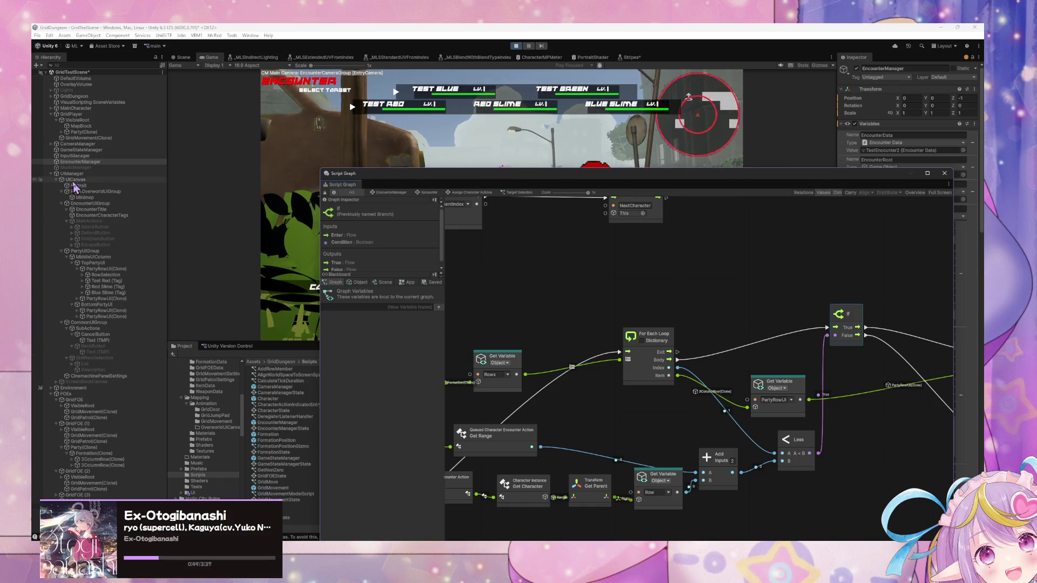
left_click(92, 163)
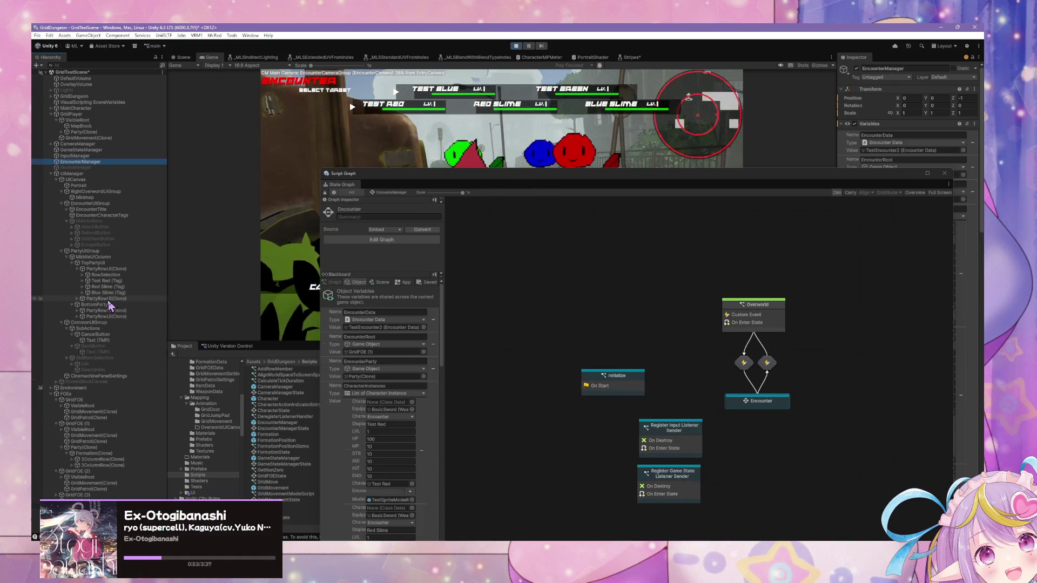
- Select PartyRowUI(Clone) and open its EnableSelection transition graph
left_click(106, 269)
double_click(671, 361)
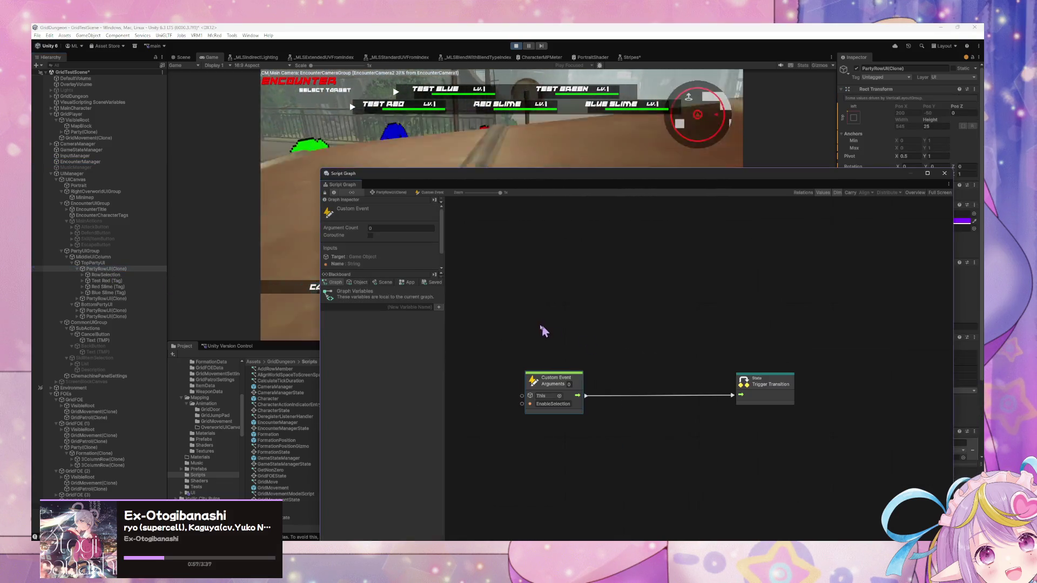
right_click(635, 402)
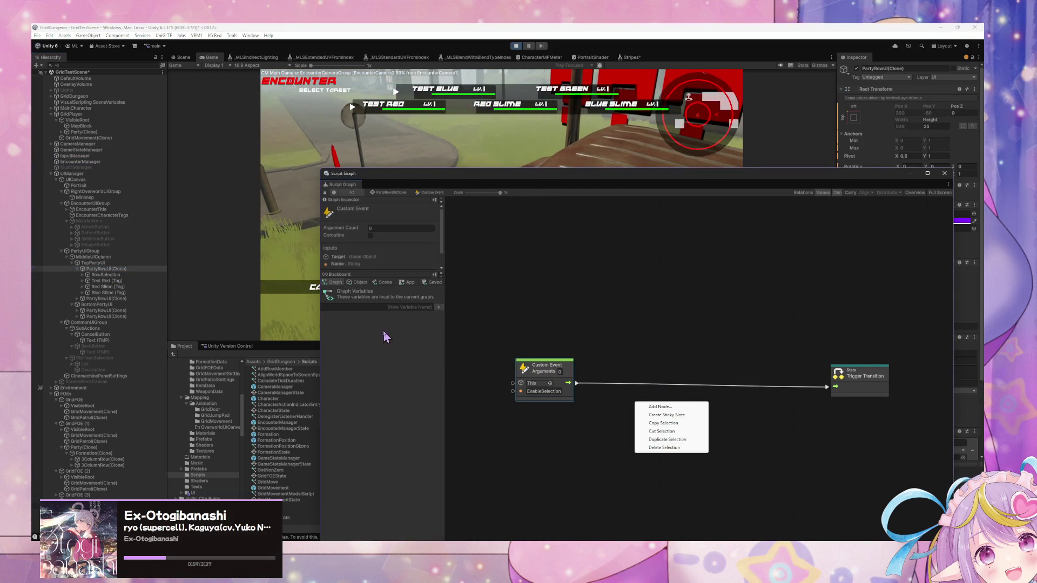
left_click(378, 319)
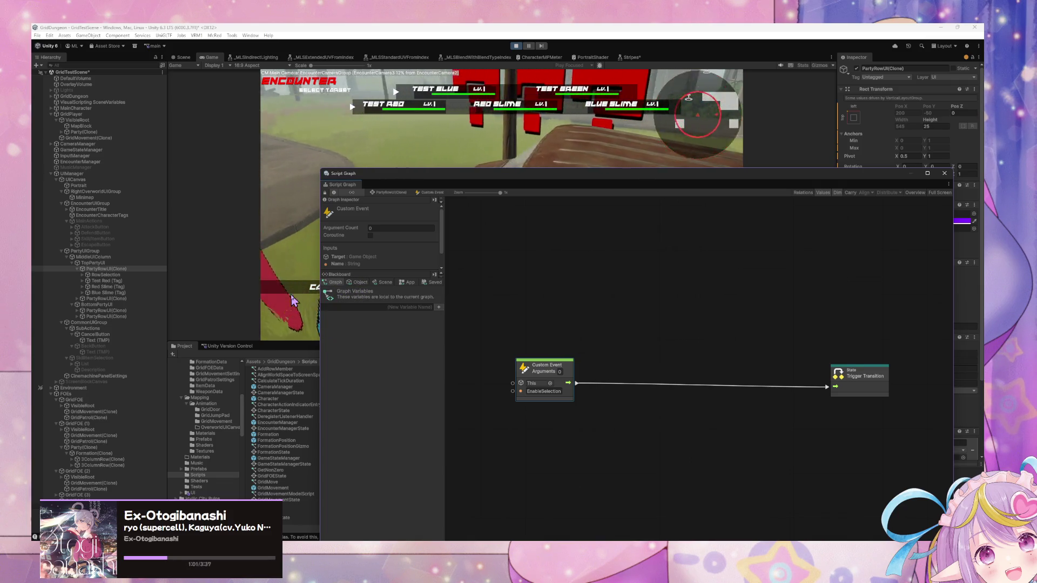
- Start adding a node from the search list, cancel it, and reselect EncounterManager
right_click(657, 409)
left_click(694, 416)
left_click(618, 390)
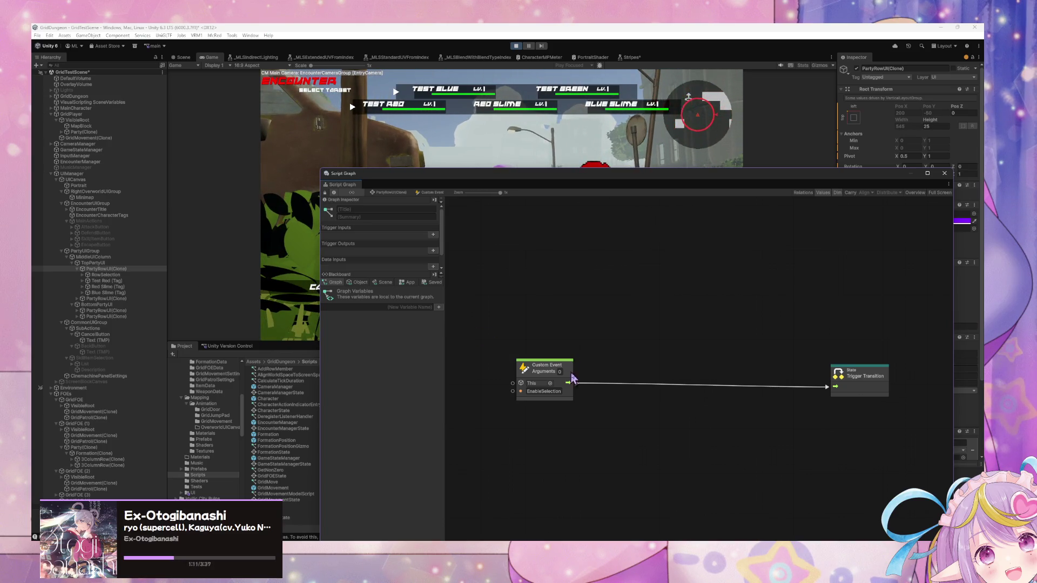
right_click(606, 409)
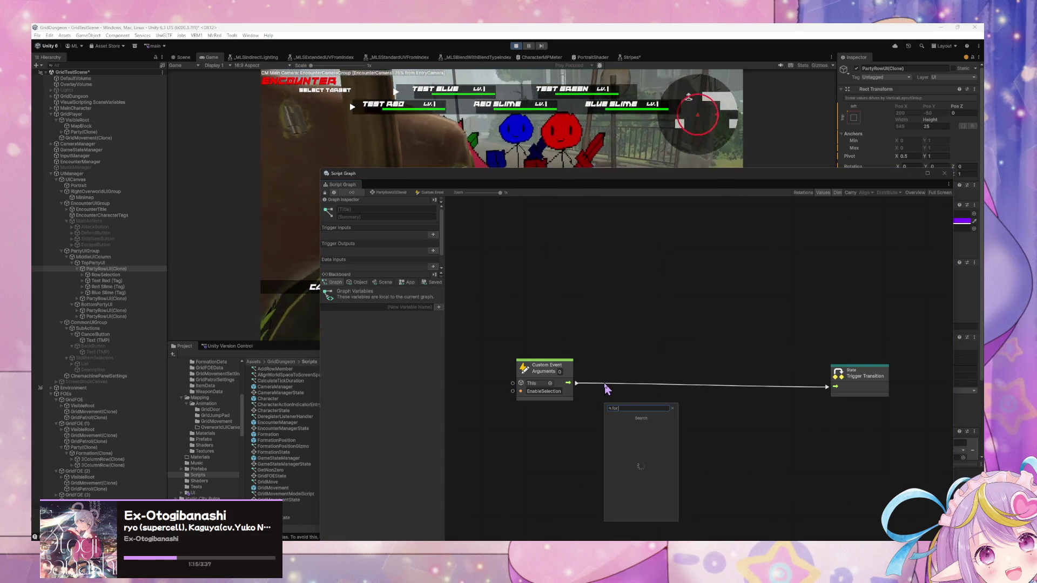
key("Escape")
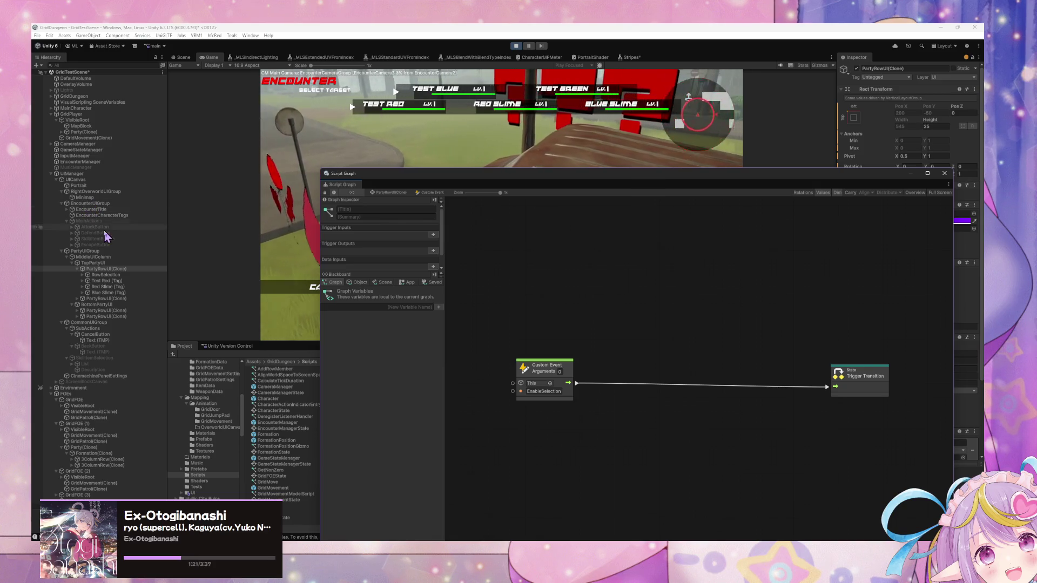
left_click(87, 162)
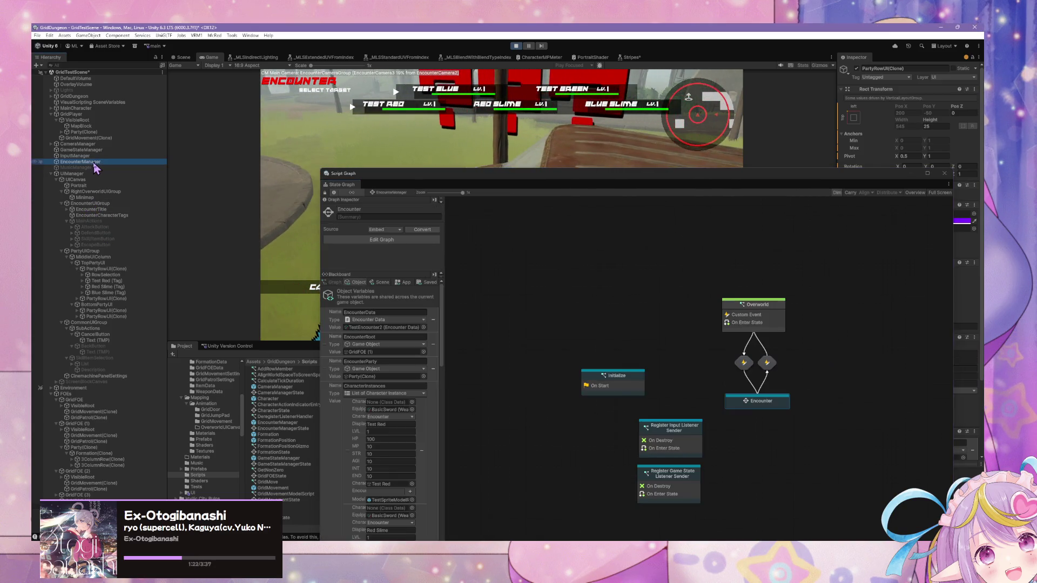
- Drill through Encounter and Assign Character Actions into the Target Selection script graph
double_click(763, 402)
double_click(625, 280)
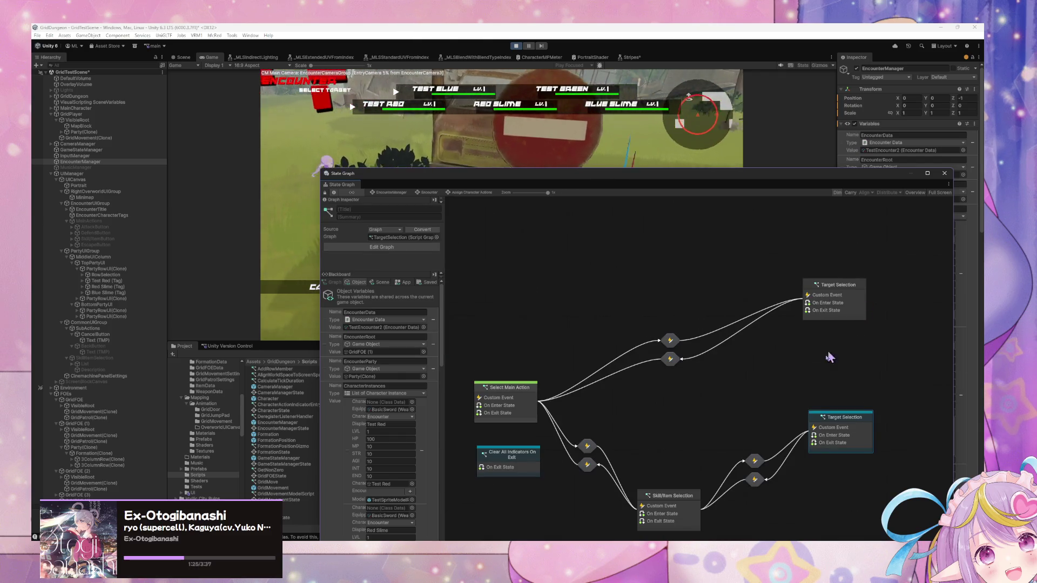
double_click(830, 435)
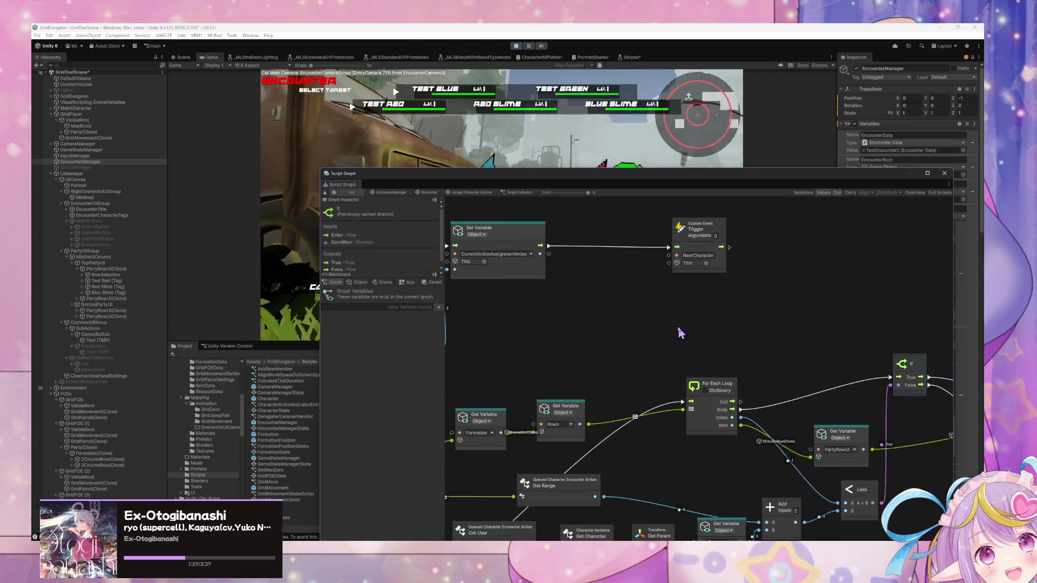
scroll(679, 333, "down", 5)
scroll(683, 340, "left", 4)
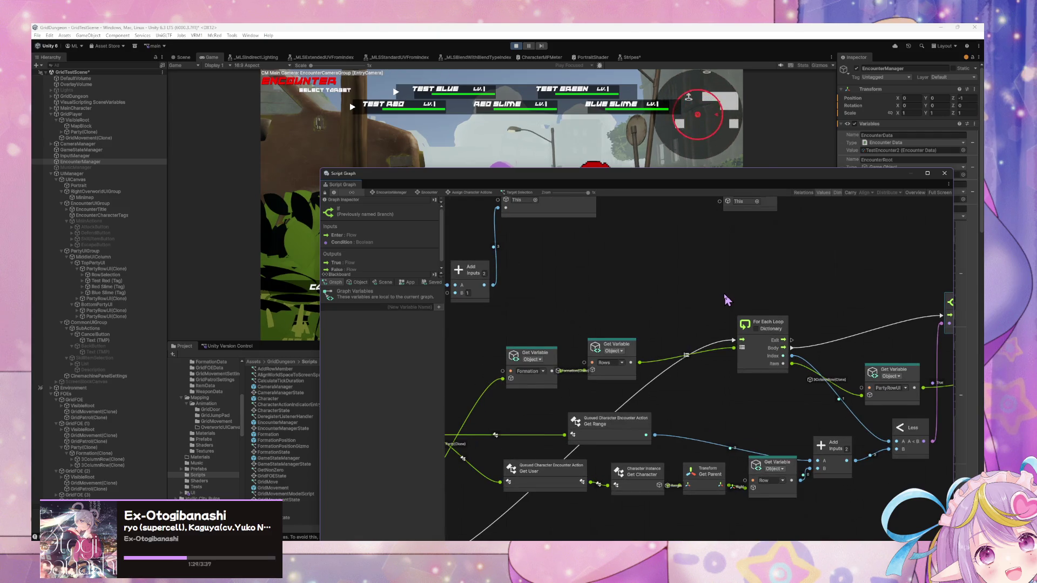
scroll(727, 300, "up", 10)
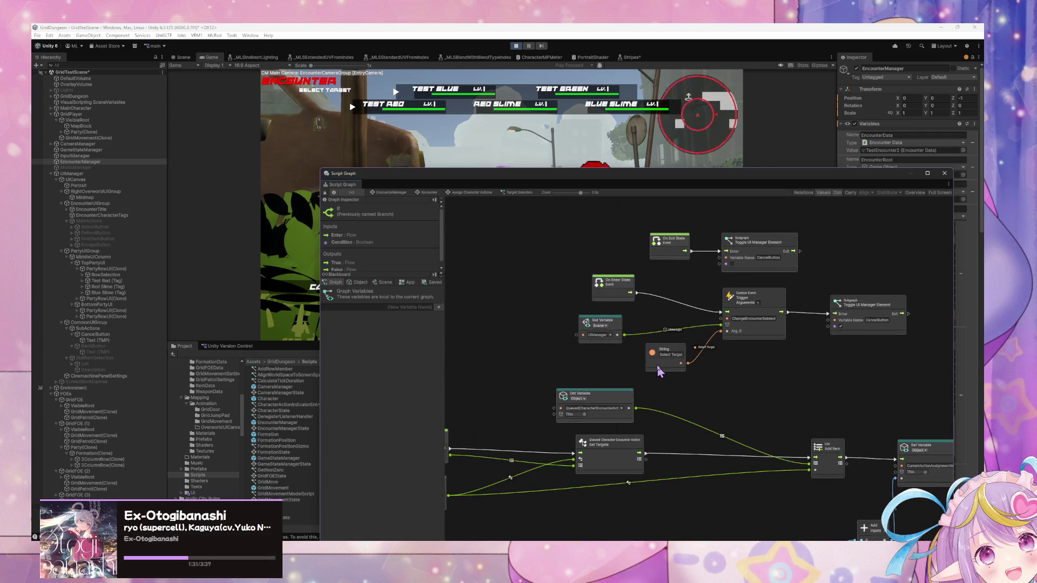
scroll(659, 370, "down", 10)
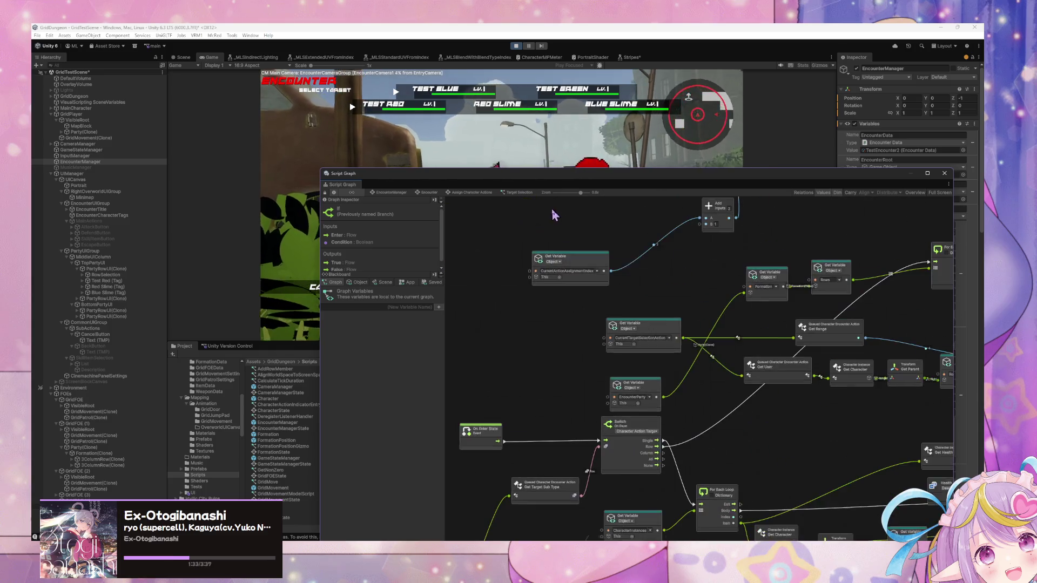
scroll(534, 242, "right", 2)
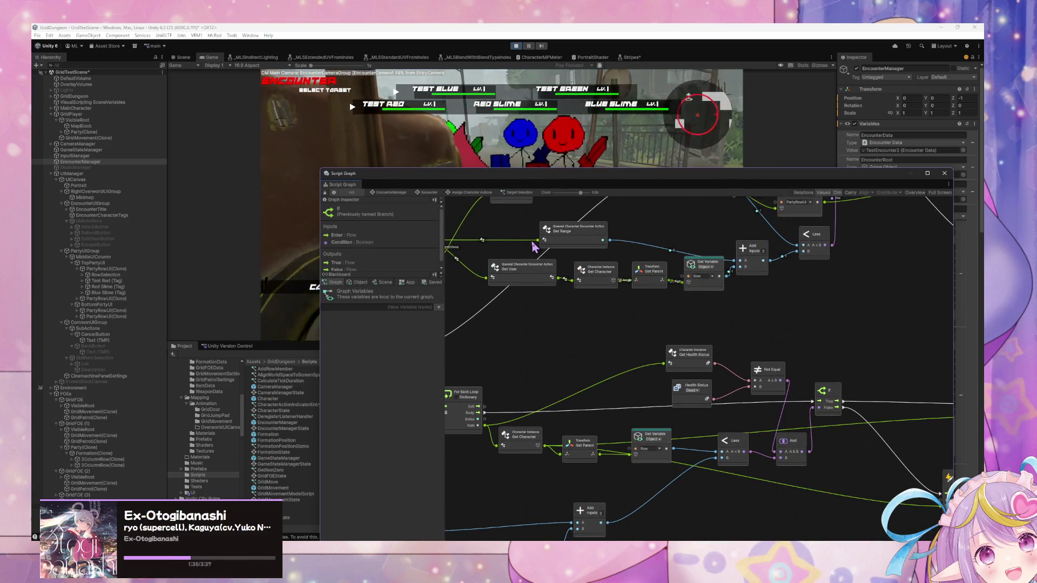
- Study the For Each Loop, If, PartyRowUI and Formation Rows nodes, then select PartyRowUI(Clone)
left_click_drag(534, 247, 633, 200)
scroll(620, 231, "down", 5)
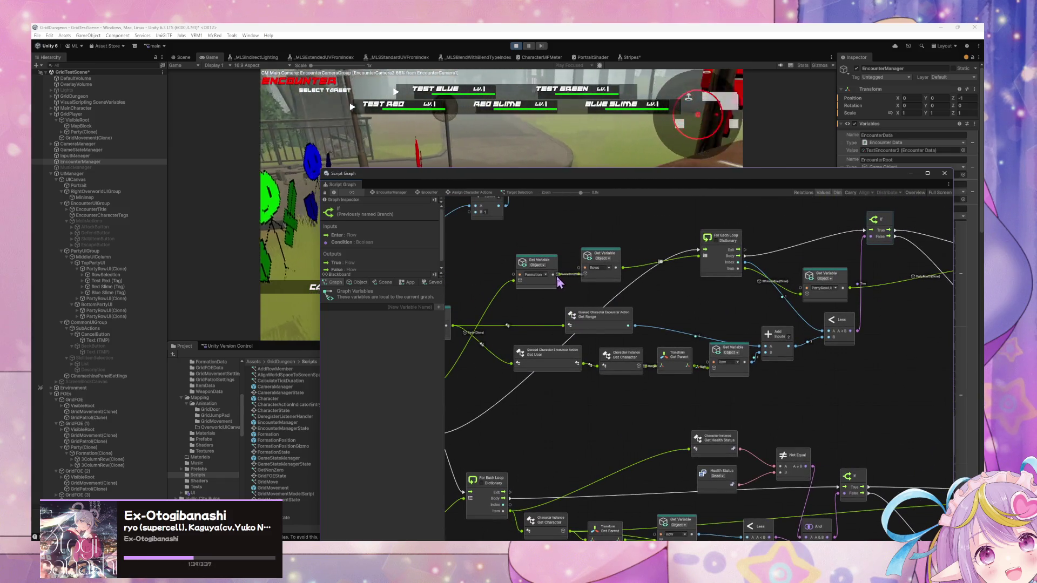
scroll(559, 276, "up", 2)
scroll(559, 277, "down", 3)
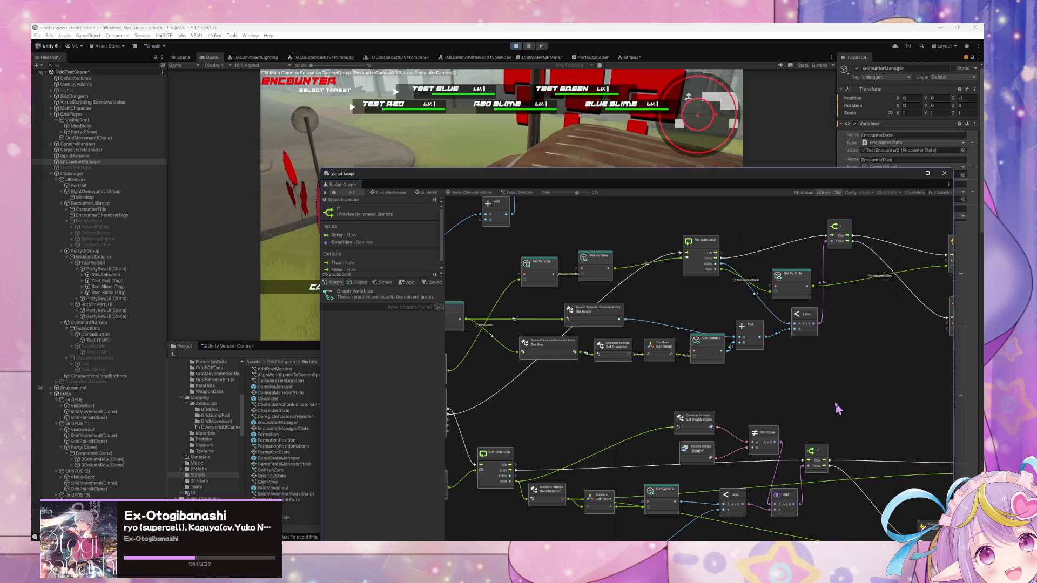
scroll(839, 409, "down", 3)
scroll(811, 372, "up", 5)
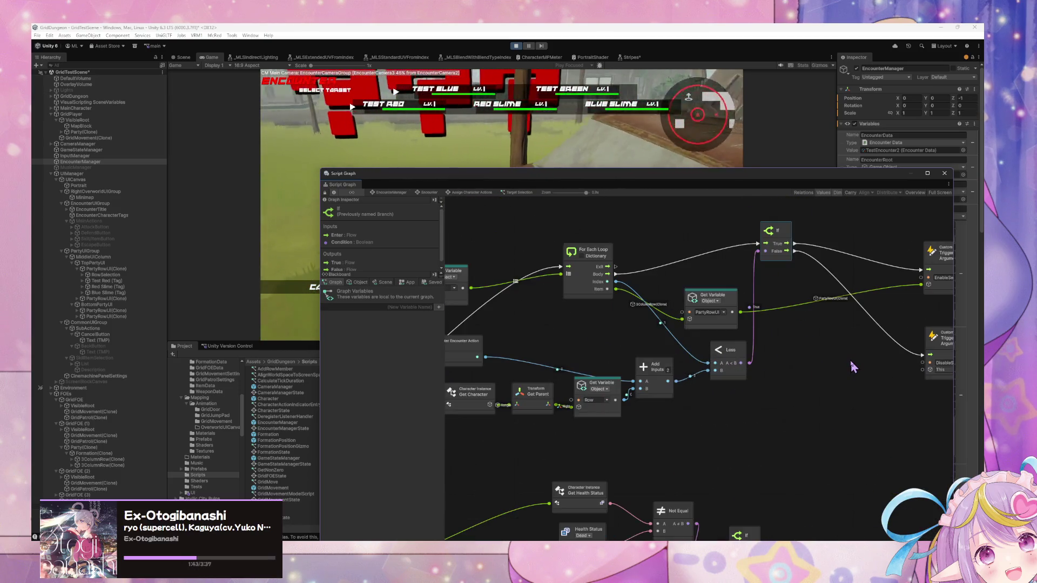
left_click_drag(754, 376, 788, 378)
left_click_drag(651, 367, 804, 375)
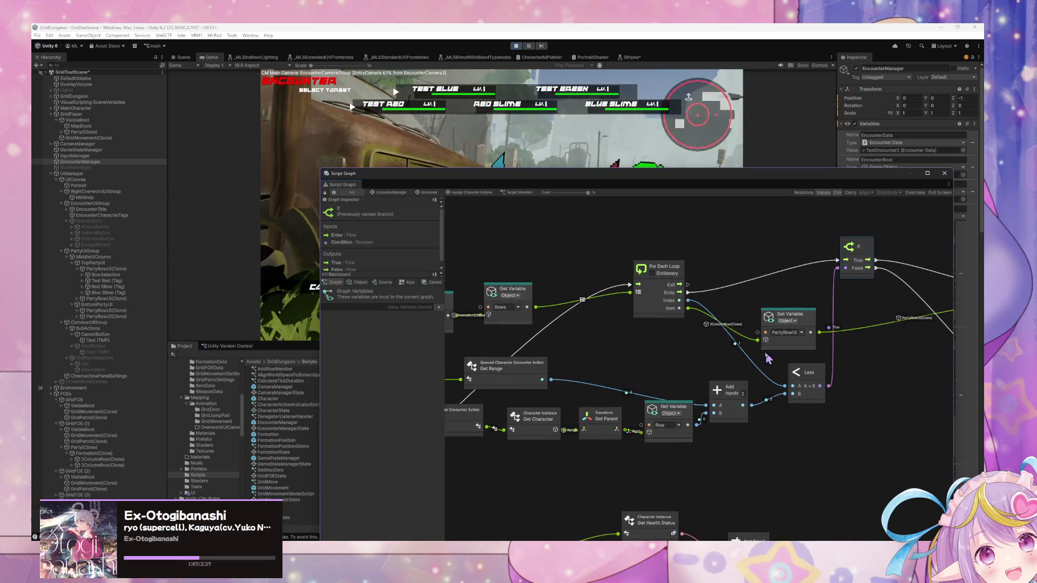
left_click(813, 322)
left_click_drag(541, 351, 697, 345)
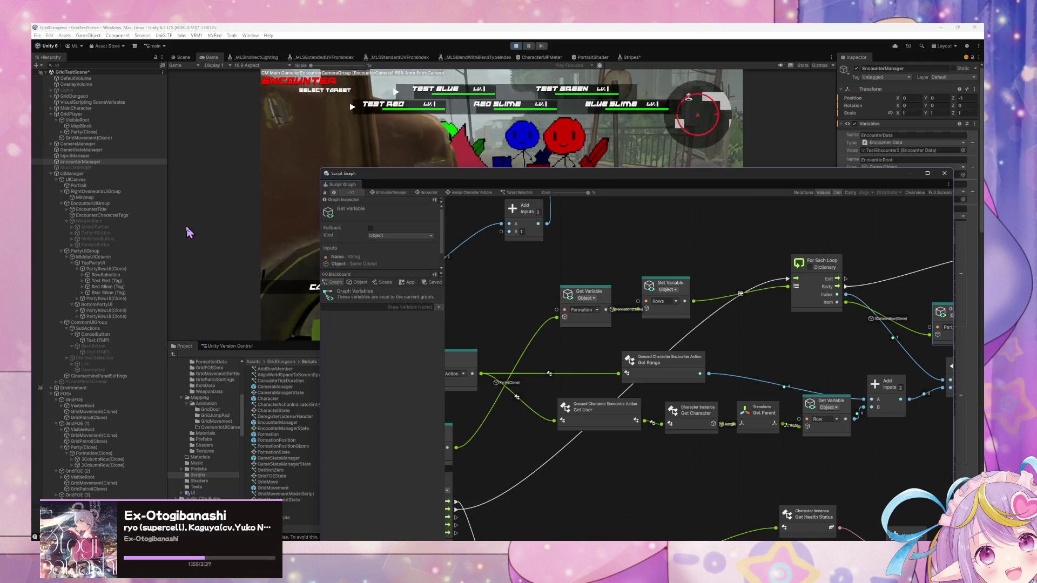
left_click(119, 269)
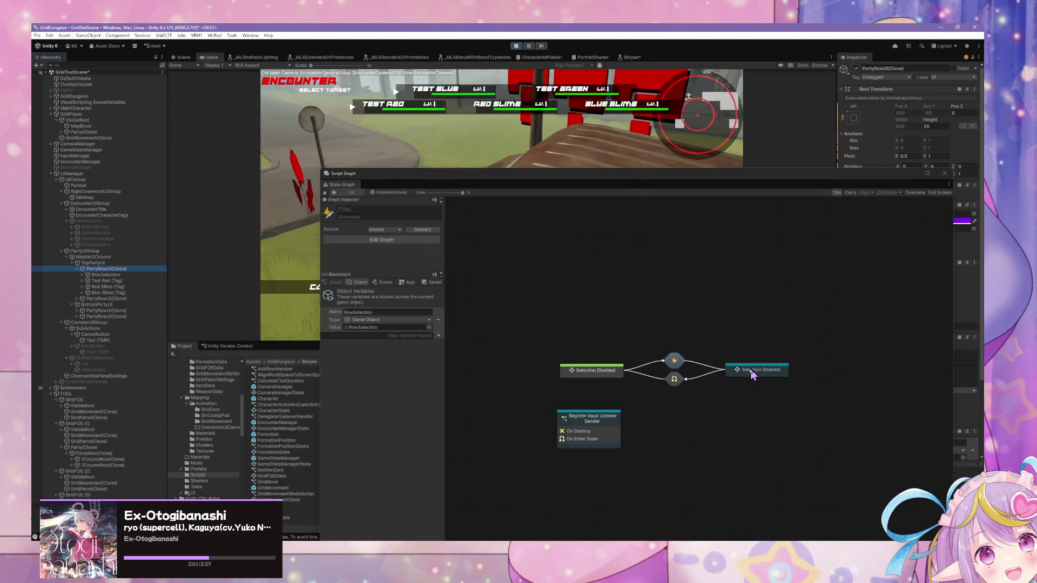
- Inspect the Selection Enabled state's loop, Get Child Count and List Create nodes
left_click(751, 374)
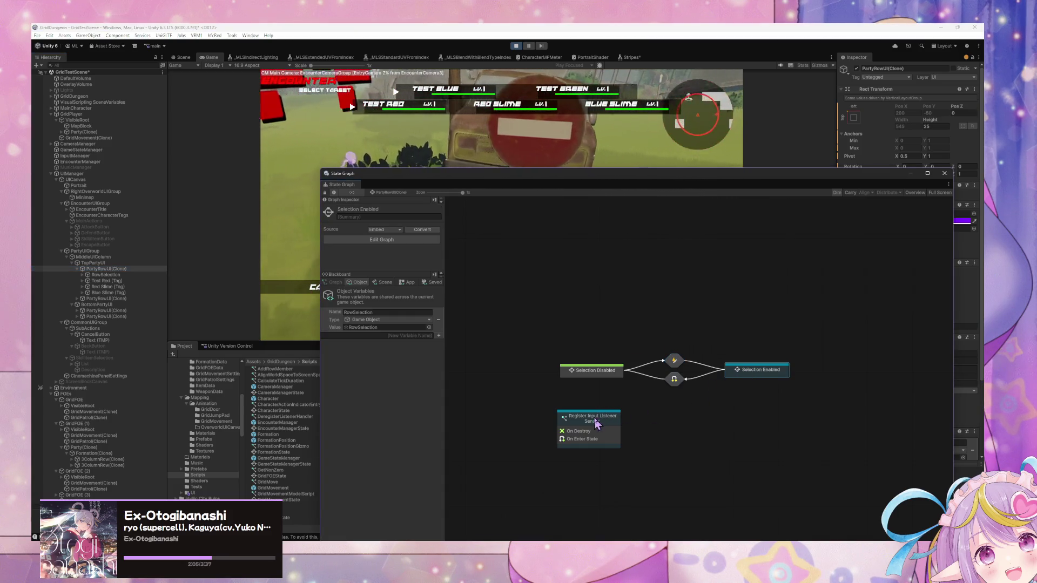
double_click(744, 377)
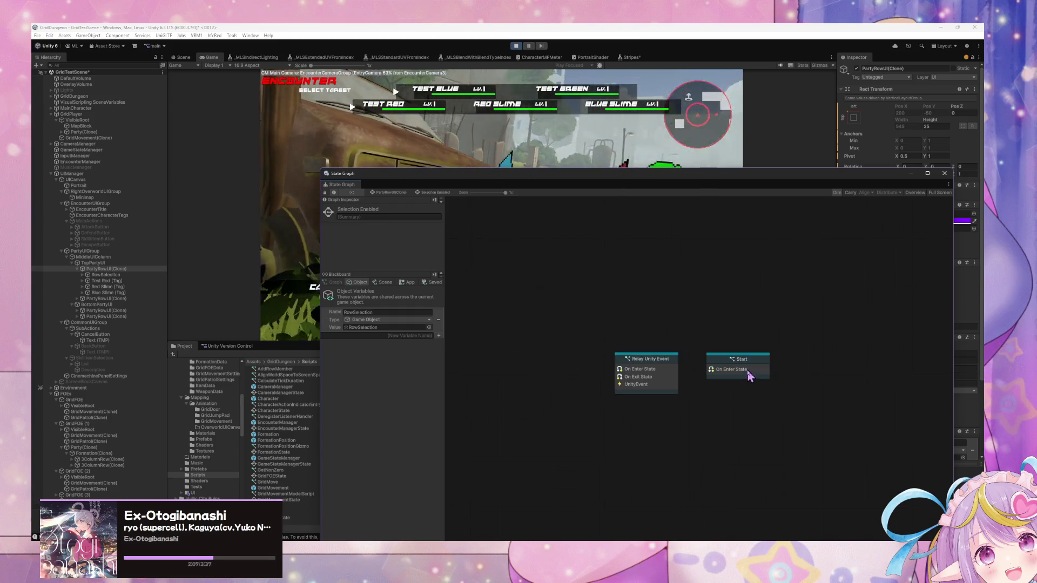
mouse_move(637, 300)
left_mouse_down()
mouse_move(567, 267)
mouse_move(778, 292)
mouse_move(698, 284)
left_mouse_up()
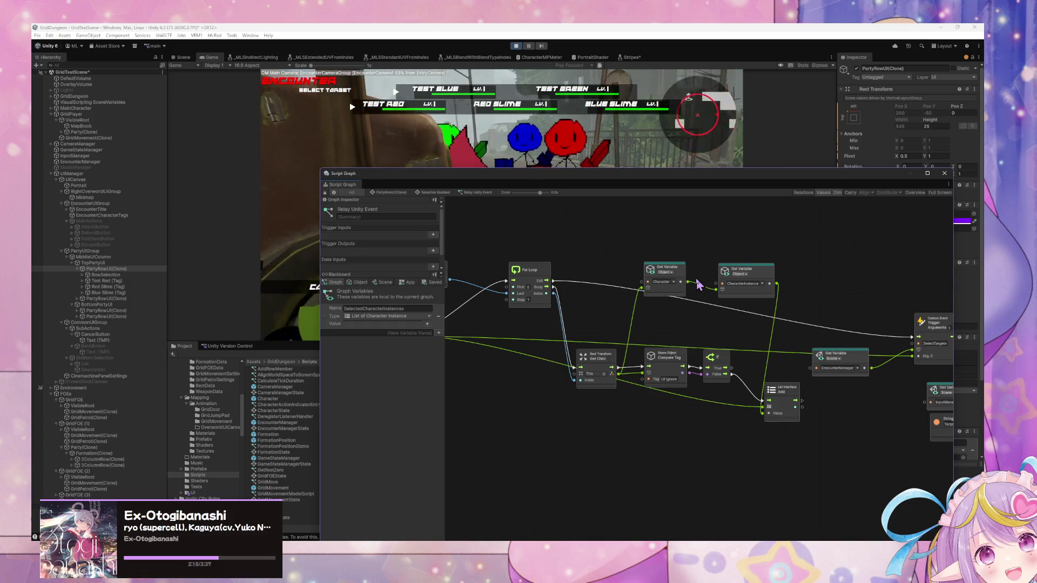
mouse_move(630, 340)
left_mouse_down()
mouse_move(588, 340)
mouse_move(733, 363)
mouse_move(732, 348)
left_mouse_up()
scroll(729, 346, "down", 3)
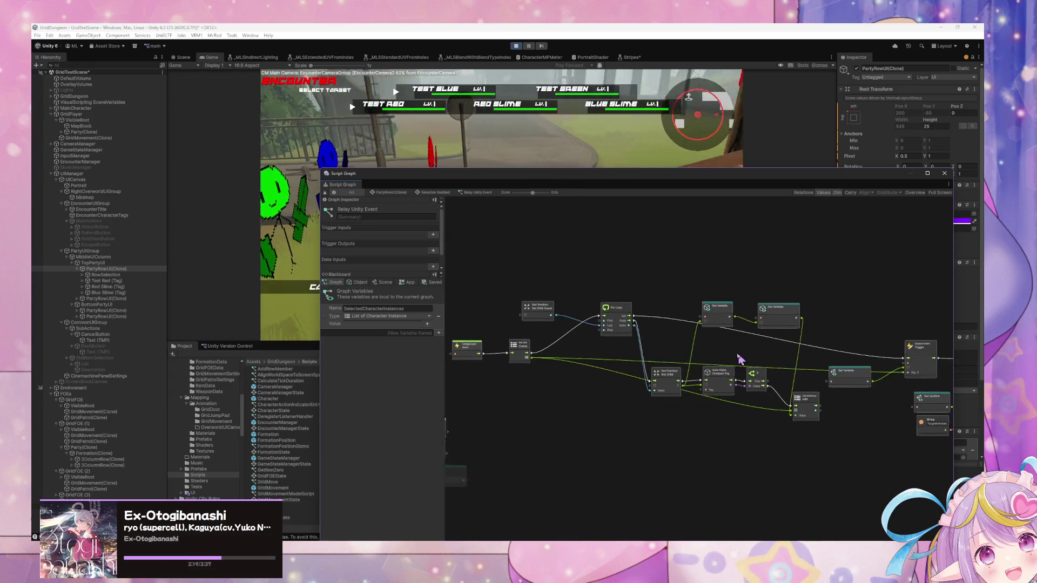
scroll(736, 353, "up", 3)
mouse_move(497, 250)
left_mouse_down()
mouse_move(565, 311)
mouse_move(881, 512)
mouse_move(805, 492)
left_mouse_up()
- Look inside the Start state, then open the transition graph into Selection Enabled
left_click(434, 193)
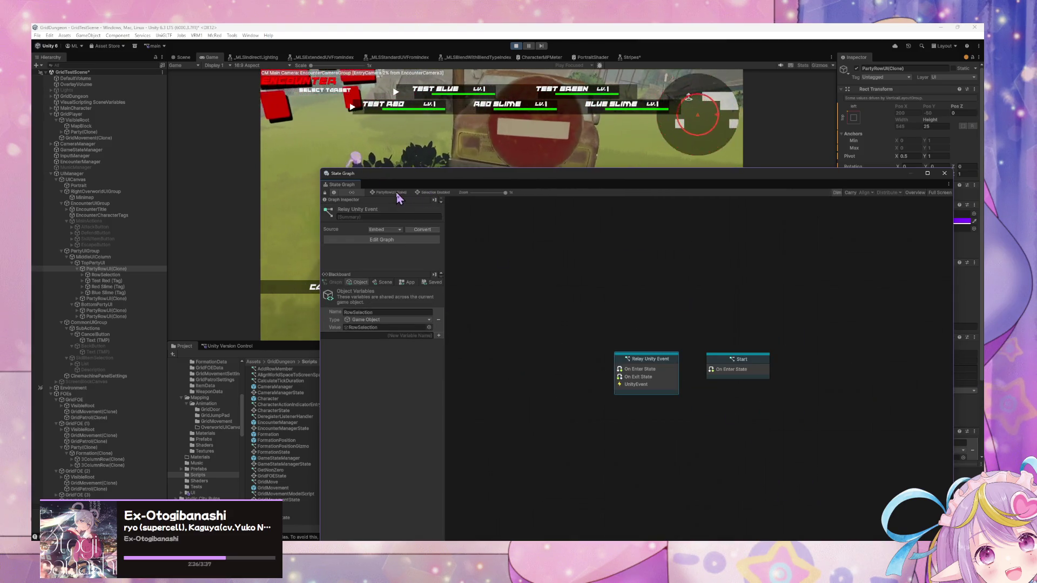
left_click(729, 370)
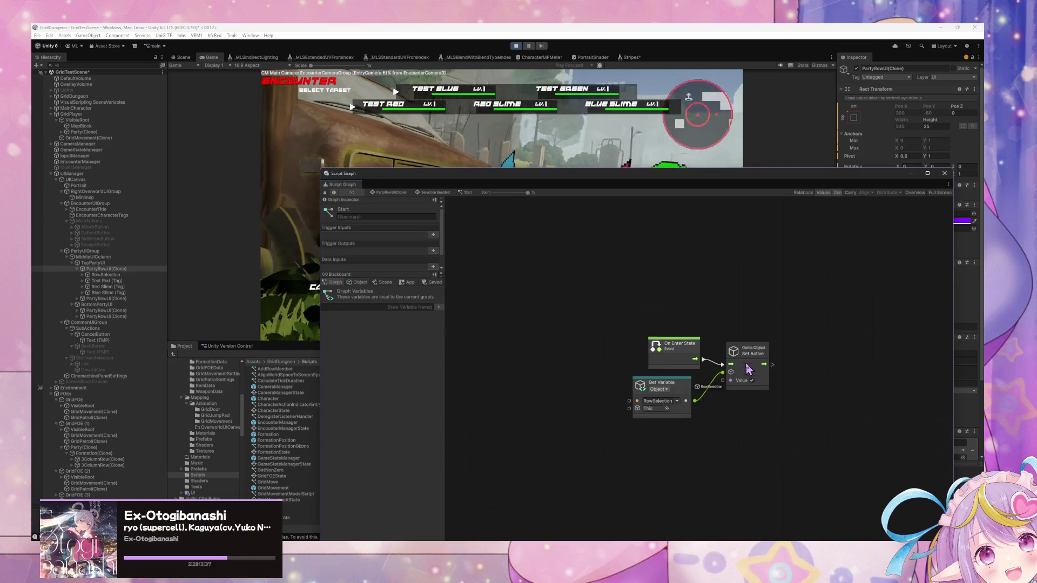
double_click(763, 370)
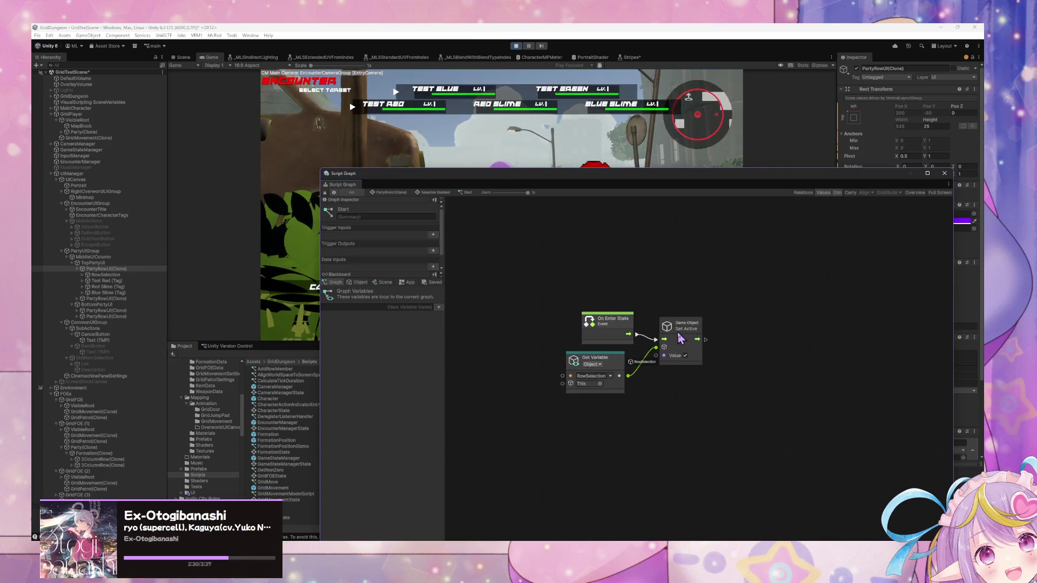
left_click(388, 194)
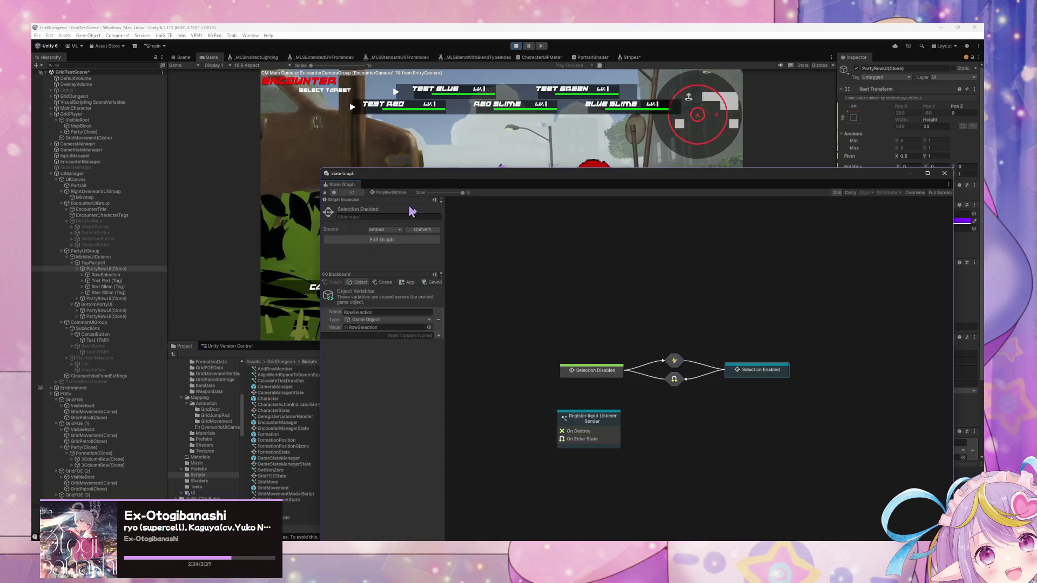
double_click(674, 362)
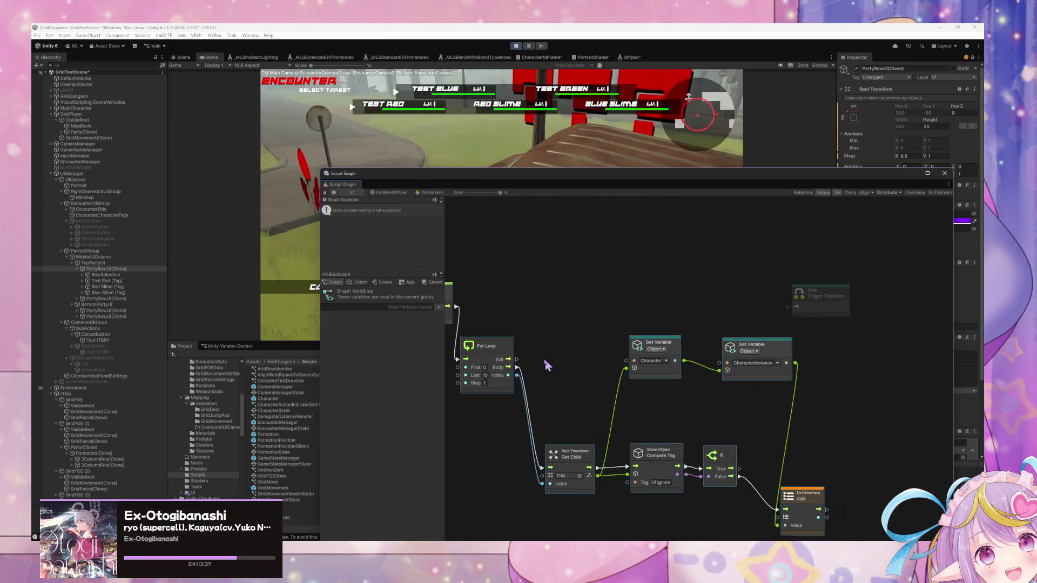
- Reposition the EnableSelection event and connect the For Loop's Exit to Trigger Transition
left_click_drag(586, 273, 520, 324)
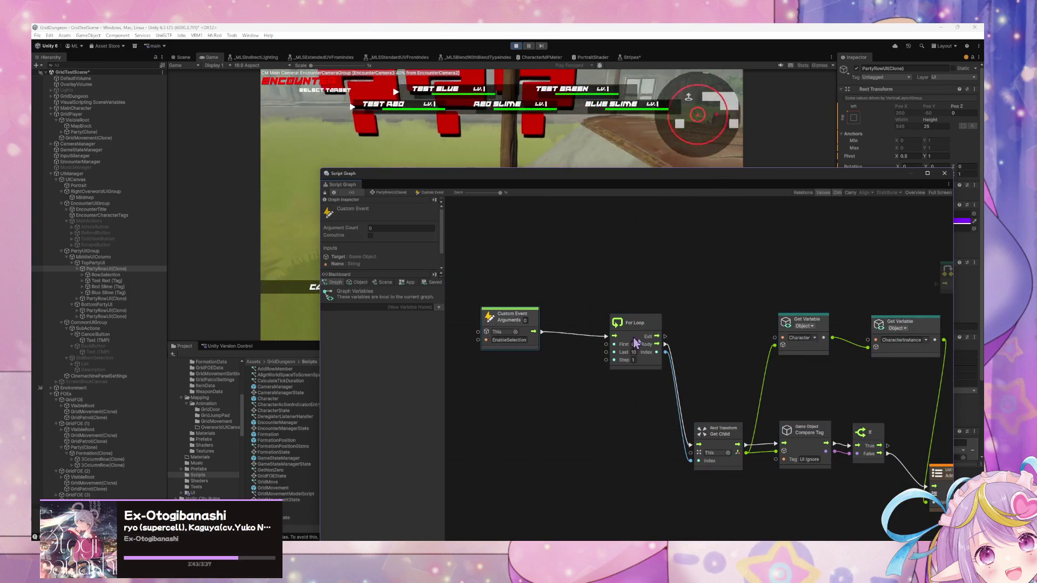
left_click(658, 332)
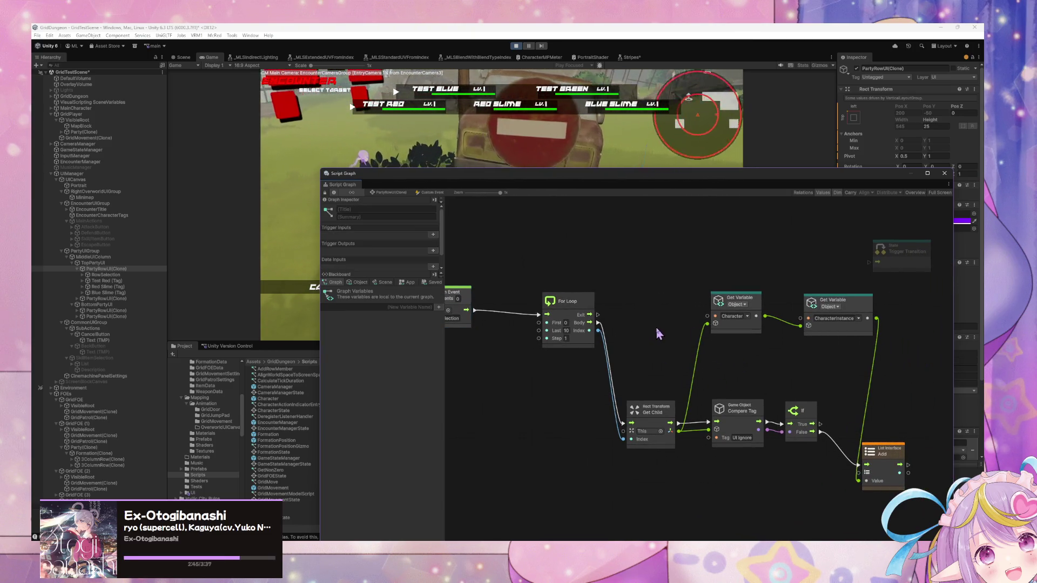
left_click_drag(926, 331, 875, 326)
left_click_drag(551, 308, 823, 255)
- Rearrange the Get Variable and Get Child nodes and delete the List Add node
left_click_drag(702, 303, 701, 342)
left_click_drag(610, 402, 602, 342)
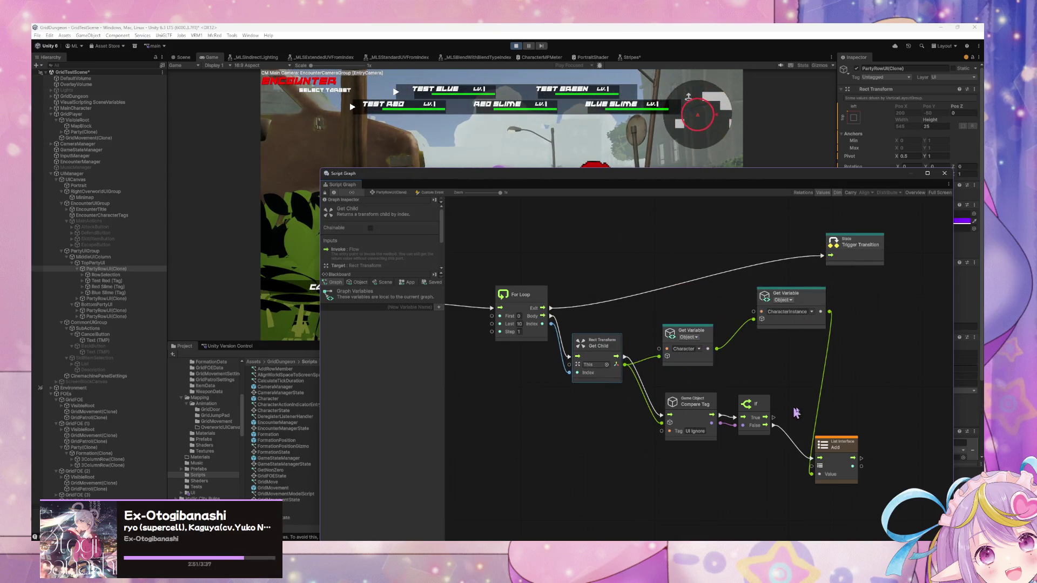
left_click_drag(851, 452, 867, 430)
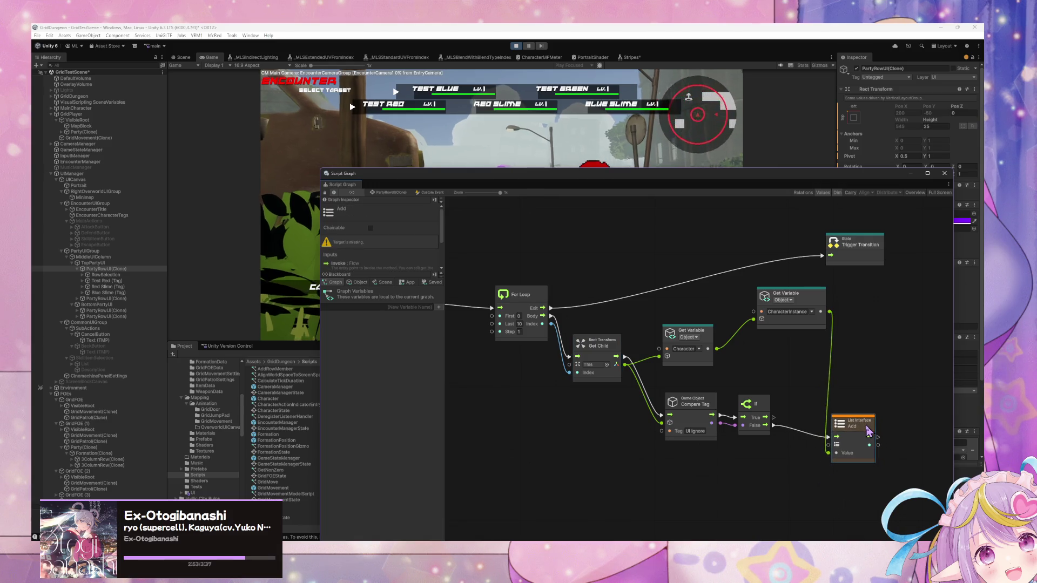
key("Delete")
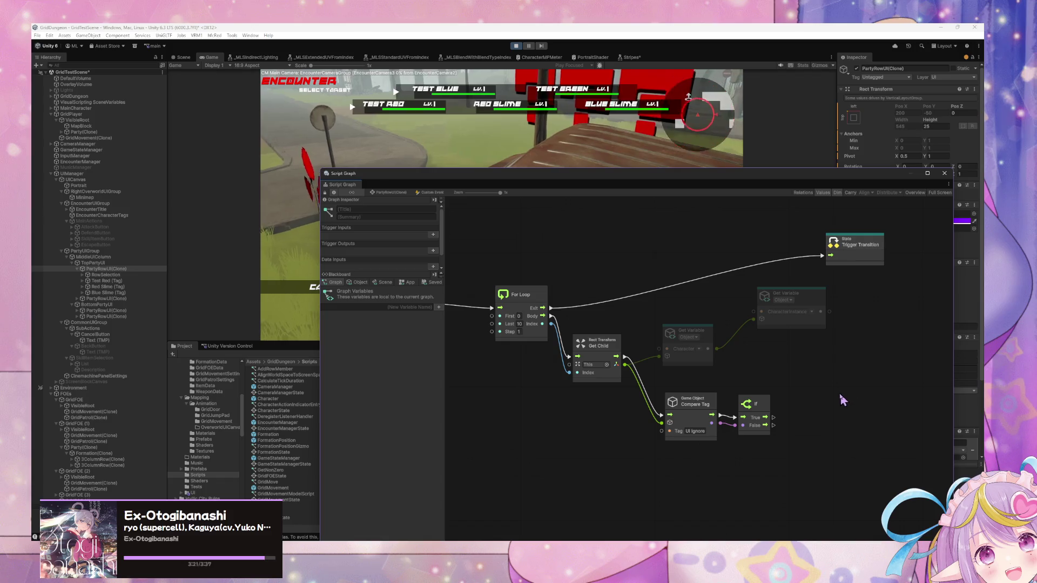
- Drop Get Child lower and line up the Character and CharacterInstance Get Variable nodes
left_click(609, 352)
left_click_drag(609, 353, 605, 412)
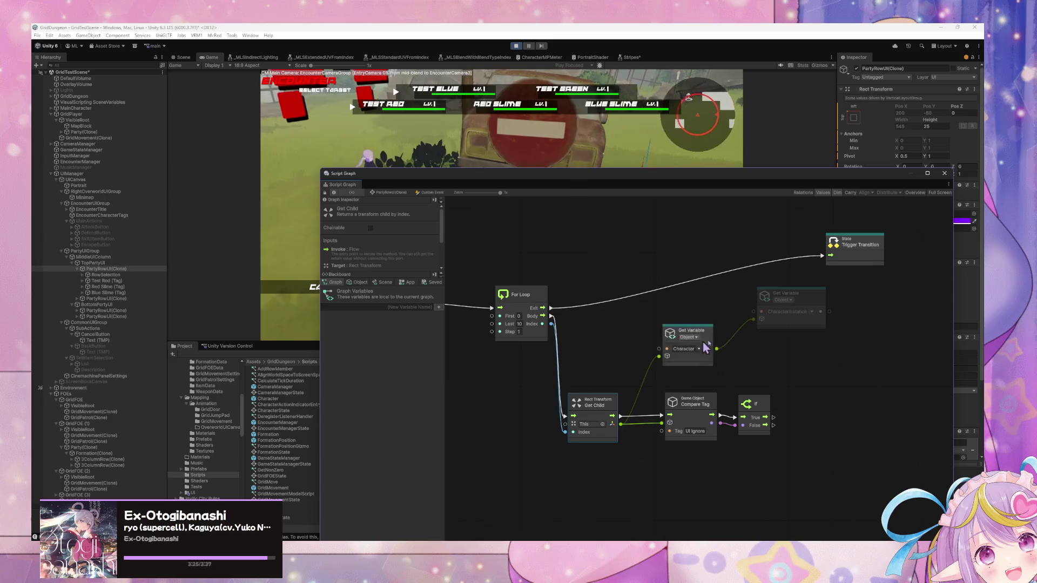
left_click_drag(706, 348, 691, 355)
mouse_move(783, 299)
left_mouse_down()
mouse_move(735, 334)
mouse_move(759, 333)
left_mouse_up()
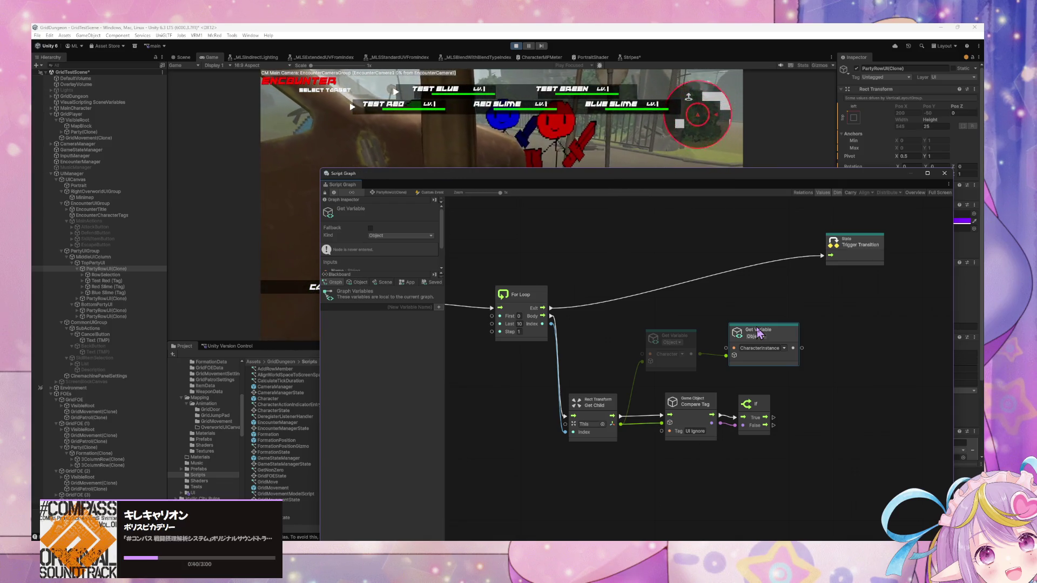
- Create the graph variable HasLivingMember in the Blackboard with type Boolean
left_click_drag(567, 329, 780, 359)
mouse_move(668, 321)
left_mouse_down()
mouse_move(640, 343)
mouse_move(553, 326)
left_mouse_up()
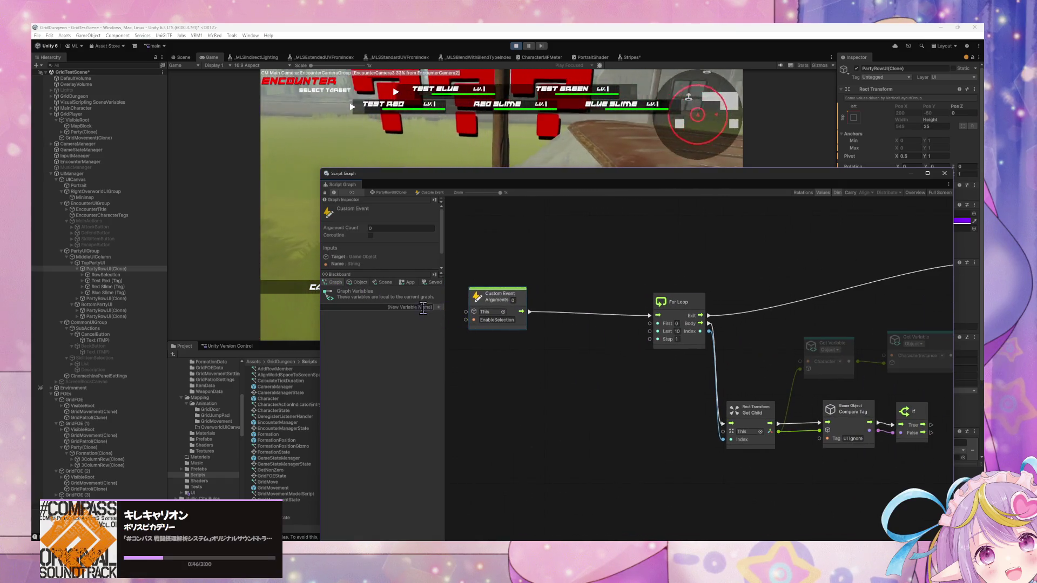
mouse_move(718, 351)
left_mouse_down()
mouse_move(659, 348)
mouse_move(726, 360)
left_mouse_up()
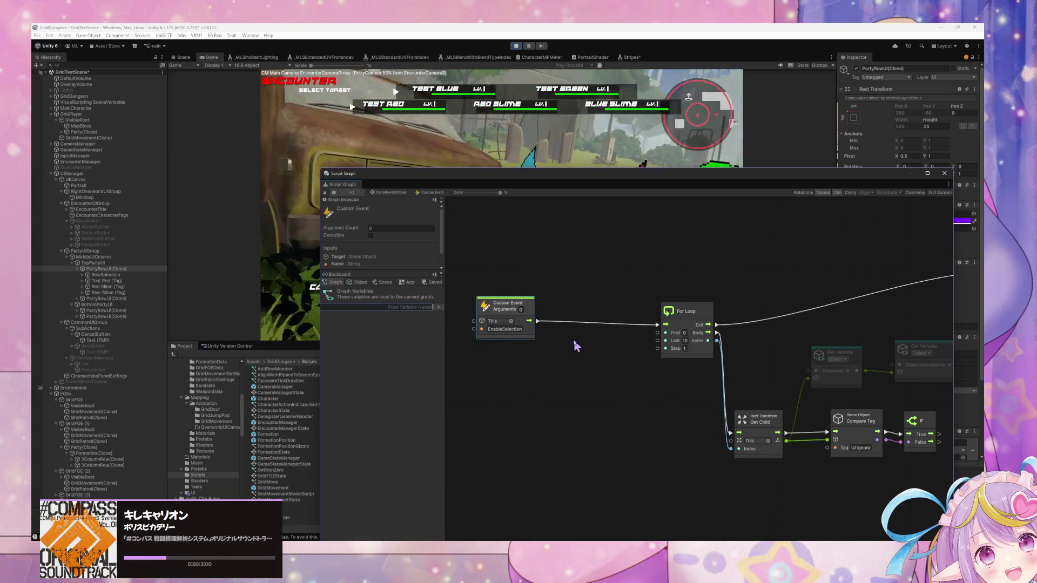
type("Hea")
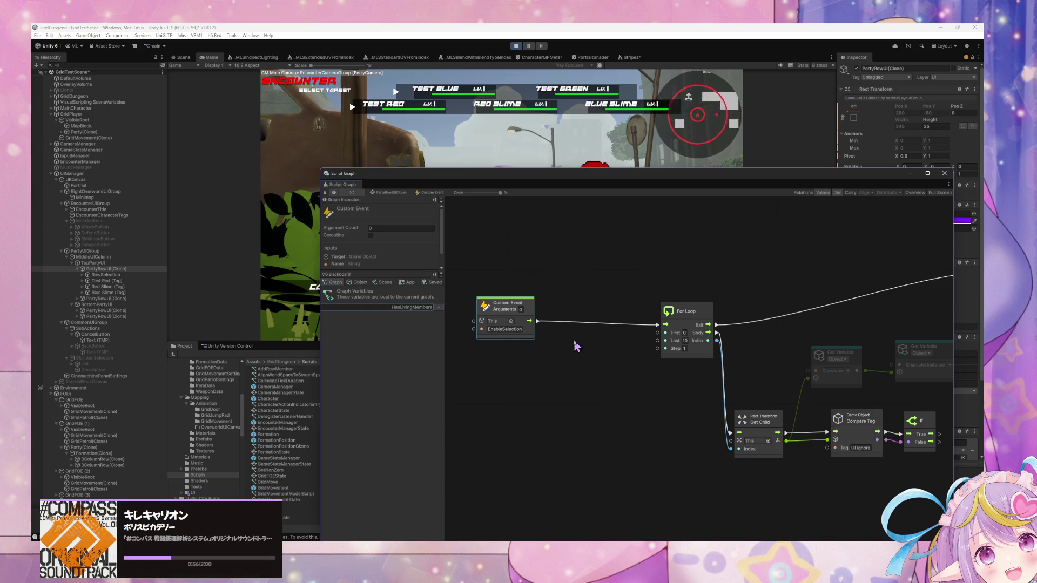
key("Return")
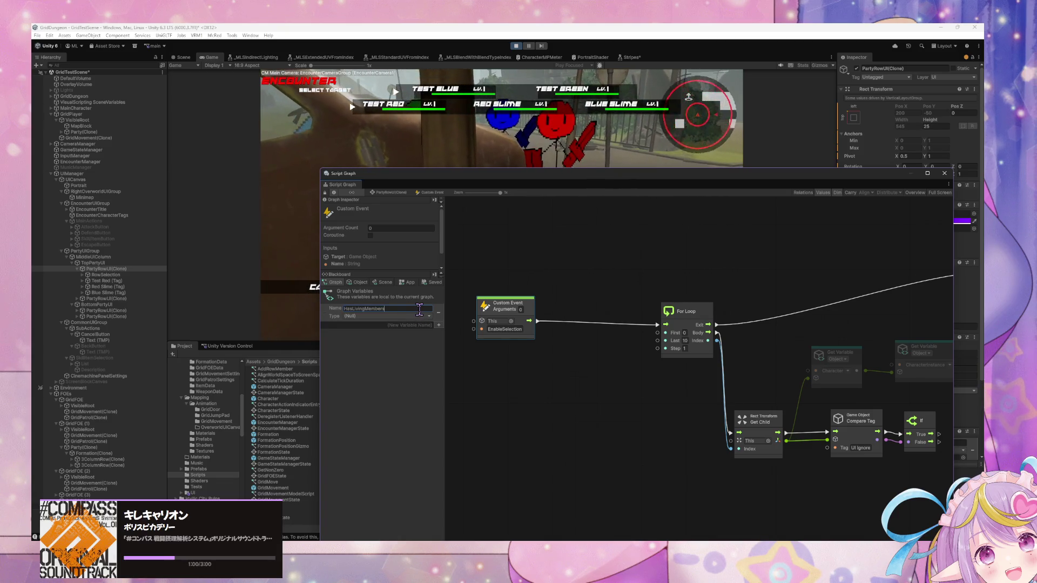
key("BackSpace")
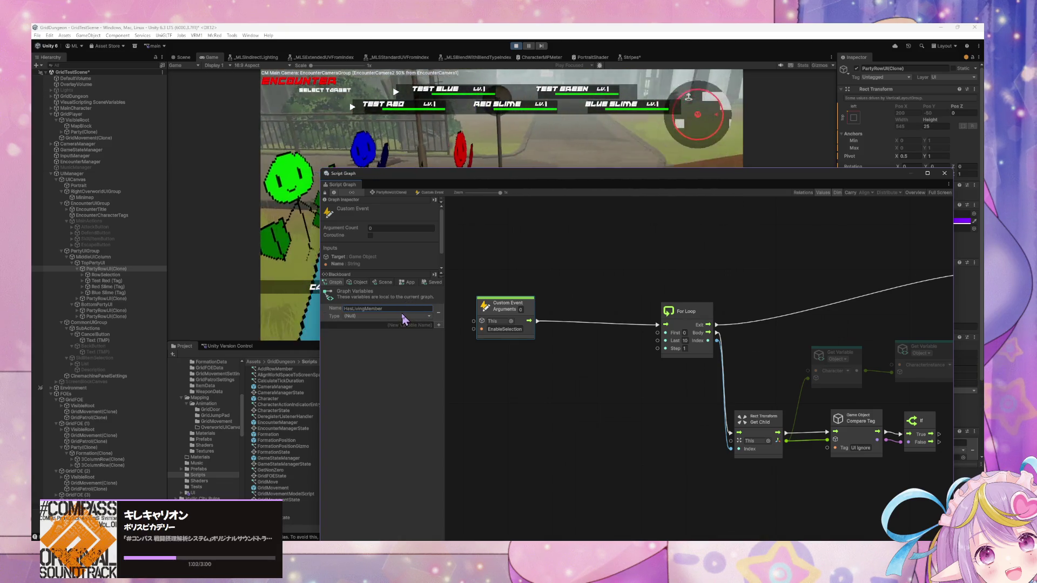
left_click(401, 316)
type("boolean")
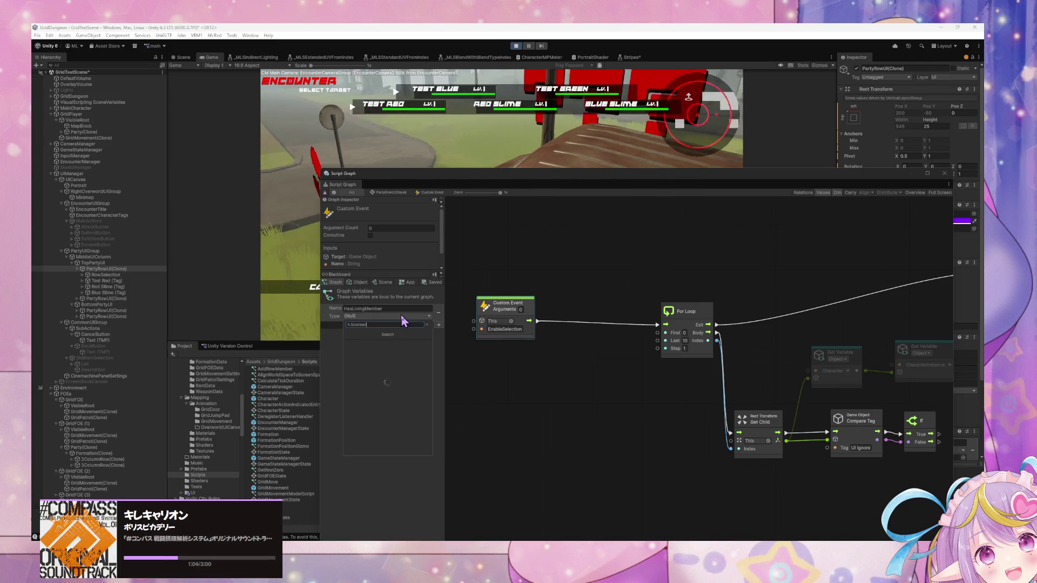
key("Return")
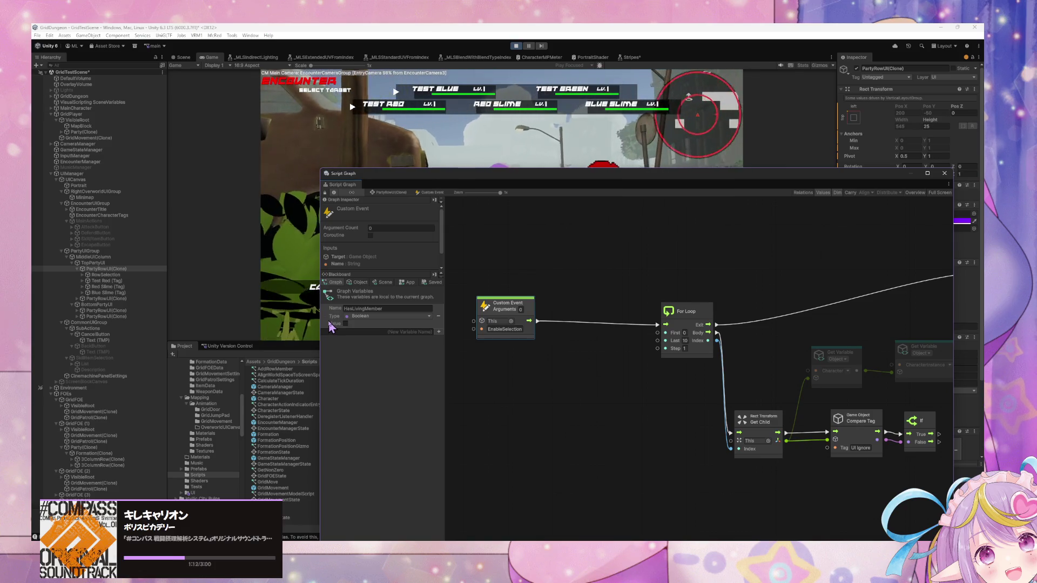
right_click(564, 359)
left_click(587, 362)
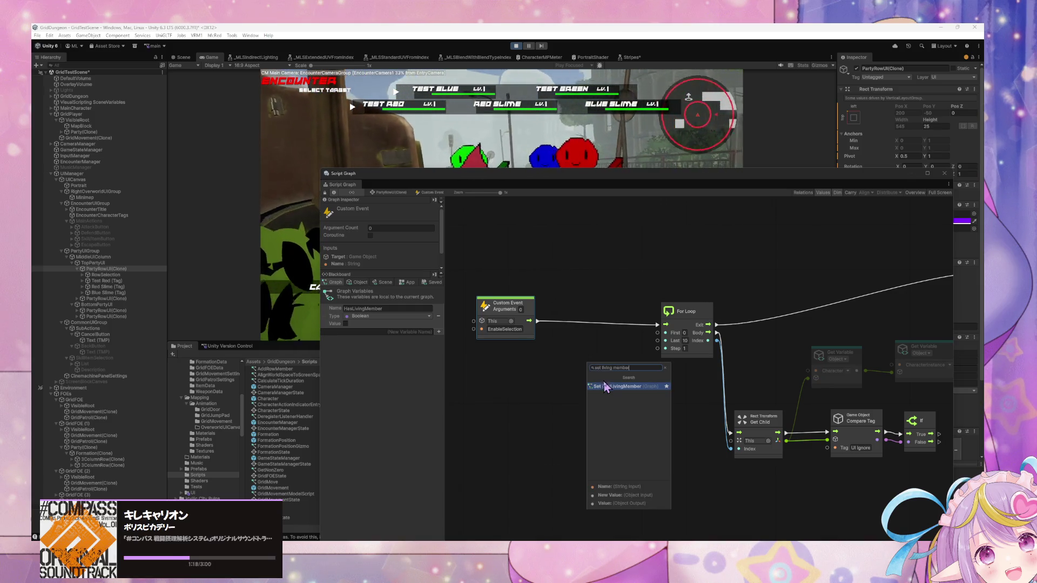
- Insert a Set HasLivingMember node between the Custom Event and the For Loop
left_click(606, 387)
mouse_move(574, 366)
left_mouse_down()
mouse_move(555, 320)
mouse_move(529, 321)
left_mouse_up()
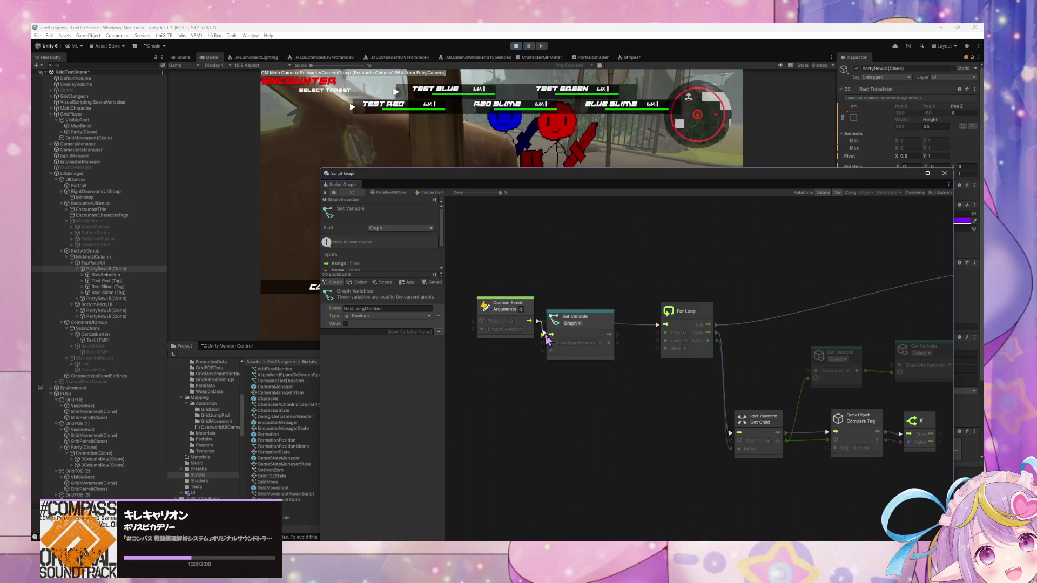
left_click_drag(619, 336, 657, 325)
left_click_drag(584, 326, 594, 315)
- Feed a Boolean Literal into the Set HasLivingMember value input
right_click(615, 373)
left_click(651, 382)
type("boo")
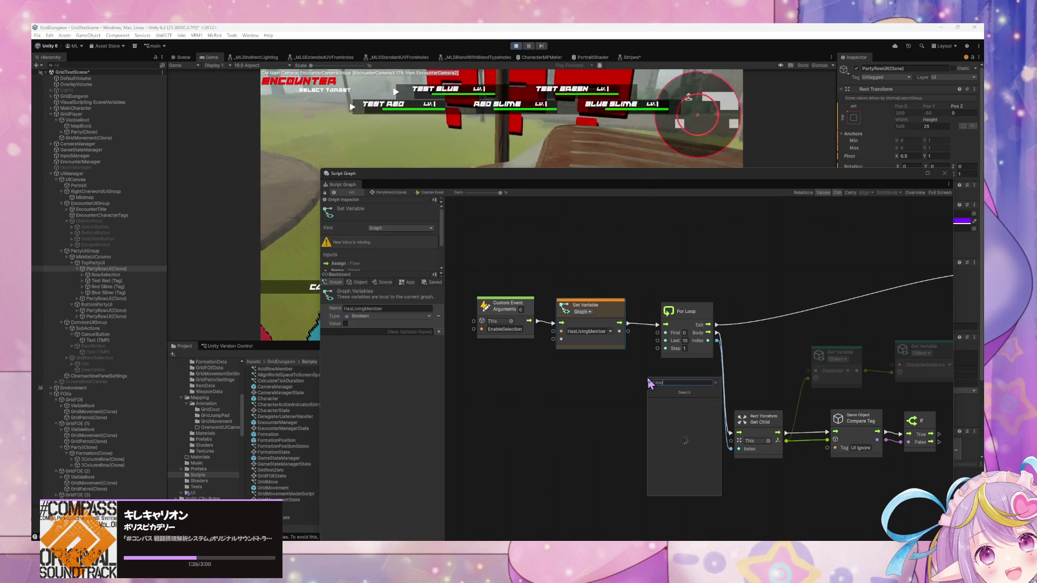
key("BackSpace")
key("BackSpace")
key("BackSpace")
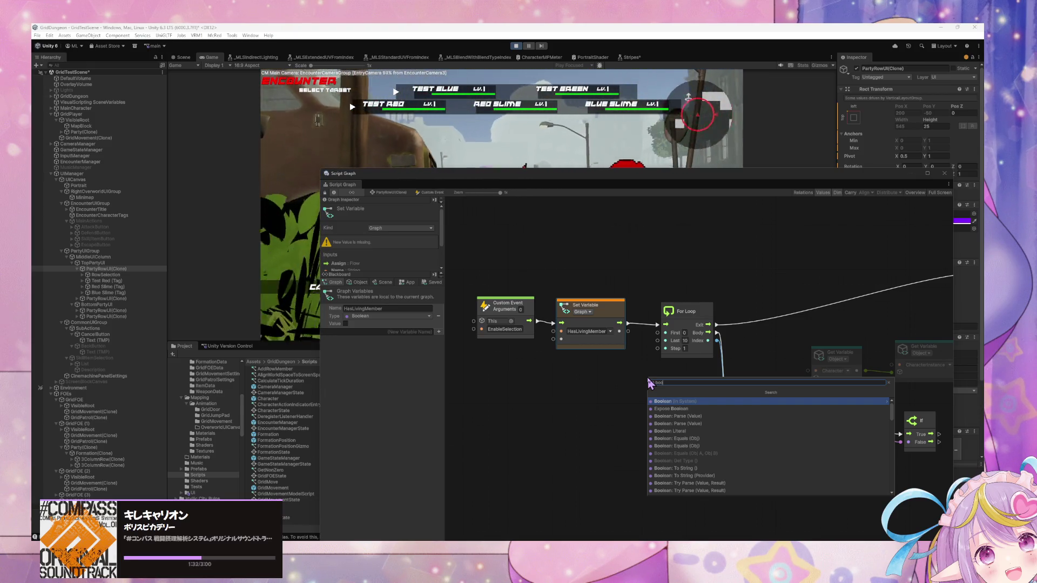
left_click_drag(561, 339, 534, 362)
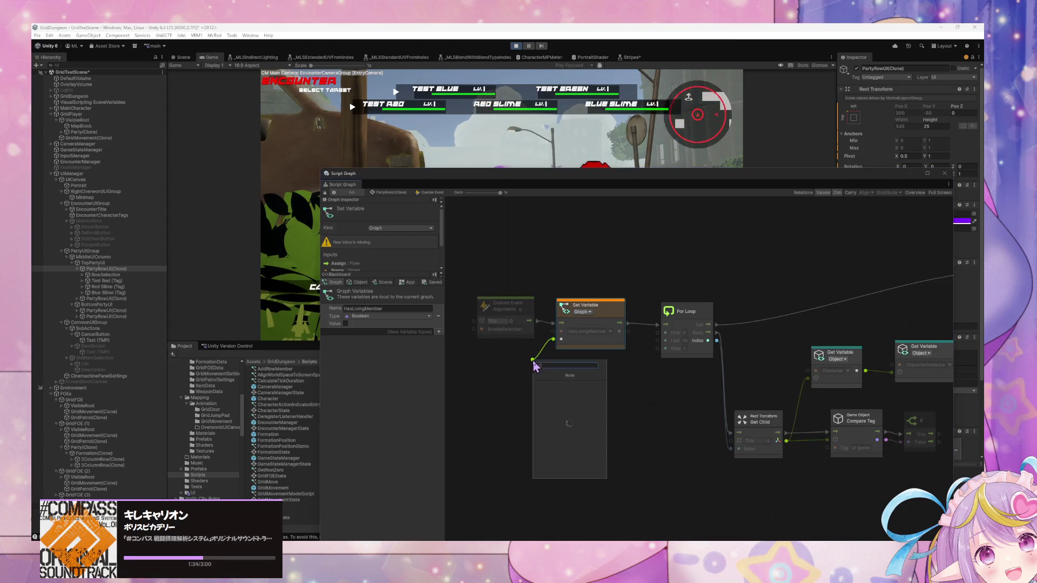
type("boolean")
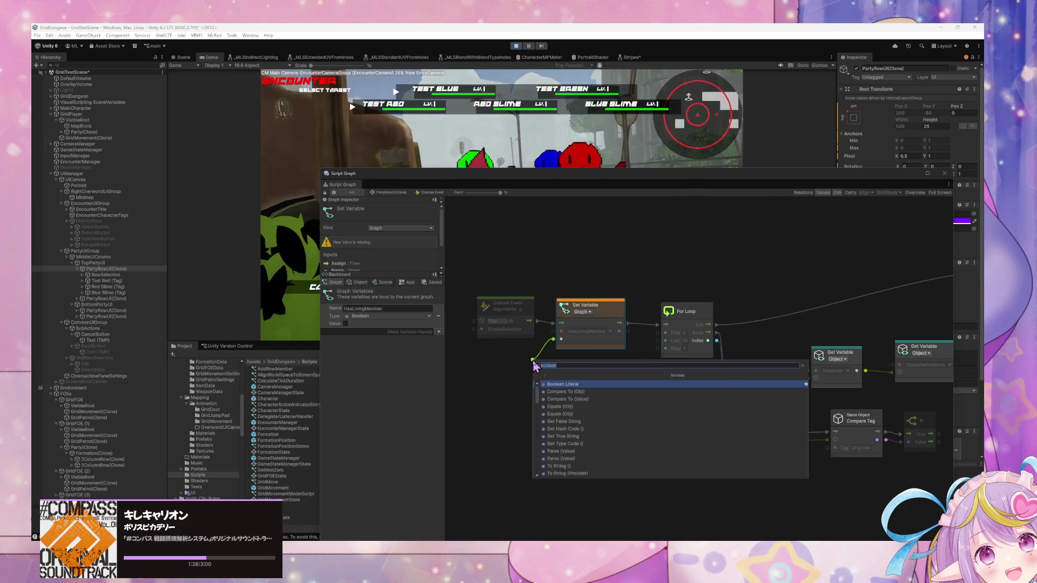
left_click(544, 387)
left_click_drag(521, 360, 524, 370)
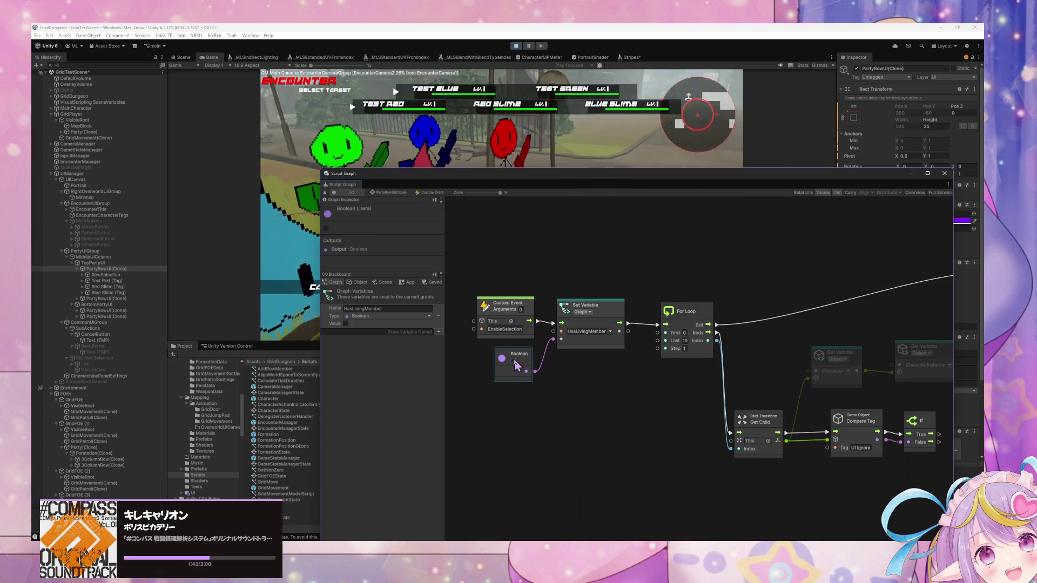
left_click_drag(641, 385, 632, 381)
scroll(740, 381, "right", 5)
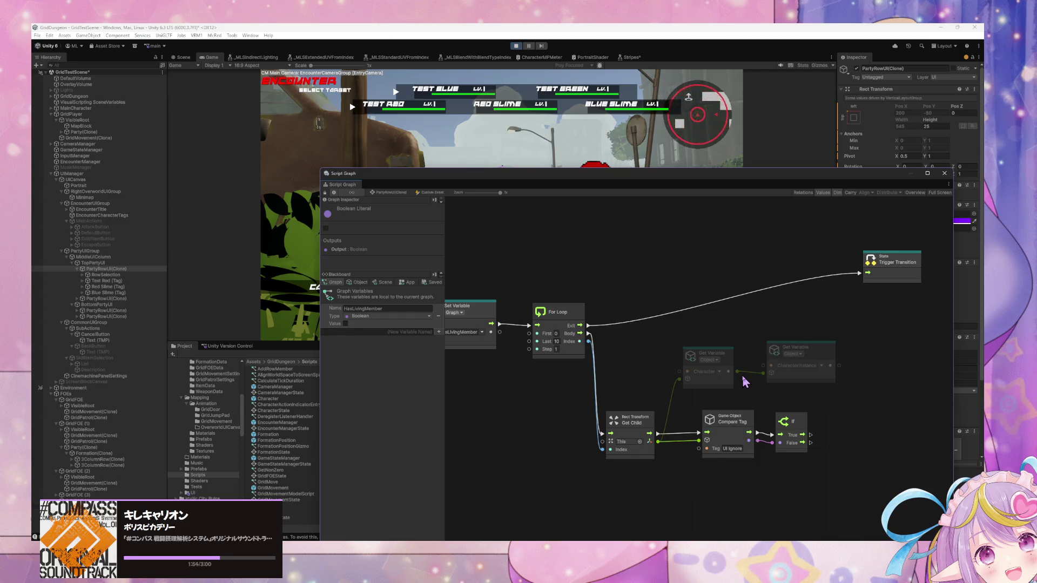
left_click_drag(558, 390, 698, 384)
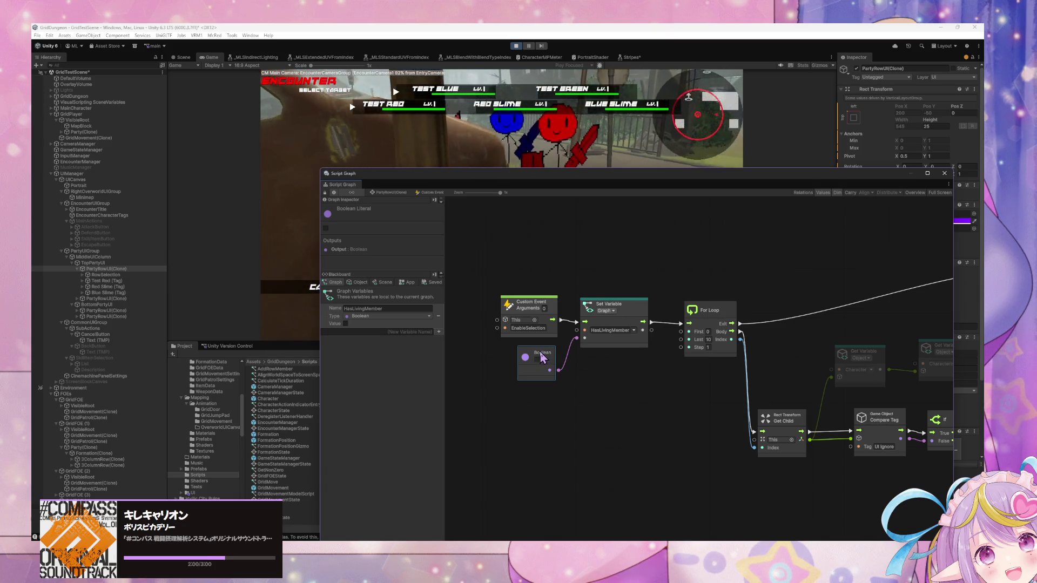
left_click_drag(541, 354, 541, 363)
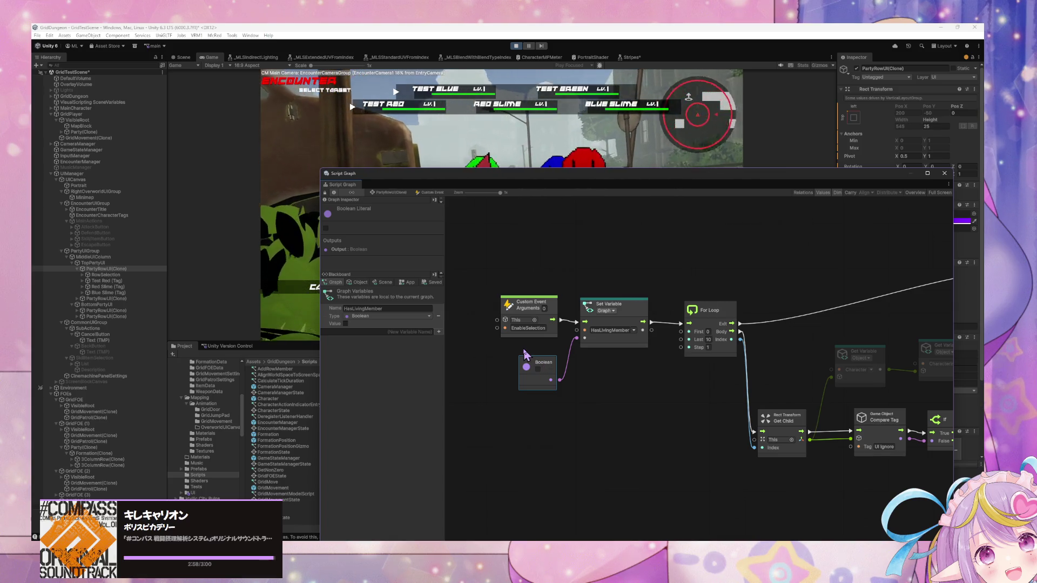
left_click(635, 320)
- Add a Character Instance Get Health Status node near the If branch
mouse_move(833, 411)
left_mouse_down()
mouse_move(660, 374)
mouse_move(819, 374)
left_mouse_up()
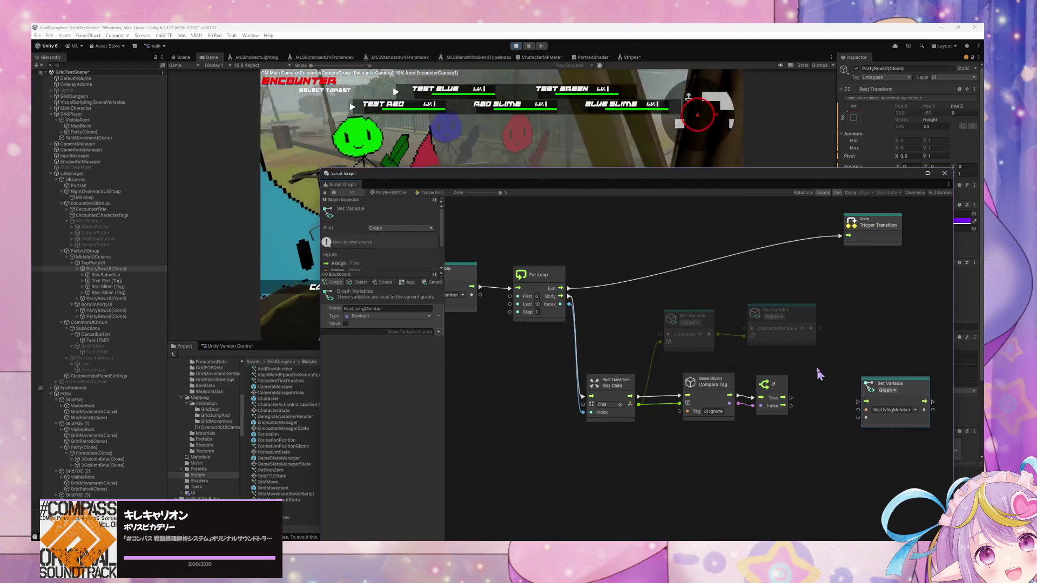
right_click(846, 344)
left_click(866, 352)
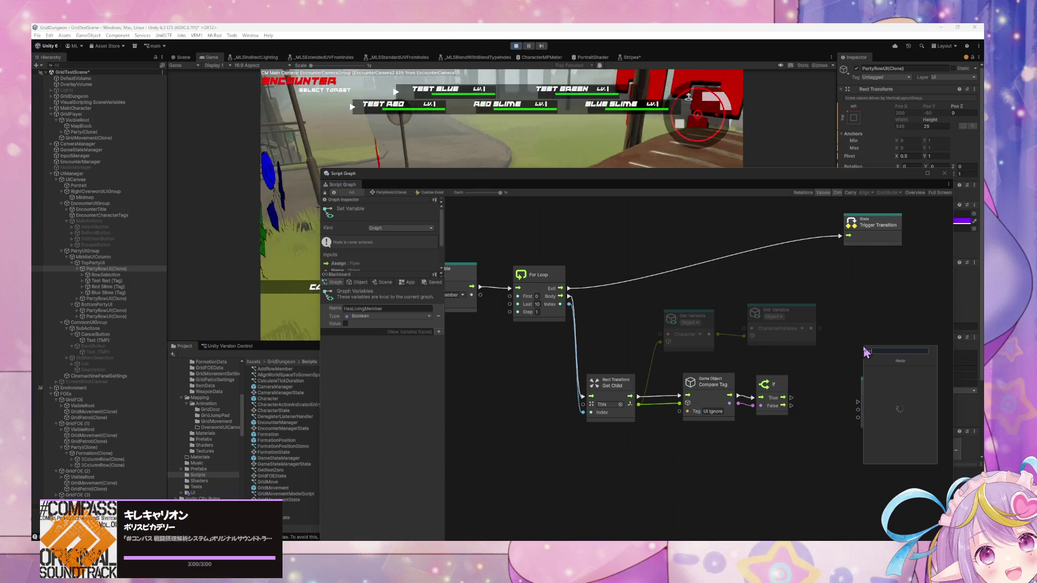
type("character ins")
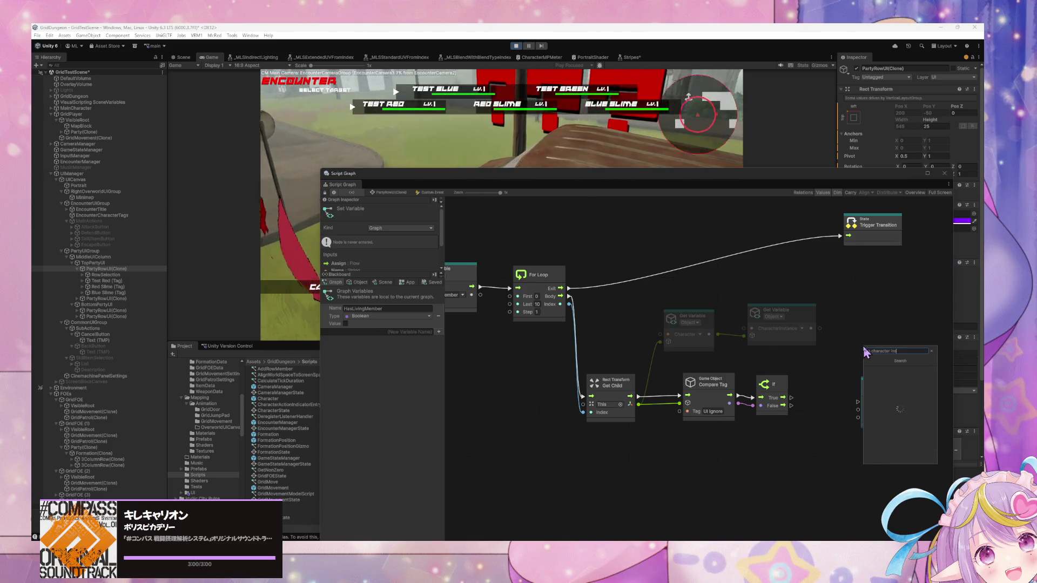
type("tance")
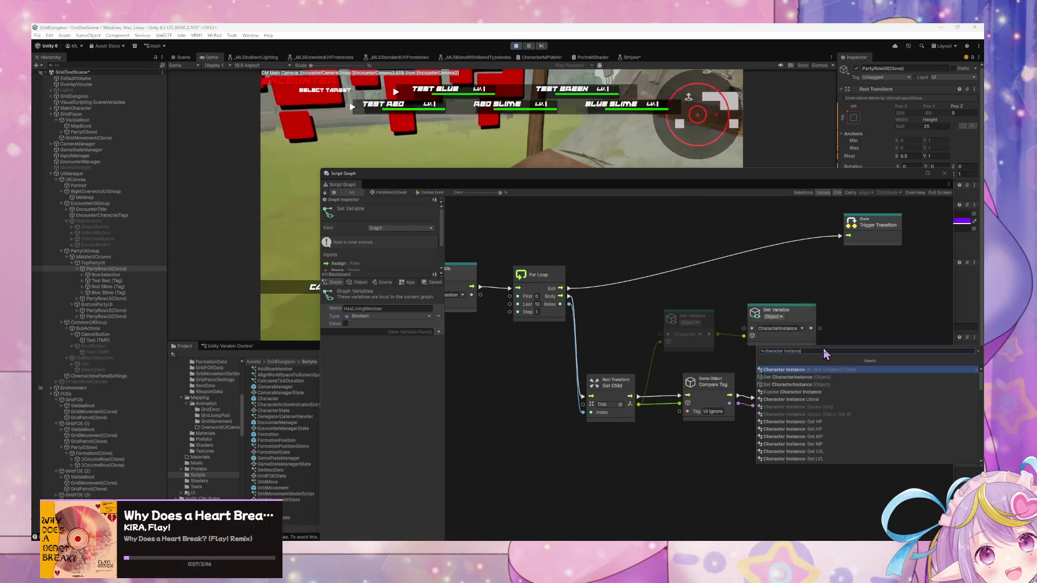
key("Return")
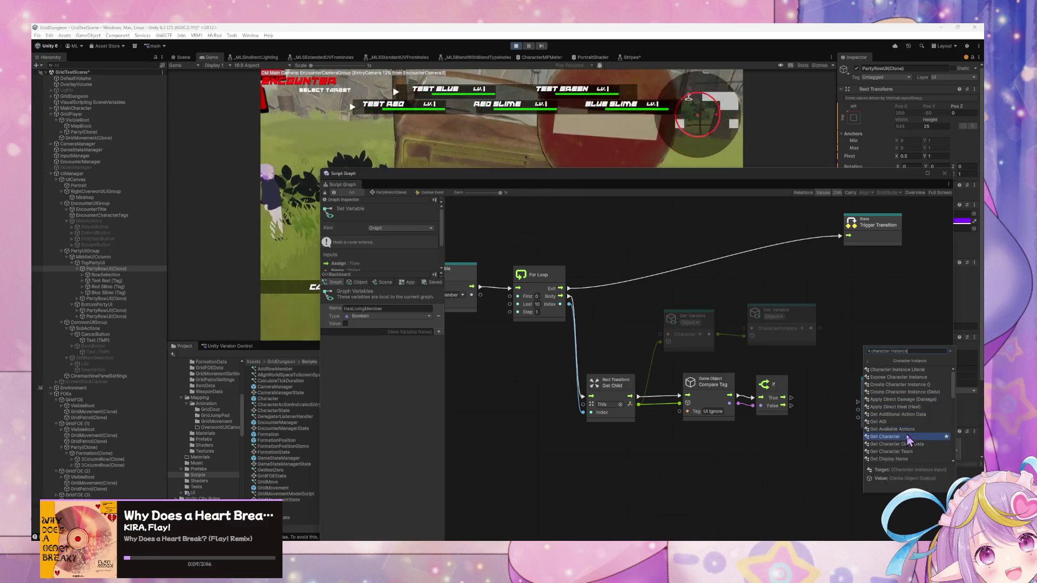
scroll(930, 402, "down", 3)
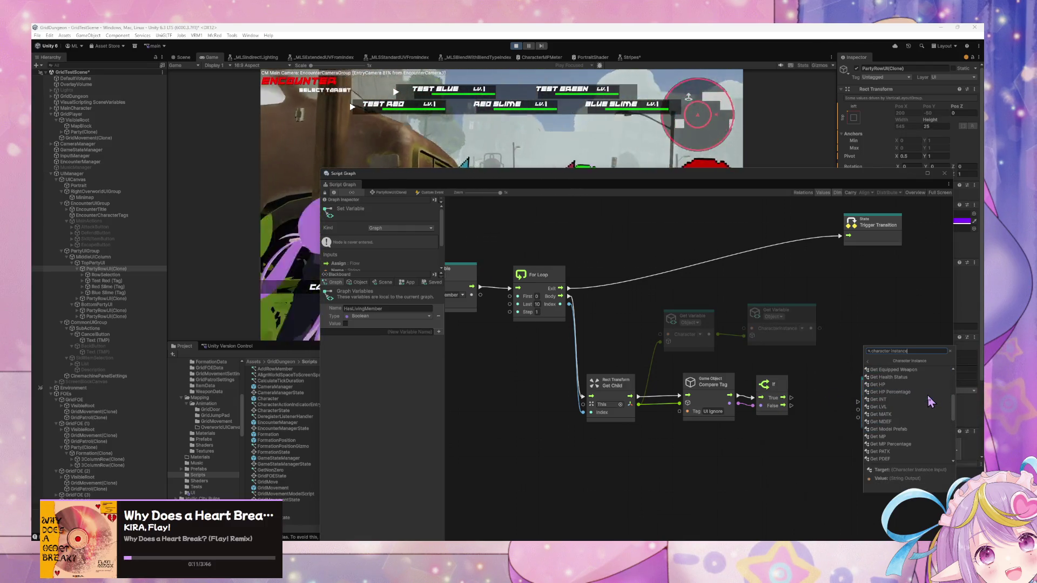
scroll(918, 411, "up", 2)
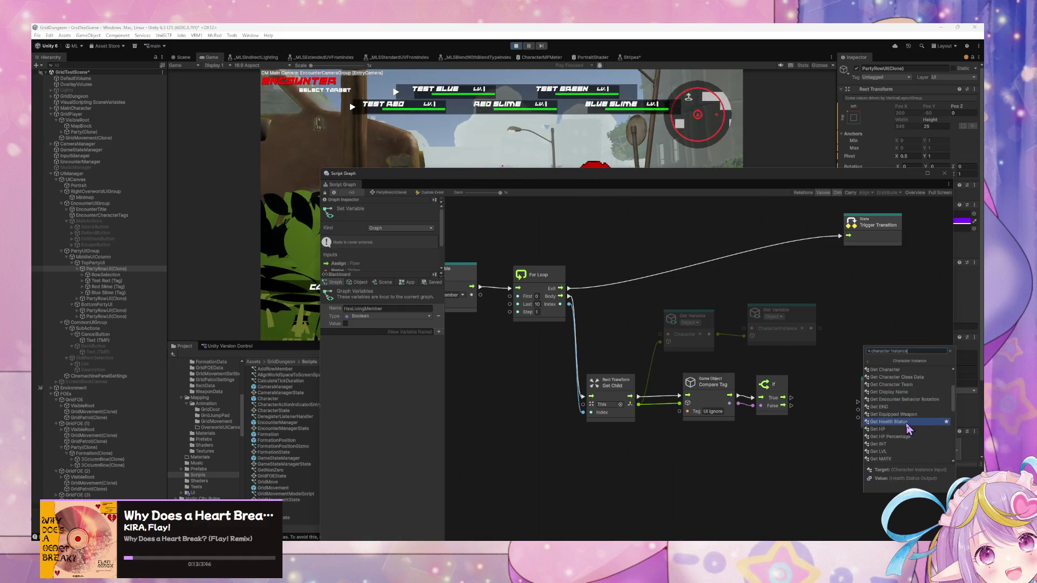
left_click(907, 424)
left_click_drag(875, 369, 827, 378)
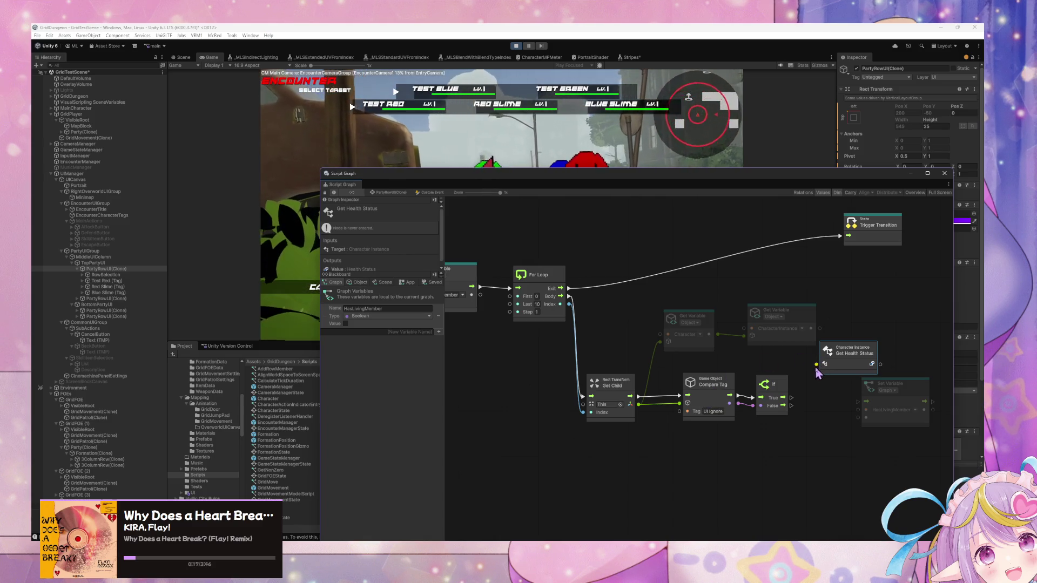
left_click_drag(858, 365, 828, 447)
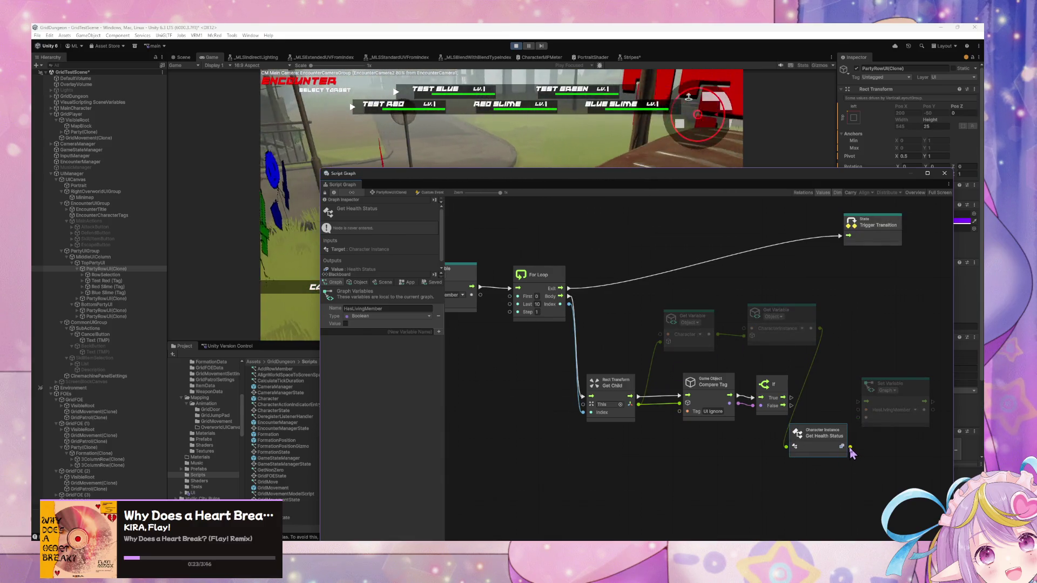
- Connect the Get Health Status output into a new Equal node
left_click_drag(848, 449, 880, 448)
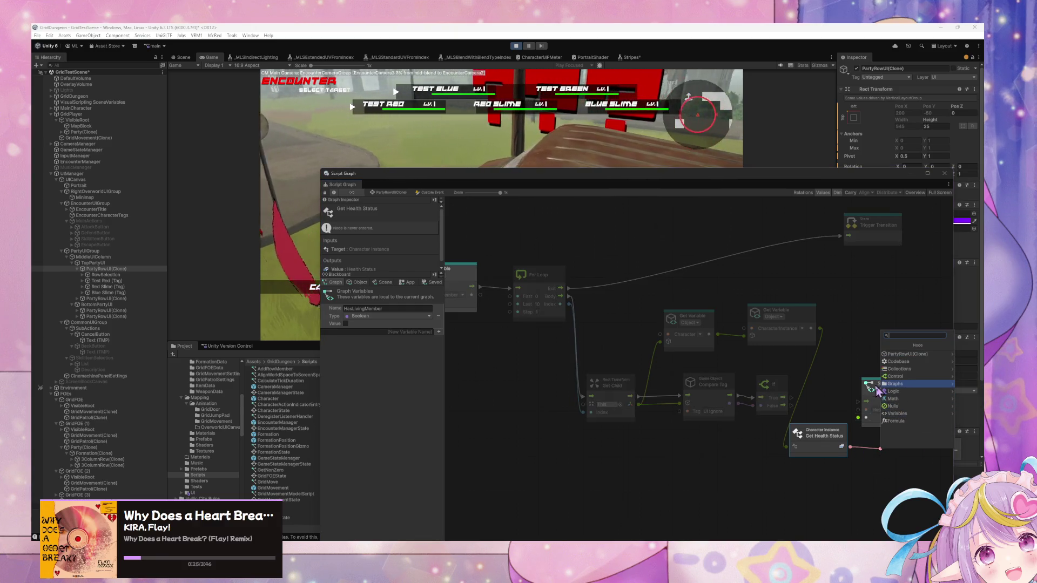
type("u")
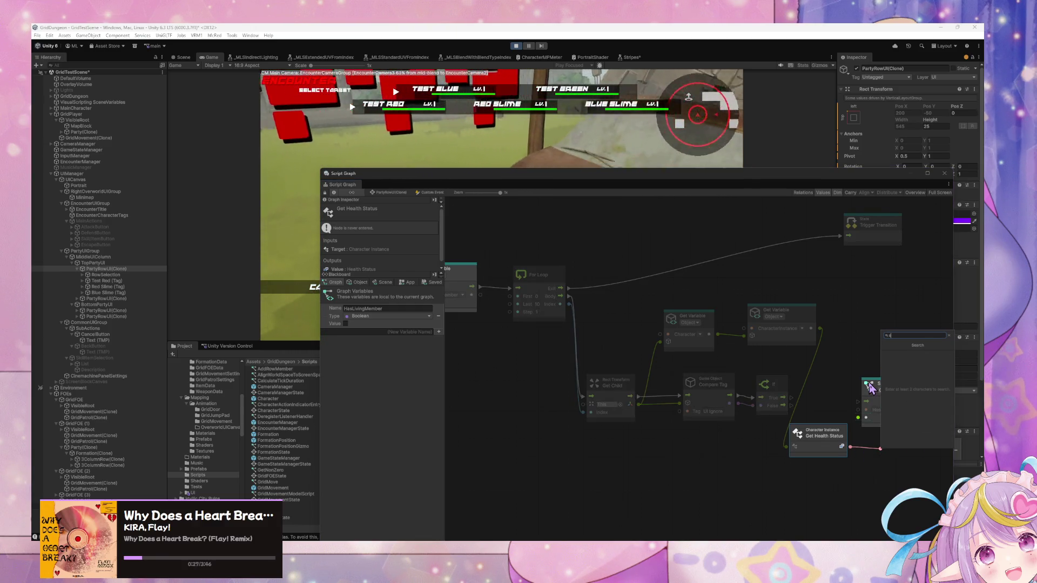
type("al")
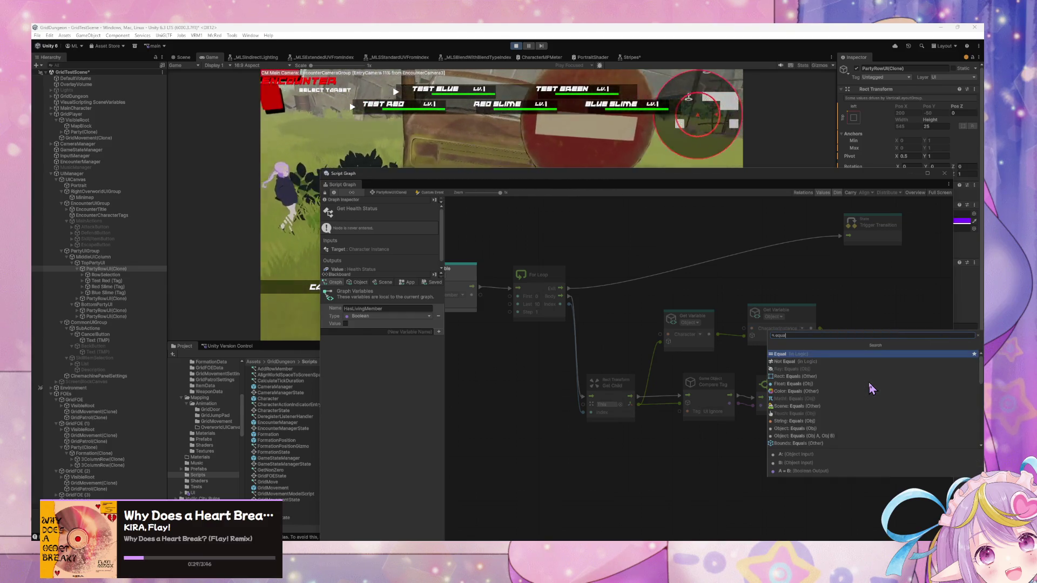
key("Return")
right_click(848, 472)
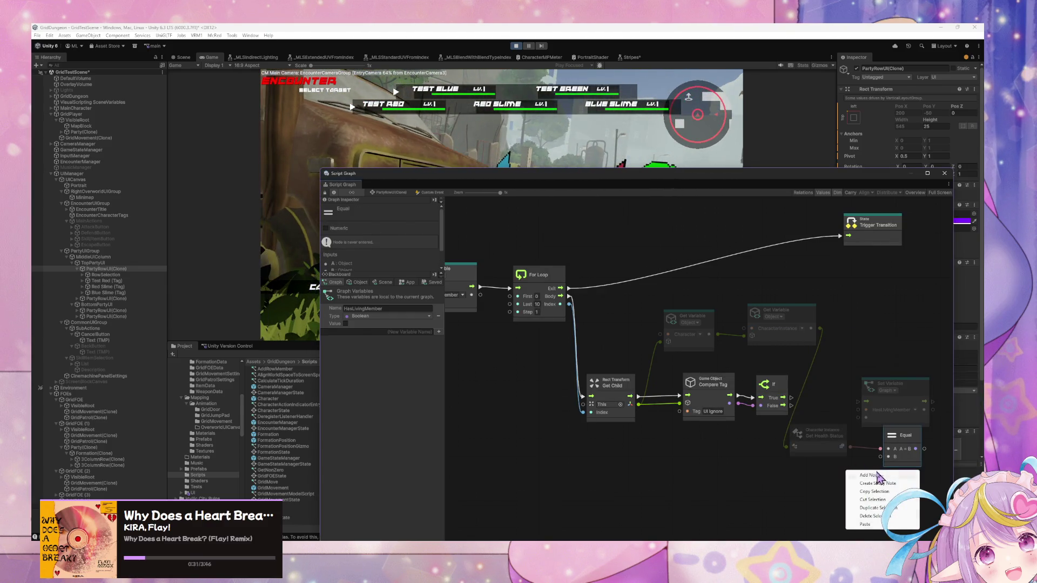
left_click(876, 475)
type("health")
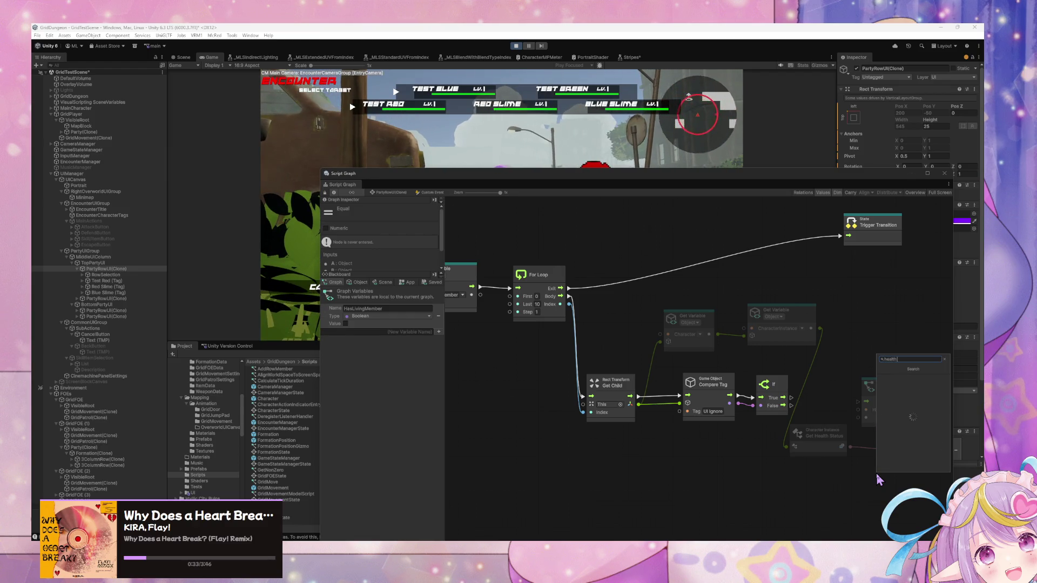
type(" status")
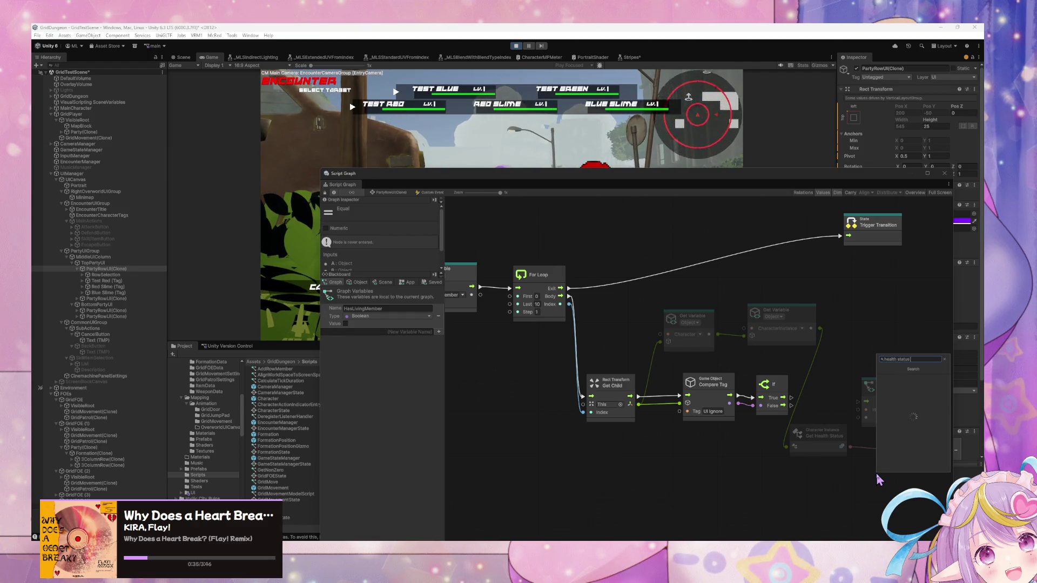
- Add a Health Status literal node set to Dead
key("Return")
left_click(874, 482)
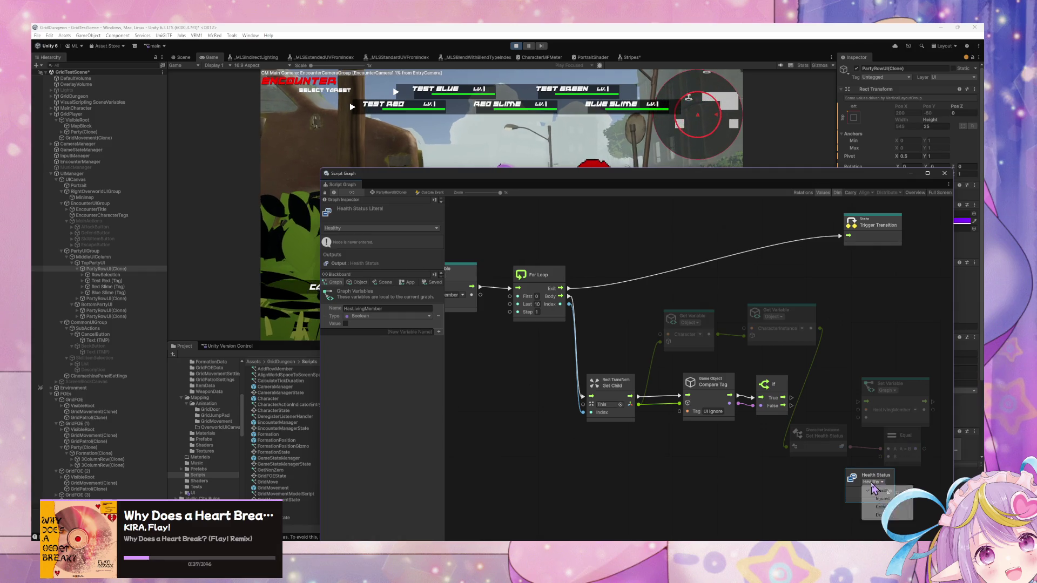
left_click(882, 491)
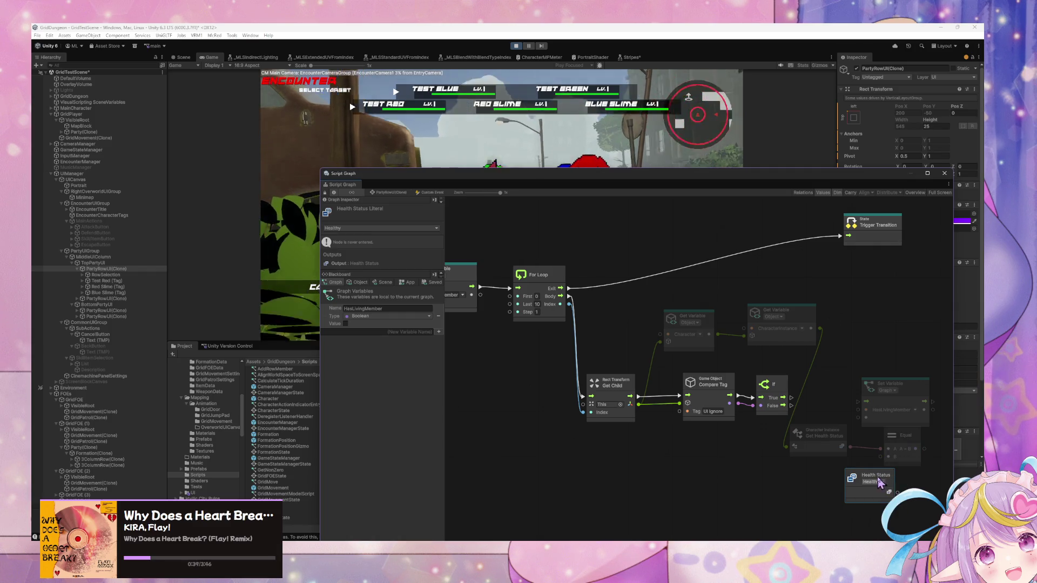
left_click_drag(875, 476, 835, 476)
left_click(833, 481)
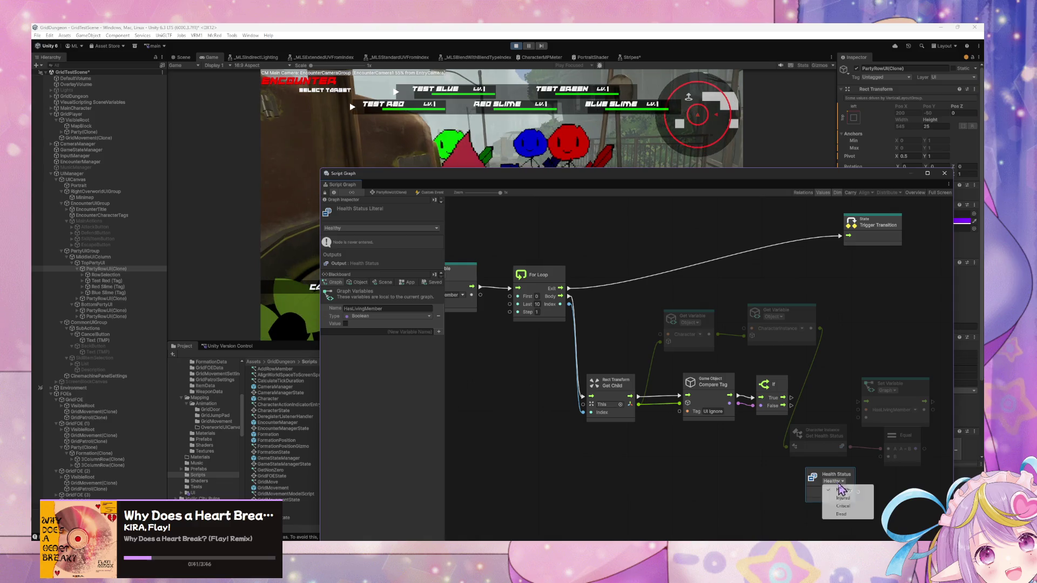
left_click(851, 519)
- Replace Equal with Not Equal, comparing the health status (A) against Dead (B)
left_click(899, 459)
key("Delete")
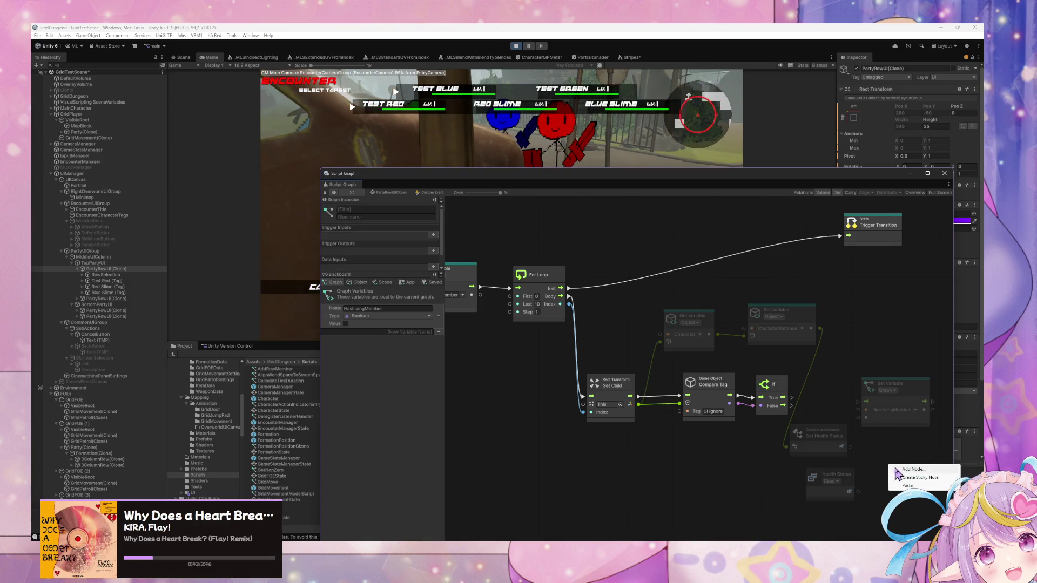
right_click(897, 473)
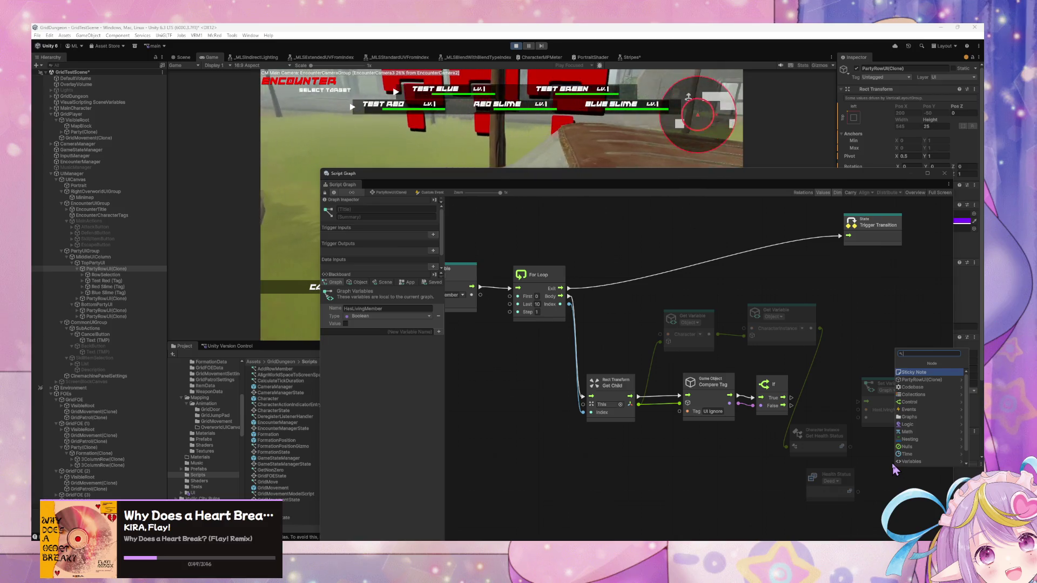
type("not equ")
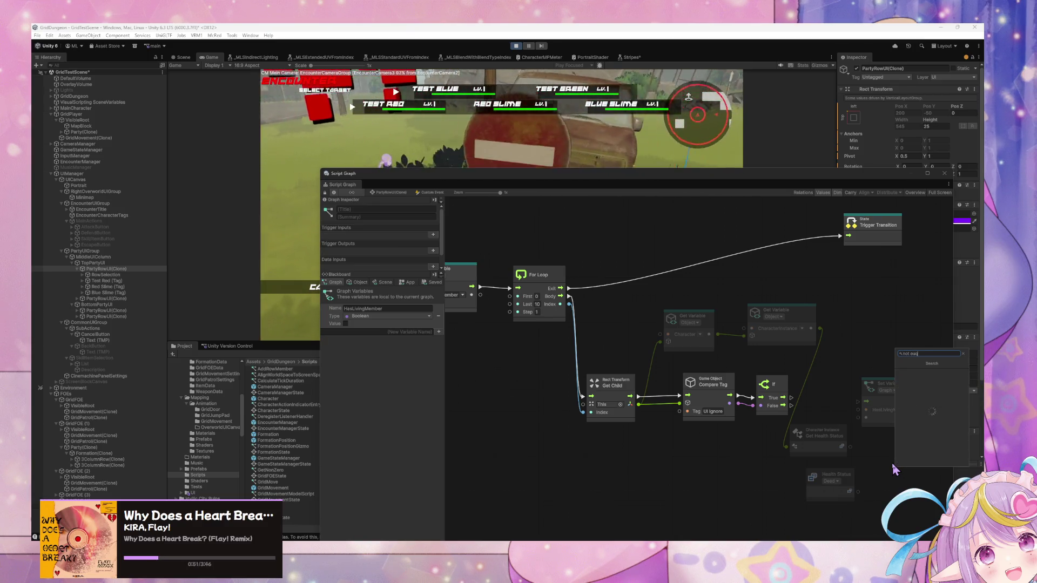
type("al")
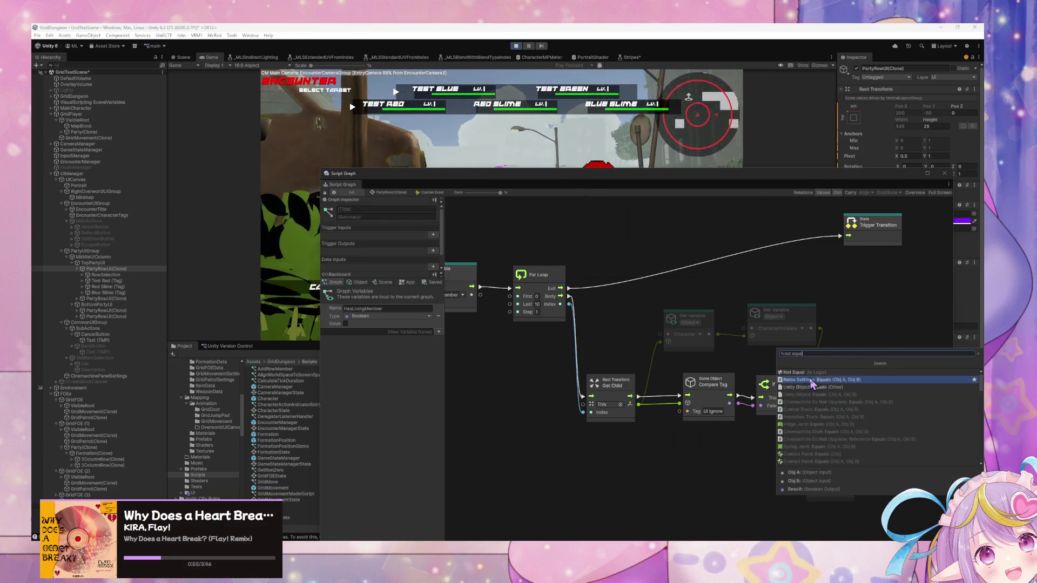
left_click(816, 377)
mouse_move(901, 464)
left_mouse_down()
mouse_move(875, 430)
mouse_move(867, 452)
left_mouse_up()
mouse_move(858, 493)
left_mouse_down()
mouse_move(859, 460)
mouse_move(841, 474)
left_mouse_up()
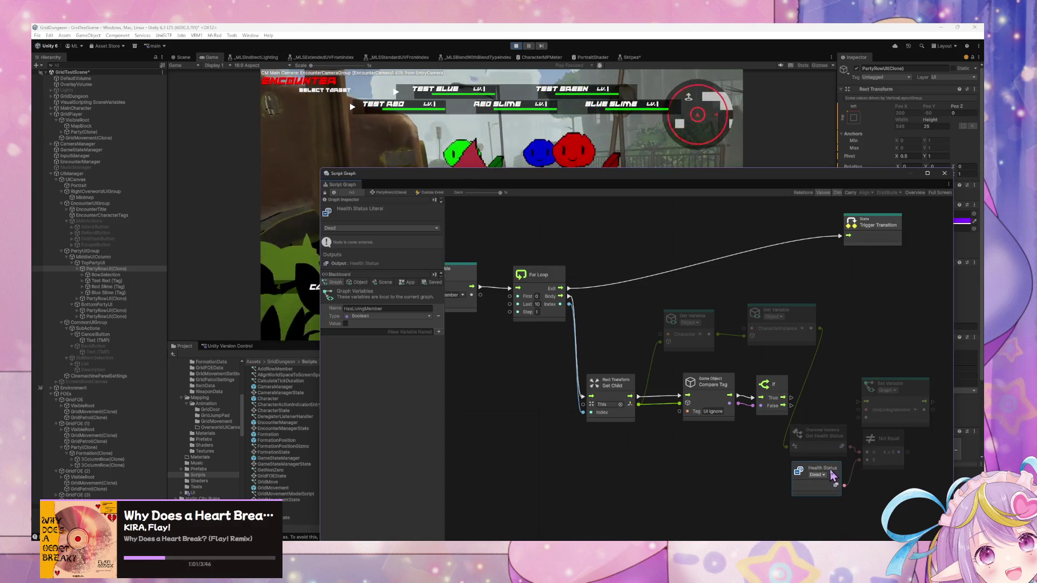
- Reposition the Set Variable node and select the three health comparison nodes
left_click(905, 388)
left_click_drag(905, 388, 921, 377)
left_click_drag(913, 502, 856, 460)
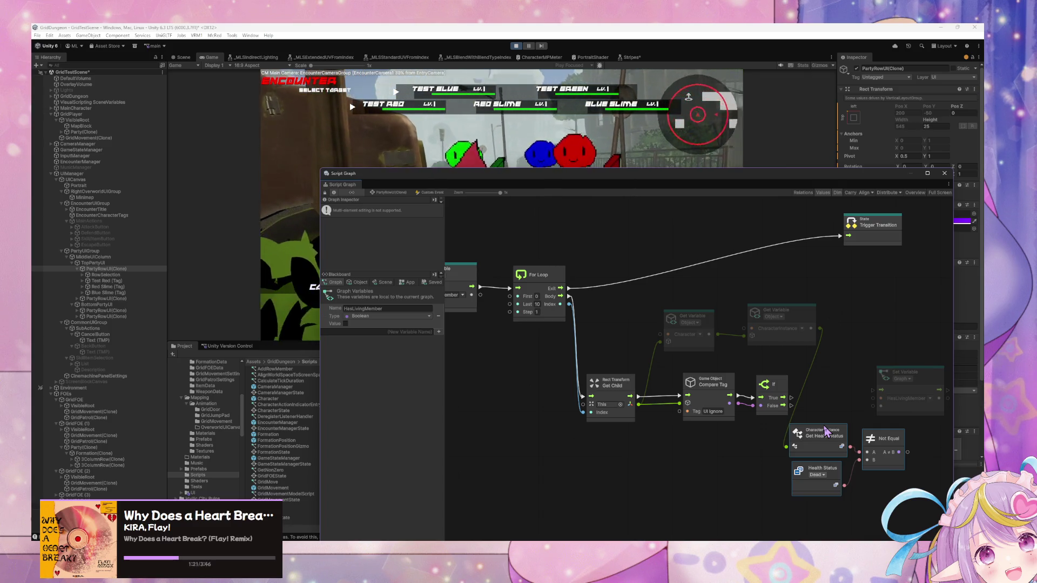
right_click(825, 431)
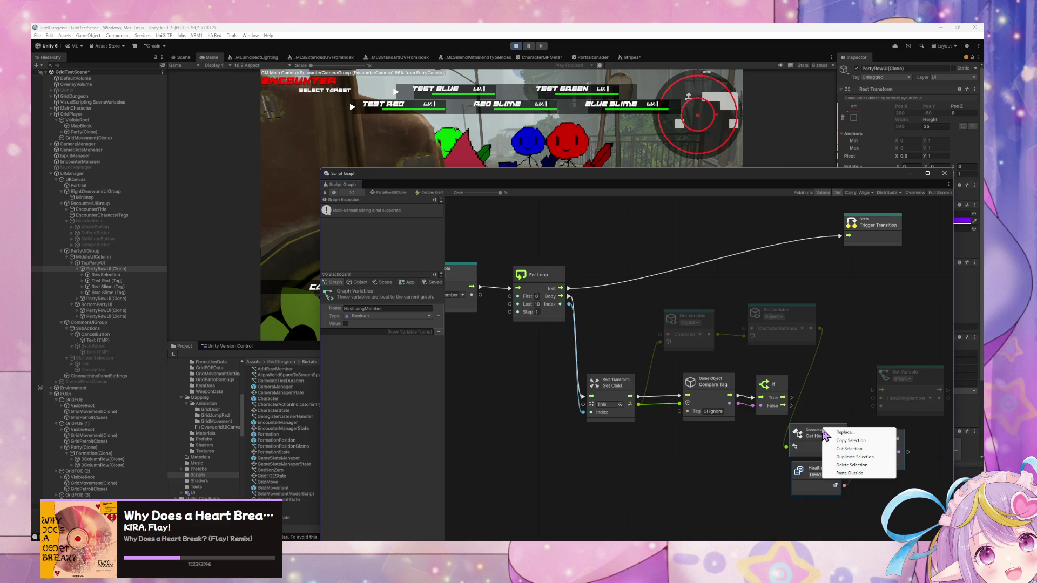
left_click(841, 409)
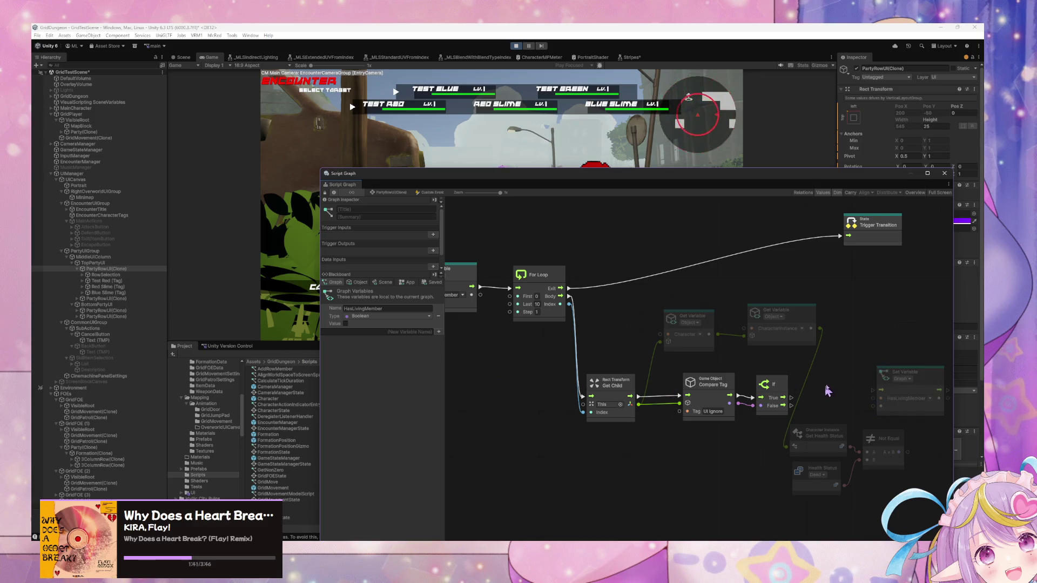
- Add an If node after the middle If, then delete it again
right_click(854, 385)
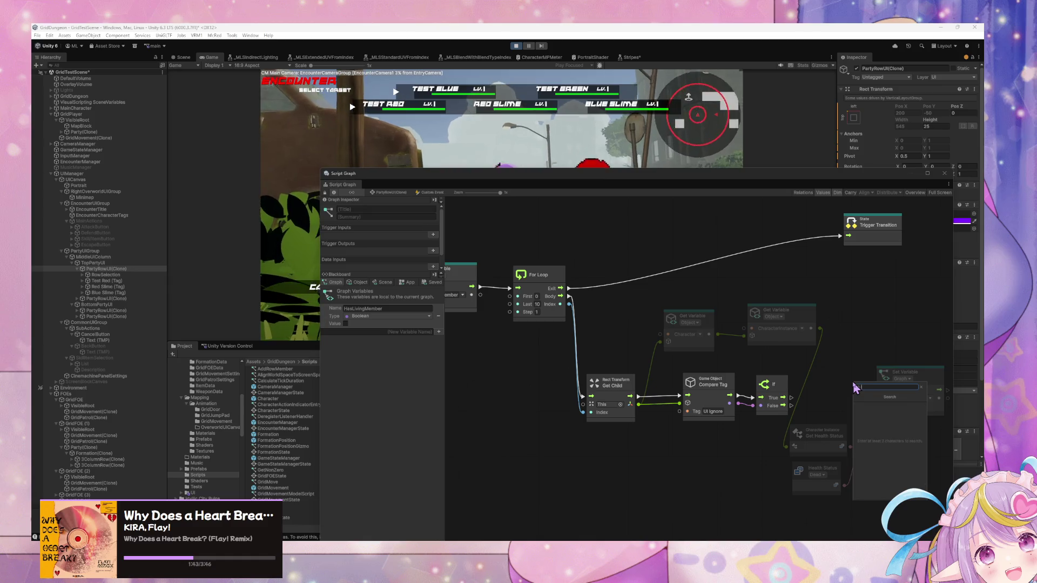
type("if")
key("Return")
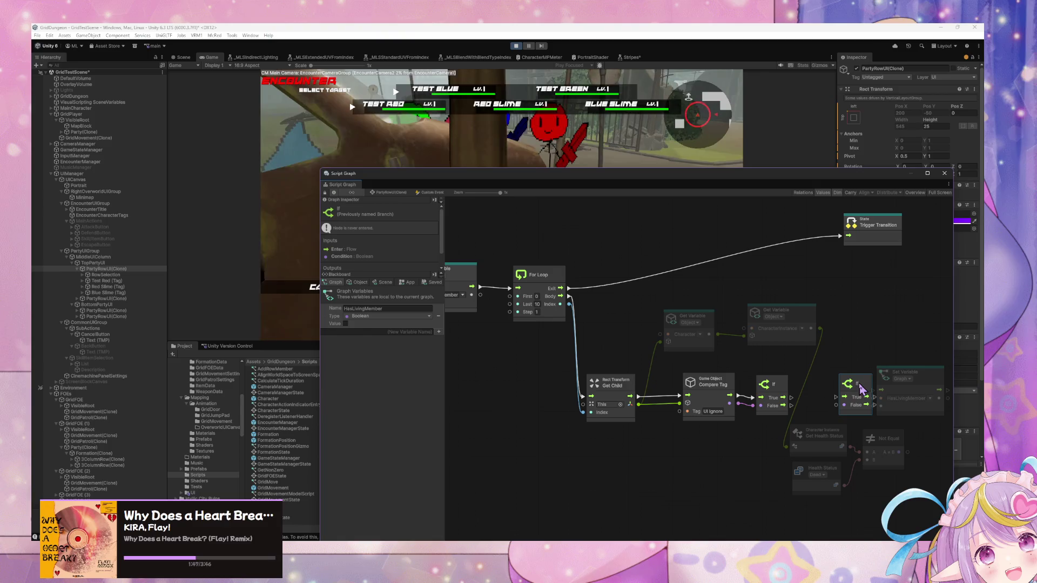
left_click_drag(861, 388, 854, 379)
left_click_drag(791, 405, 838, 388)
right_click(824, 372)
left_click(843, 366)
right_click(845, 363)
key("Escape")
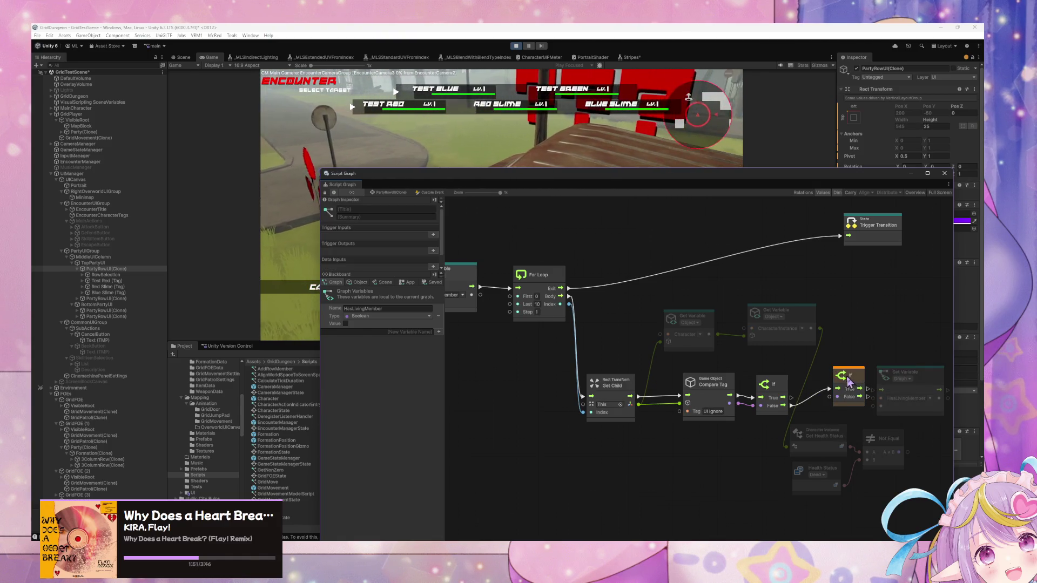
key("Delete")
- Try an Or node, shift Compare Tag and Get Child left, then delete the Or
right_click(854, 370)
left_click(867, 374)
type("and")
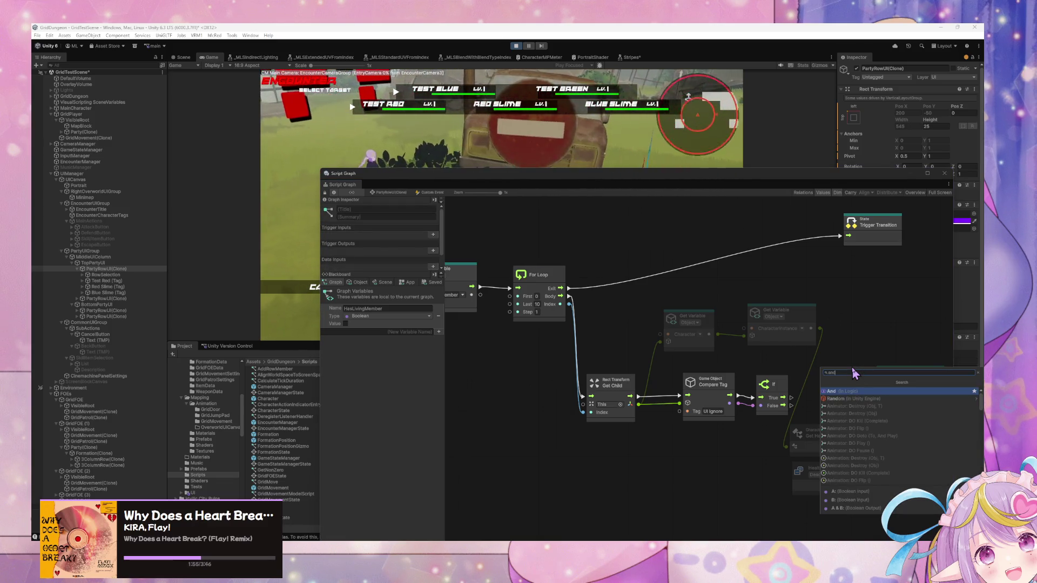
key("BackSpace")
key("BackSpace")
key("BackSpace")
type("b")
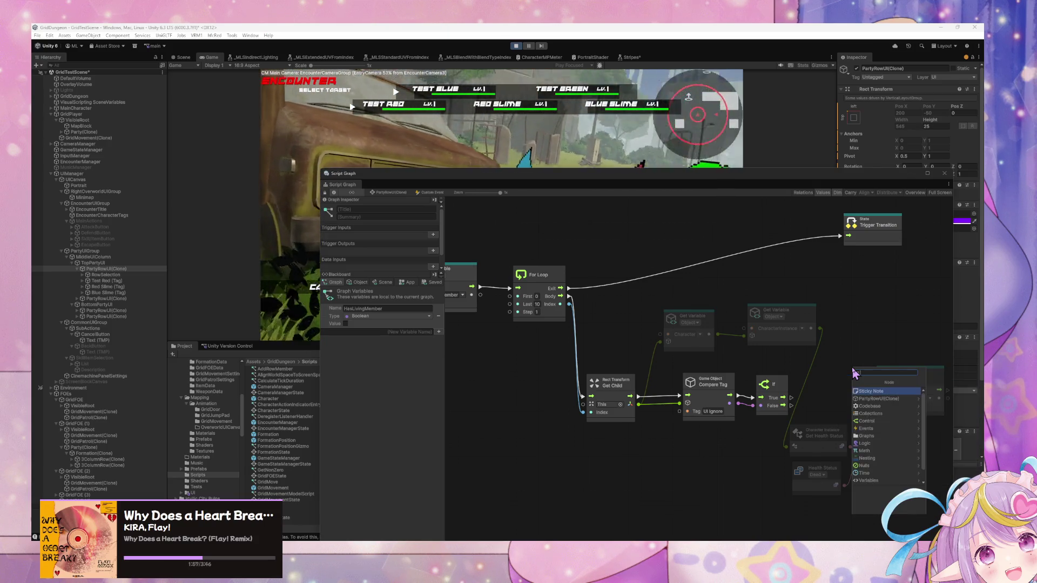
left_click(874, 400)
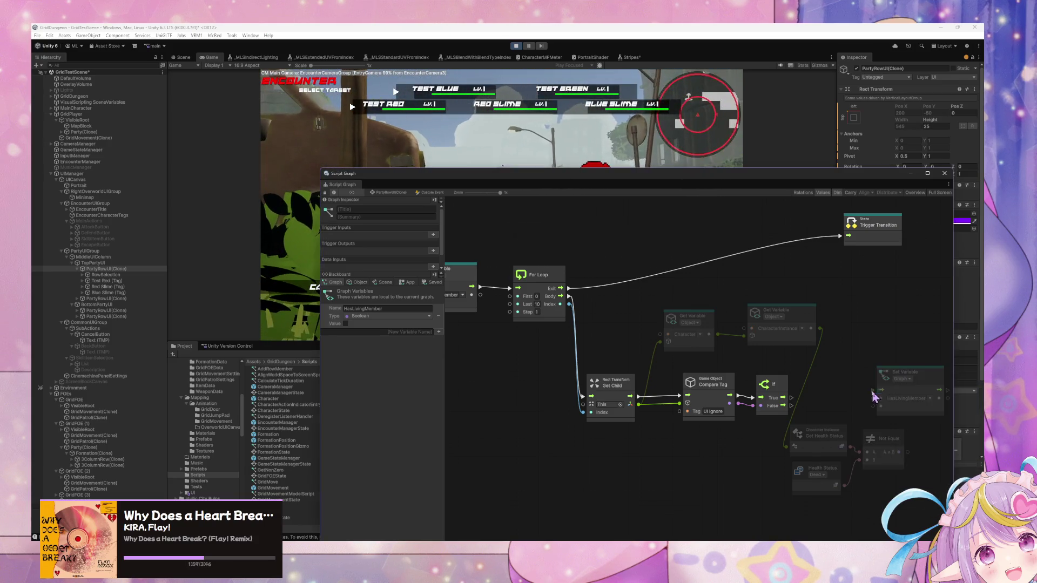
left_click_drag(849, 383, 758, 430)
left_click_drag(718, 389, 695, 391)
left_click_drag(620, 387, 590, 384)
left_click_drag(766, 432, 825, 388)
key("Delete")
- Duplicate the If node and chain the first If's output into the copy
left_click(786, 390)
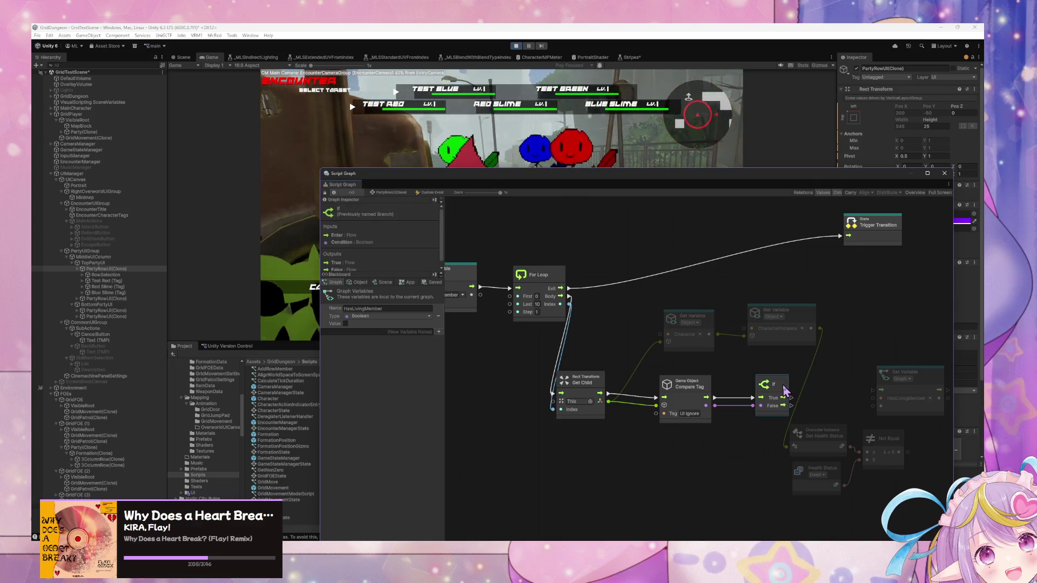
key("ctrl+d")
left_click_drag(722, 384, 862, 383)
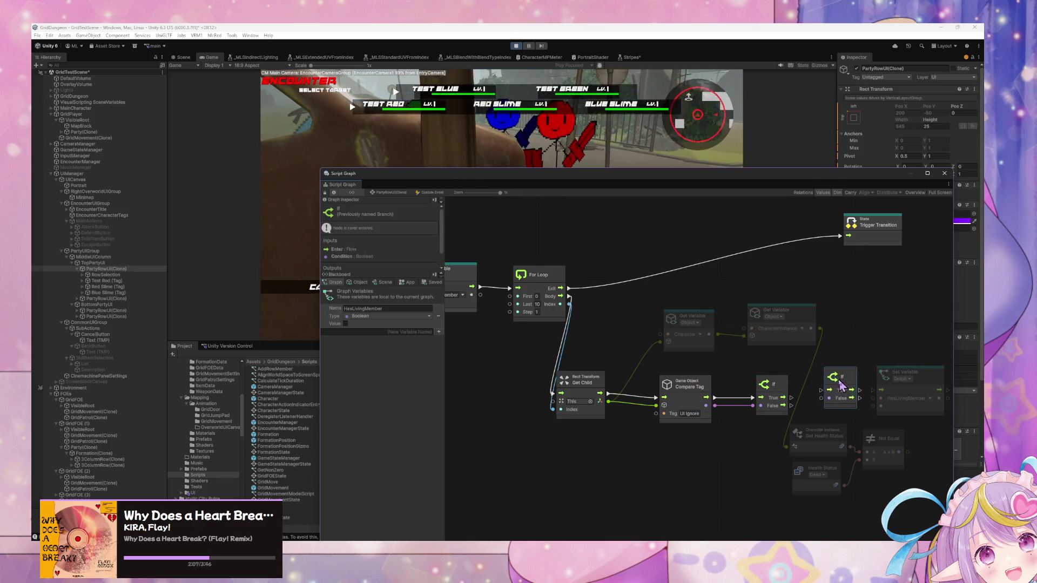
left_click_drag(791, 406, 820, 392)
- Move the health comparison nodes left and wire Not Equal into the second If's condition
left_click(886, 499)
left_click_drag(886, 500, 788, 424)
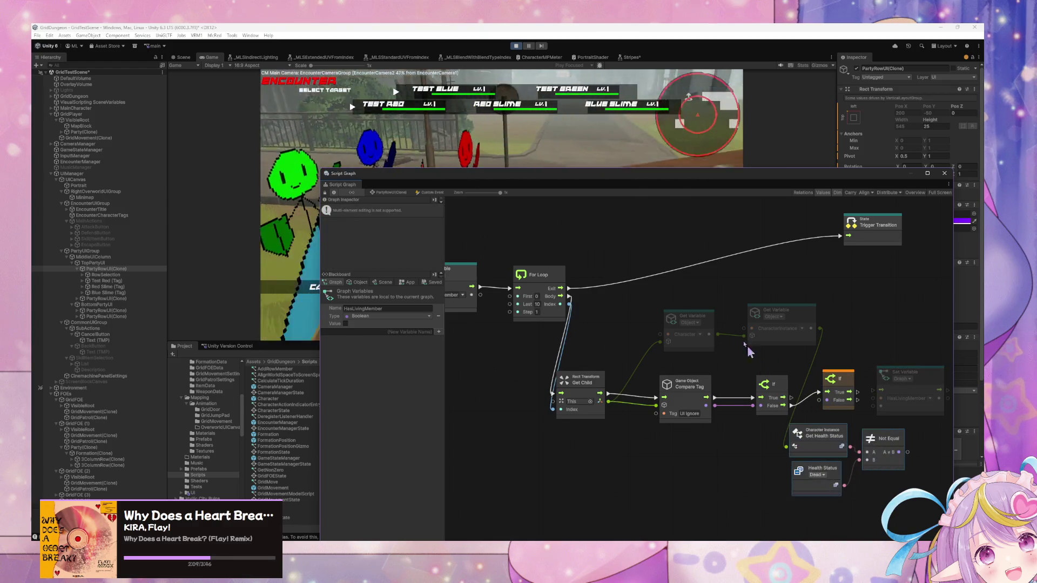
mouse_move(665, 303)
left_mouse_down()
mouse_move(767, 335)
mouse_move(717, 313)
left_mouse_up()
right_click(761, 316)
left_click(759, 315)
mouse_move(899, 502)
left_mouse_down()
mouse_move(786, 424)
mouse_move(759, 449)
left_mouse_up()
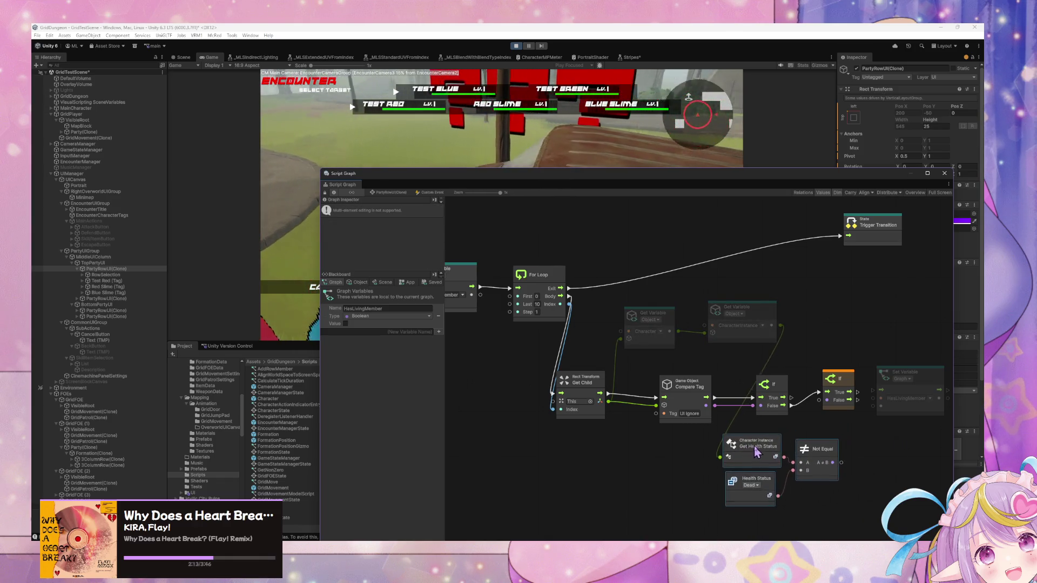
left_click_drag(839, 466, 842, 467)
left_click_drag(823, 404, 821, 401)
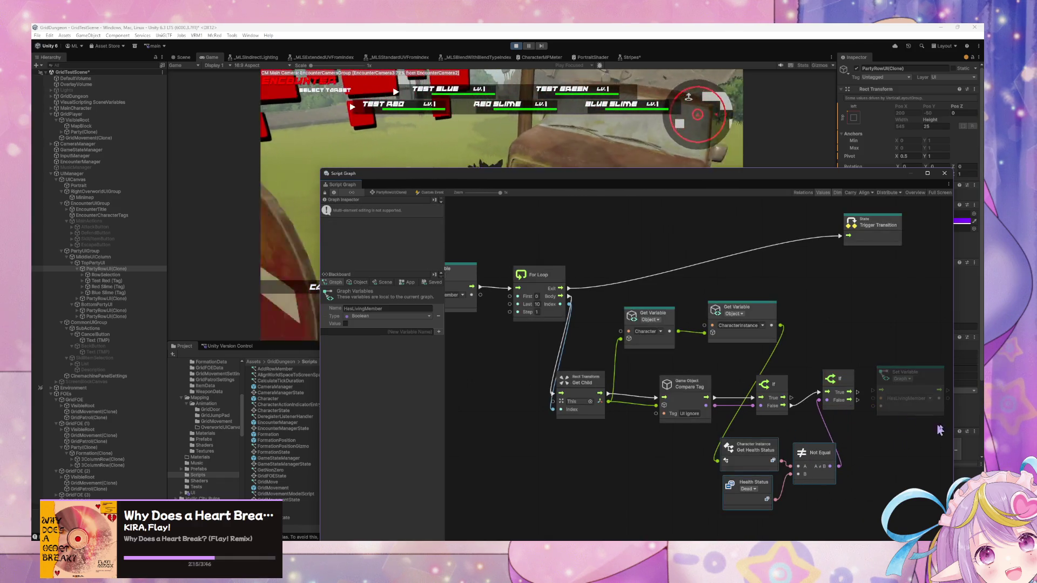
- Link the second If's True output to the HasLivingMember Set Variable
left_click(908, 373)
left_click_drag(908, 373, 923, 377)
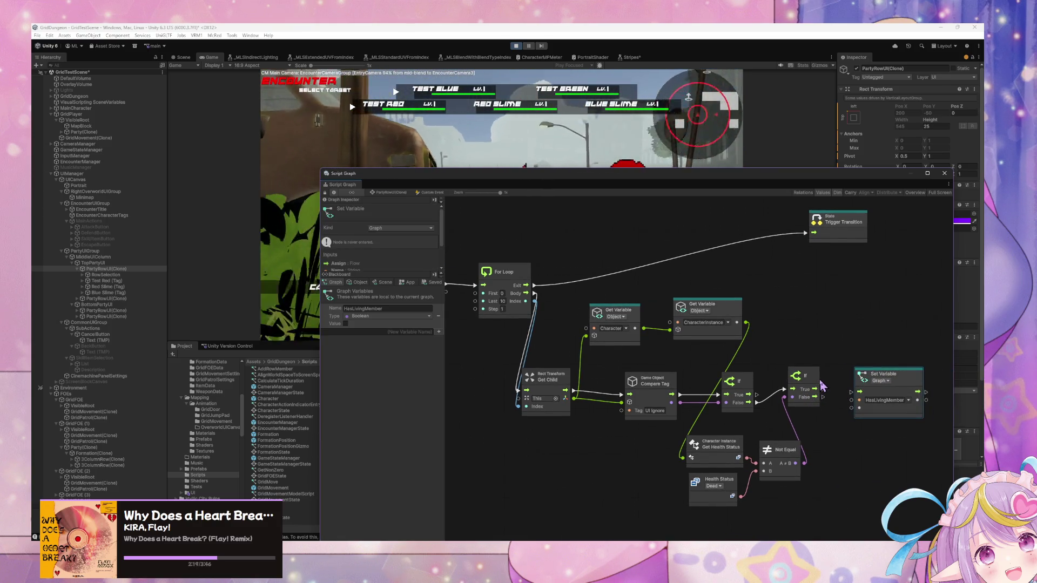
left_click_drag(823, 389, 852, 395)
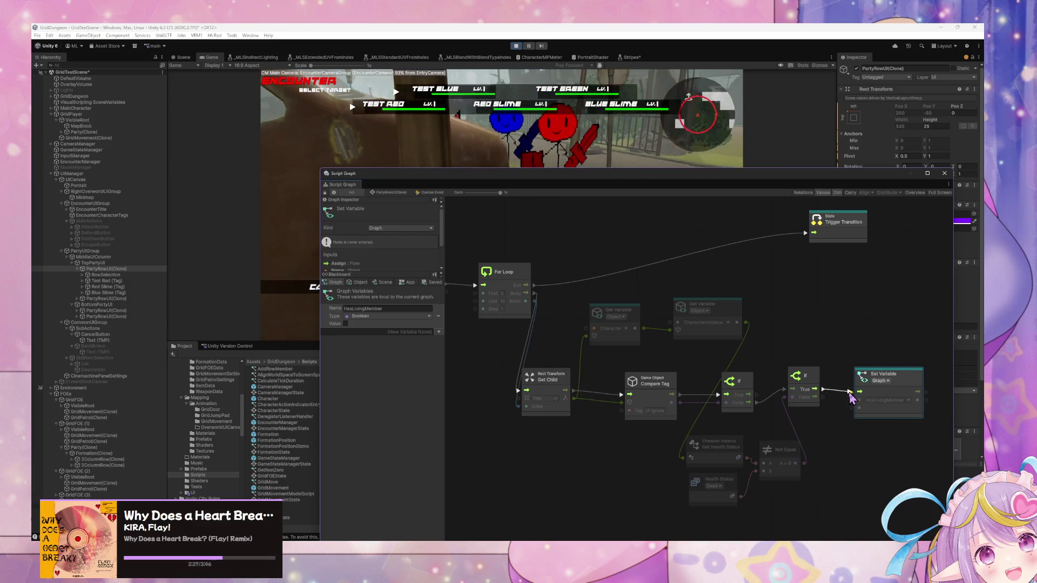
mouse_move(858, 400)
left_mouse_down()
mouse_move(841, 396)
mouse_move(860, 398)
left_mouse_up()
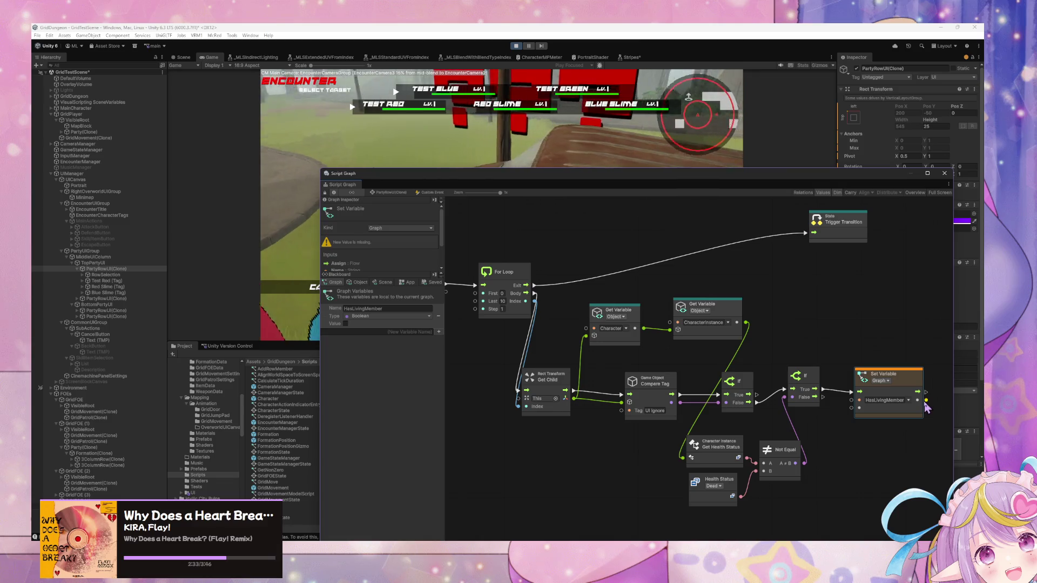
left_click_drag(859, 408, 838, 433)
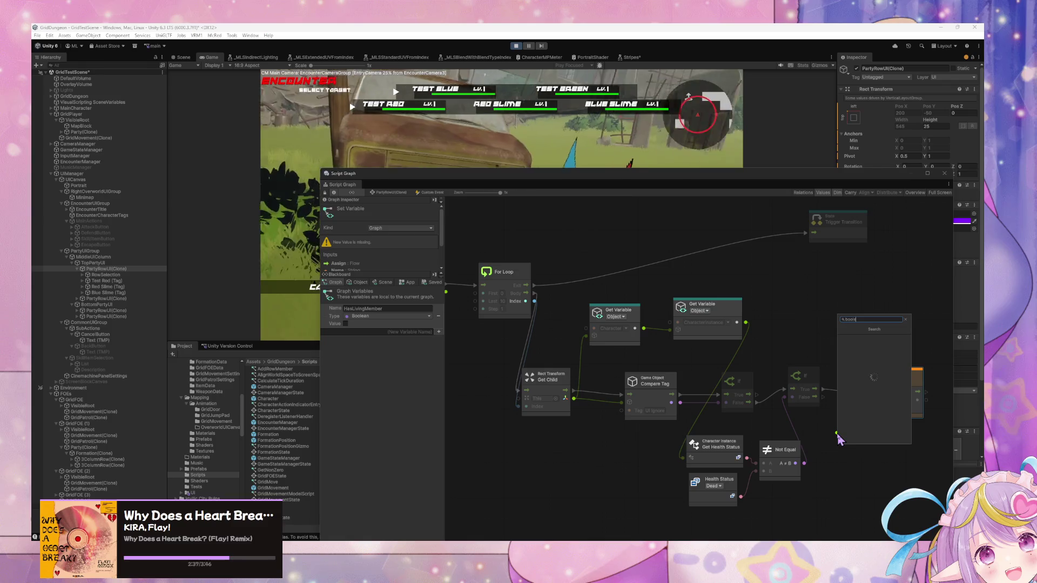
- Add a Boolean Literal as the Set Variable value and place it below
key("Down")
key("Down")
key("Down")
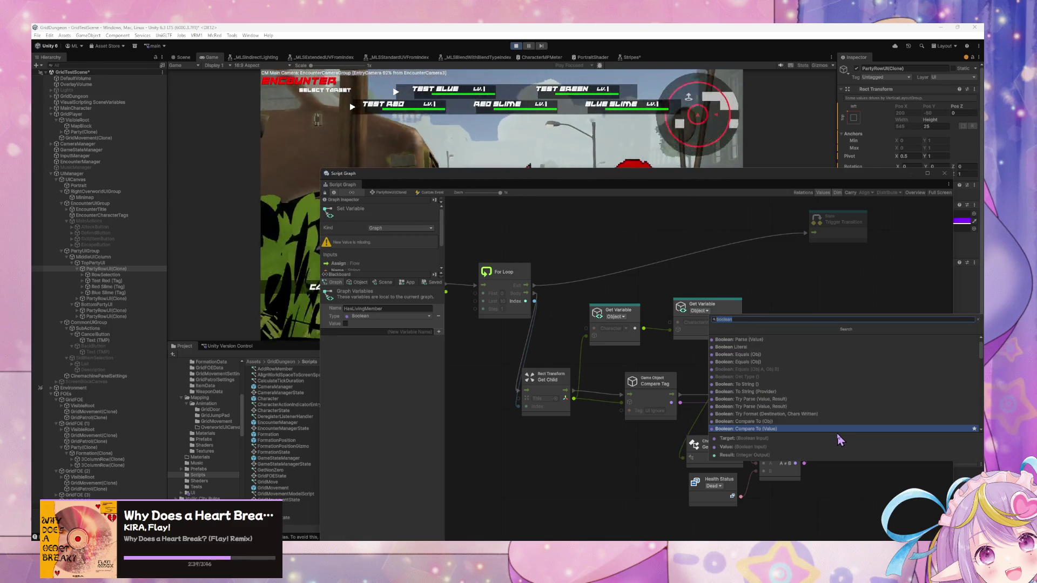
key("Up")
key("Up")
key("Up")
key("Return")
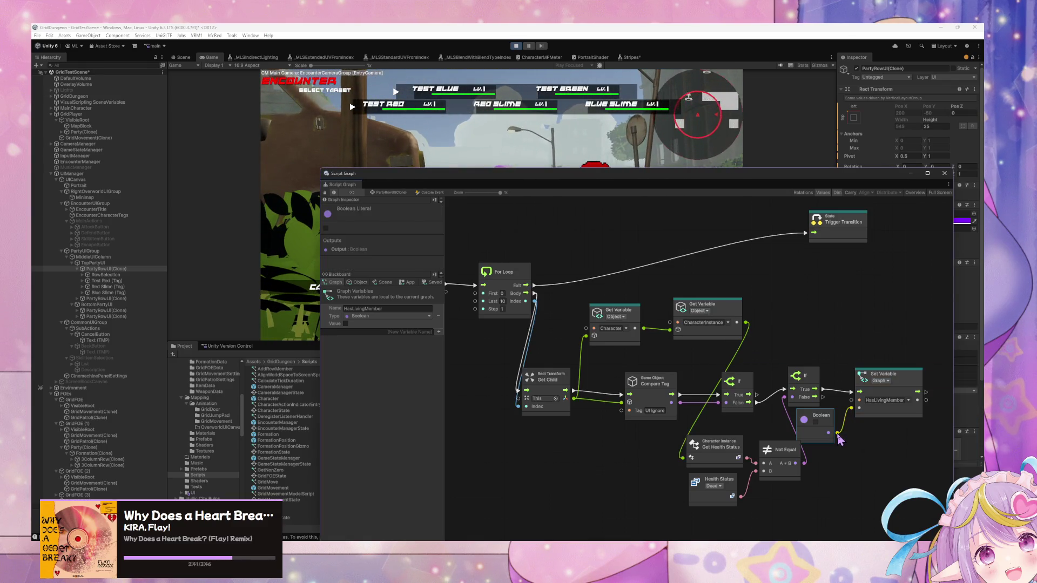
left_click_drag(825, 432, 867, 466)
left_click_drag(899, 383, 926, 380)
left_click_drag(865, 453, 857, 449)
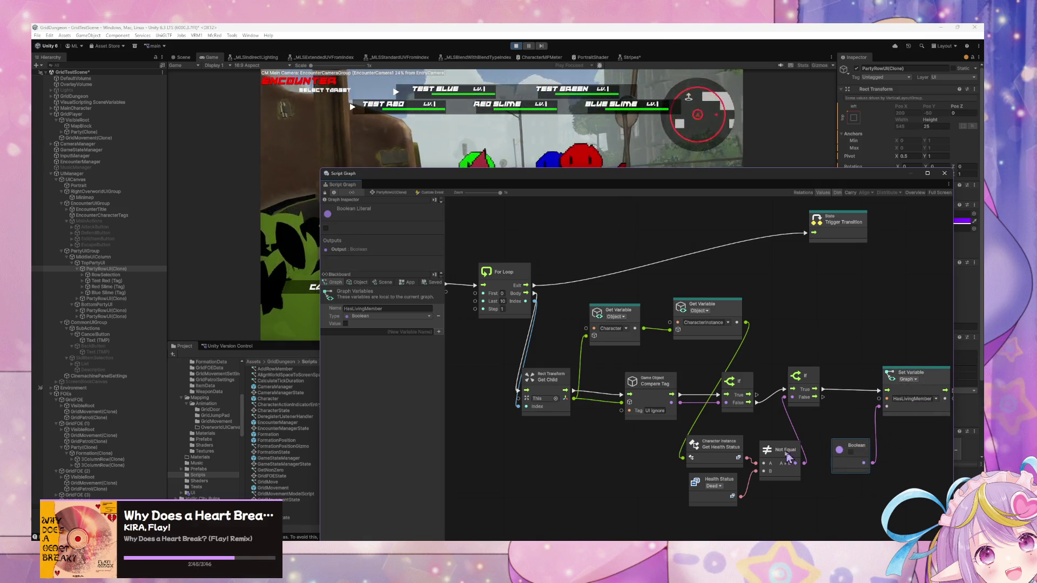
- Rearrange the If, health status, Character and CharacterInstance nodes into a tidy layout
left_click_drag(930, 505, 834, 477)
mouse_move(897, 485)
left_mouse_down()
mouse_move(752, 351)
mouse_move(707, 345)
mouse_move(802, 363)
left_mouse_up()
mouse_move(683, 494)
left_mouse_down()
mouse_move(597, 411)
mouse_move(695, 427)
mouse_move(726, 408)
left_mouse_up()
left_click_drag(622, 279, 613, 431)
mouse_move(543, 313)
left_mouse_down()
mouse_move(530, 416)
mouse_move(507, 479)
left_mouse_up()
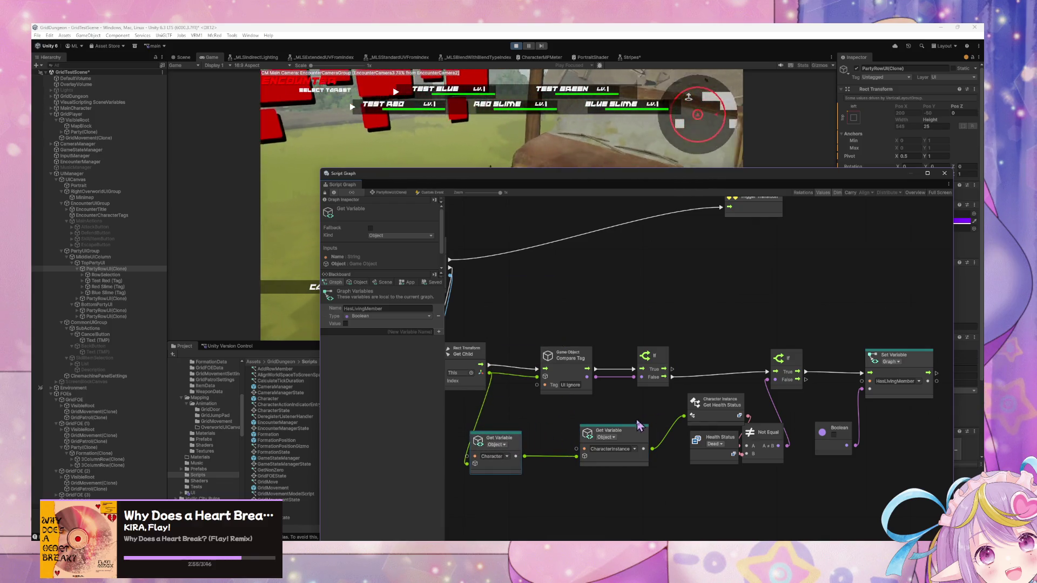
left_click_drag(627, 437, 594, 437)
mouse_move(719, 411)
left_mouse_down()
mouse_move(658, 451)
mouse_move(715, 484)
mouse_move(650, 489)
left_mouse_up()
left_click_drag(791, 361, 819, 361)
left_click_drag(885, 367, 908, 368)
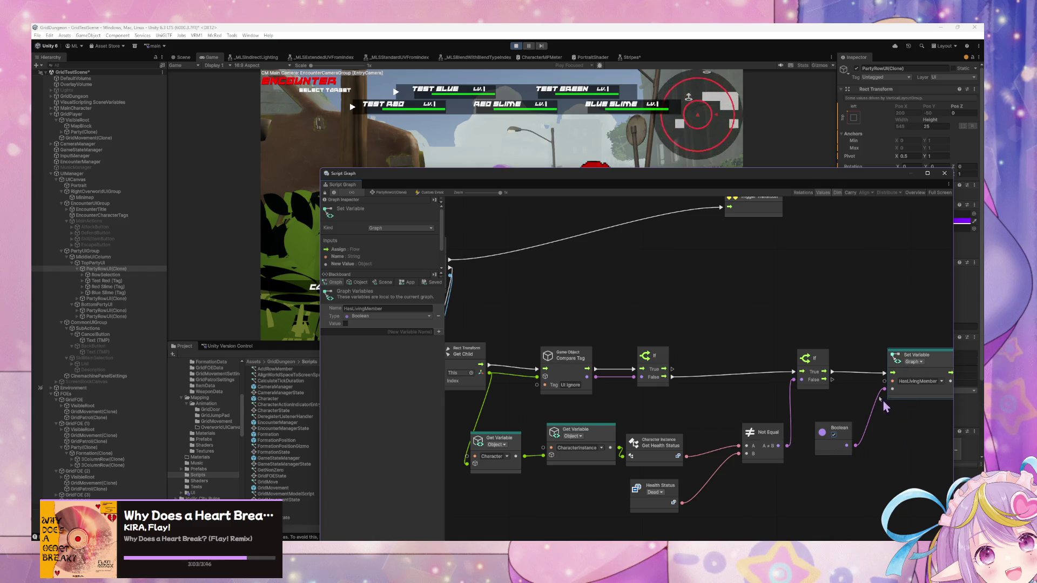
scroll(886, 400, "right", 3)
left_click_drag(866, 371, 902, 371)
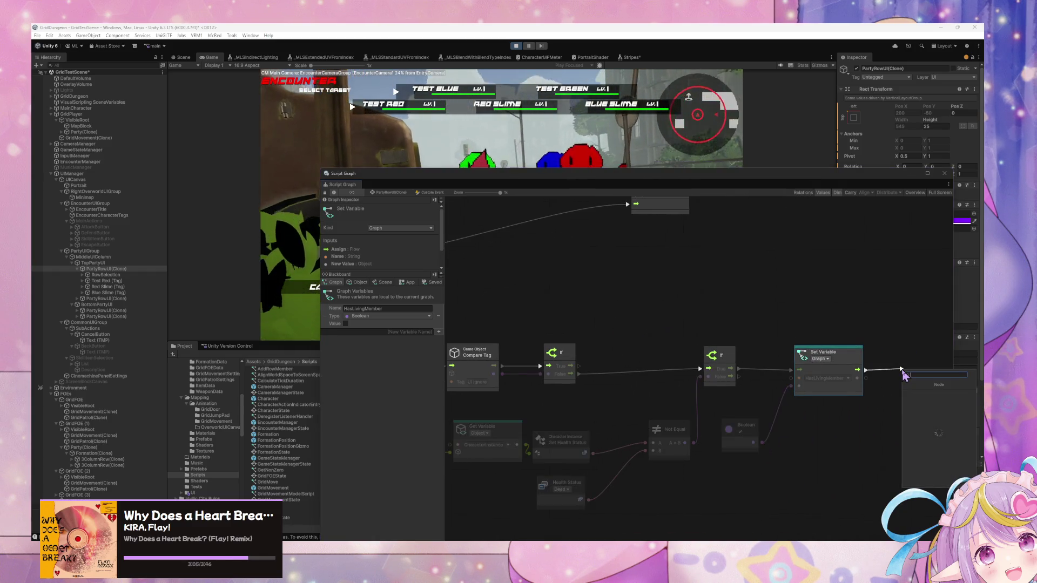
- Add a Break Loop after the HasLivingMember Set Variable
type("break")
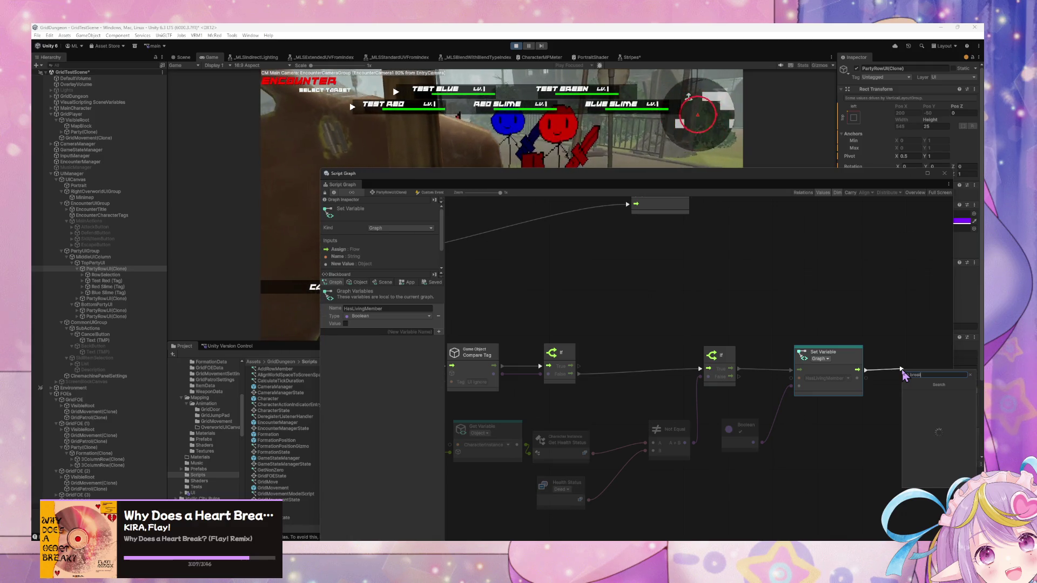
key("Return")
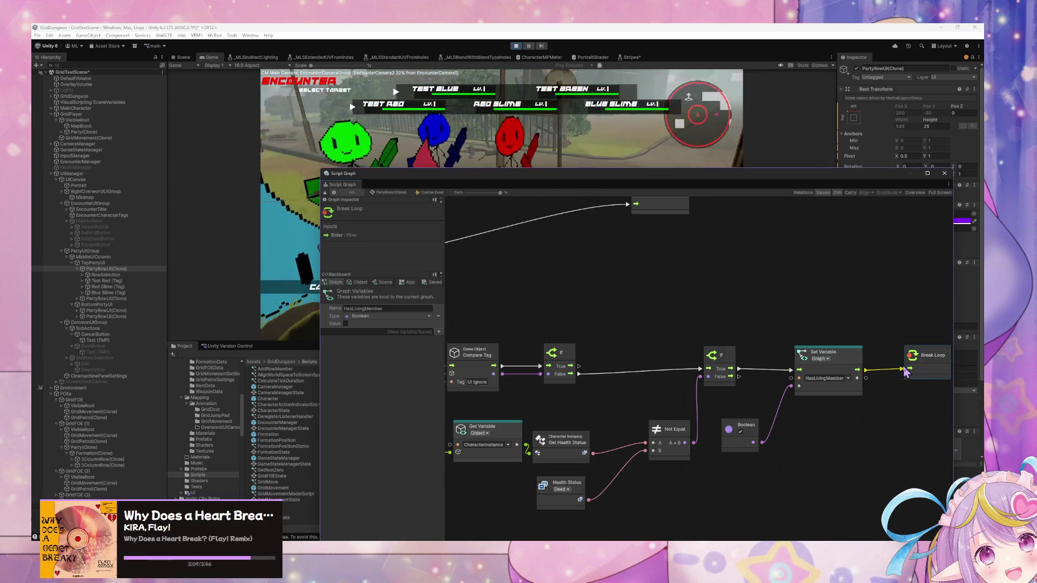
scroll(753, 366, "left", 10)
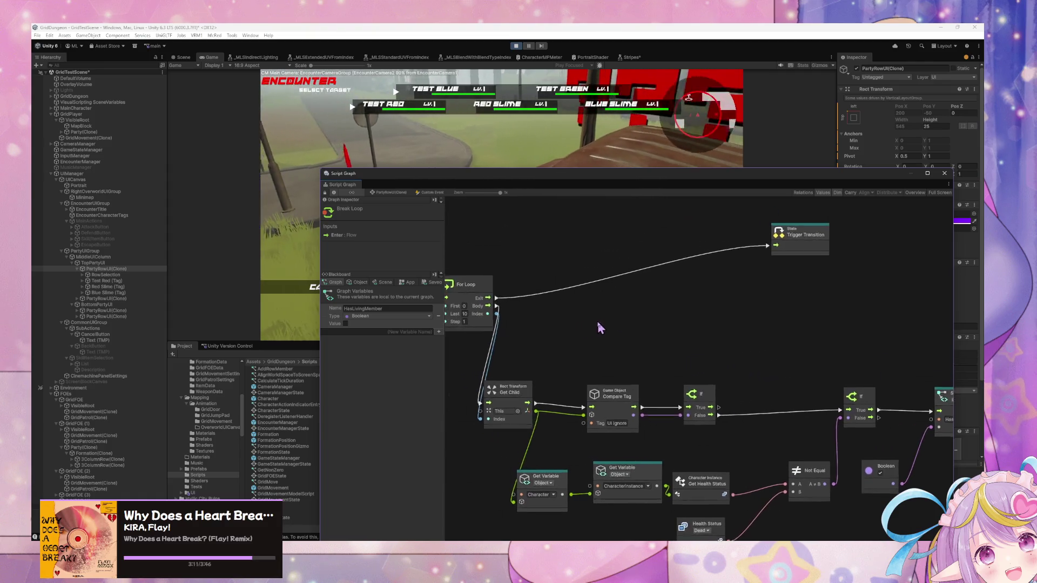
scroll(751, 319, "right", 5)
- Route the For Loop Exit through a new If conditioned on HasLivingMember
right_click(708, 323)
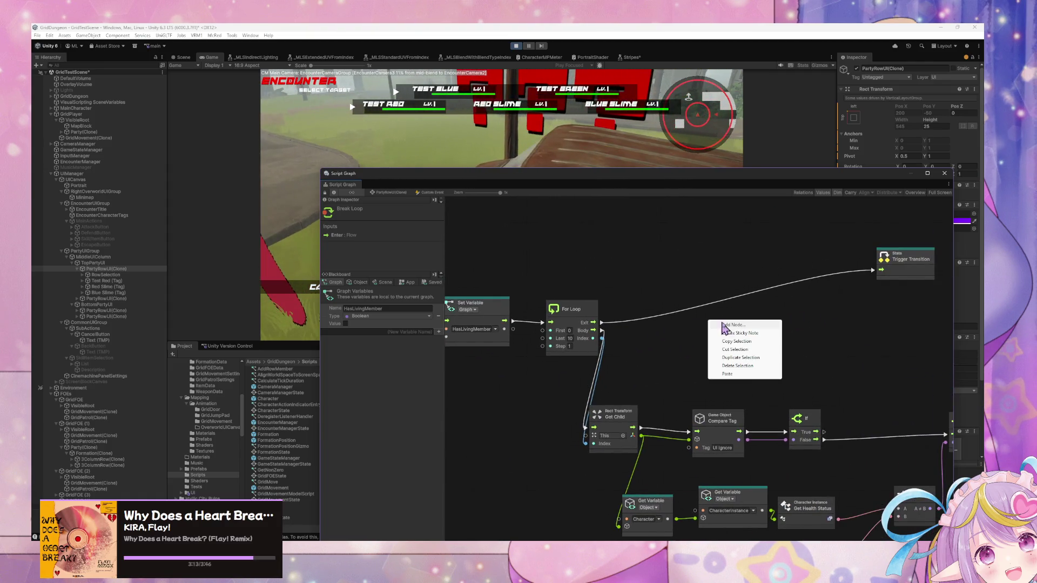
left_click(729, 327)
type("if")
key("Return")
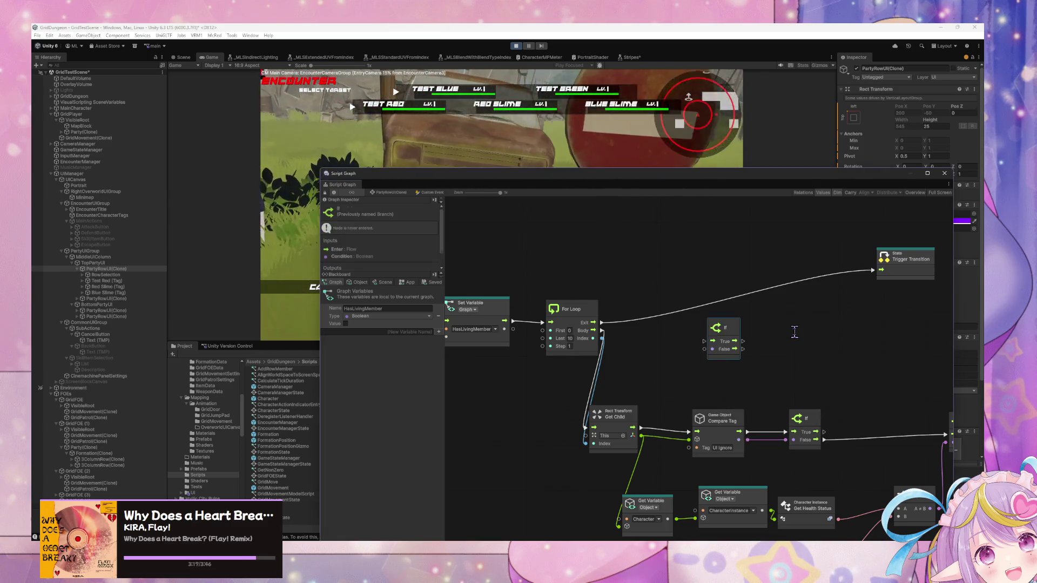
left_click_drag(720, 329, 743, 306)
mouse_move(602, 323)
left_mouse_down()
mouse_move(725, 325)
mouse_move(868, 265)
mouse_move(770, 329)
mouse_move(874, 270)
left_mouse_up()
left_click_drag(747, 306, 783, 278)
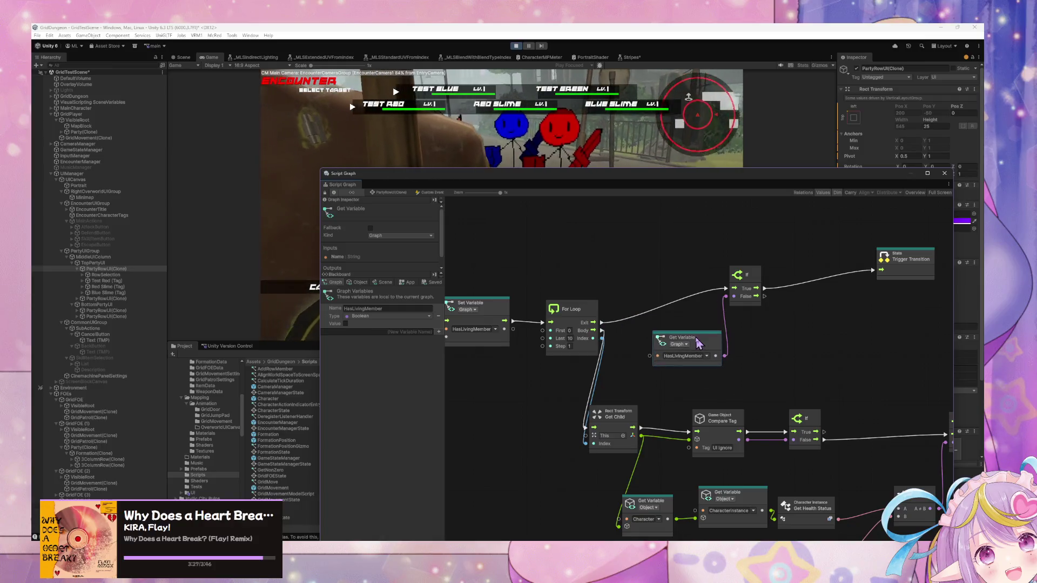
left_click_drag(695, 365, 763, 298)
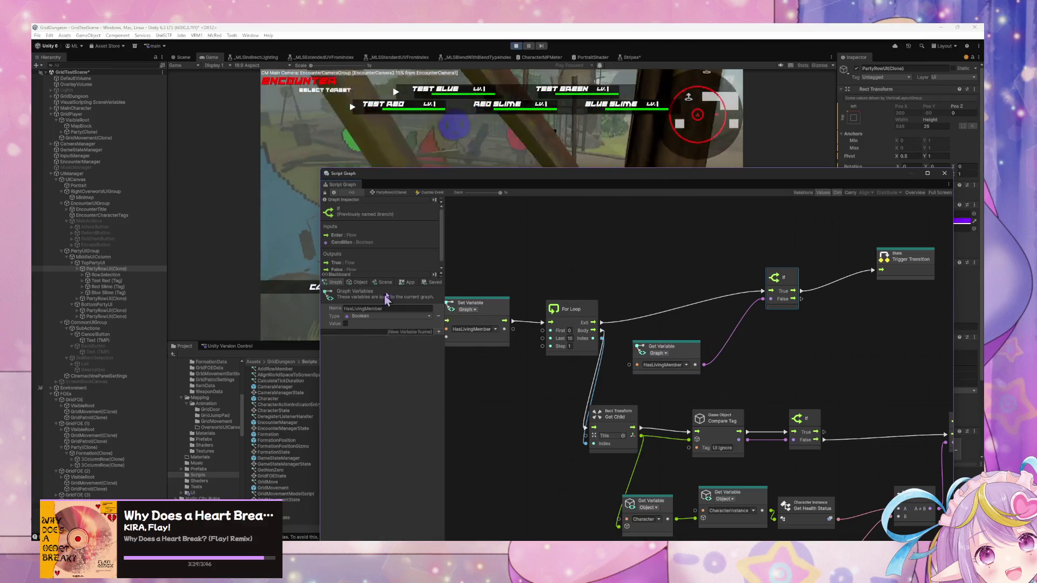
mouse_move(420, 180)
left_mouse_down()
mouse_move(484, 267)
mouse_move(458, 279)
left_mouse_up()
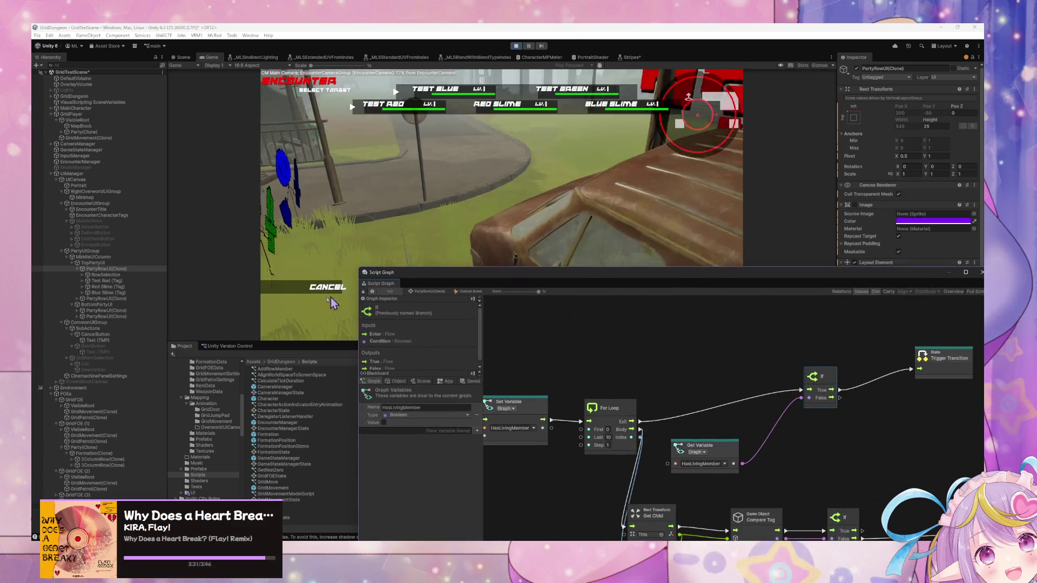
- Win the first encounter by using the Lineshot skill from the Skill/Item list
left_click(328, 287)
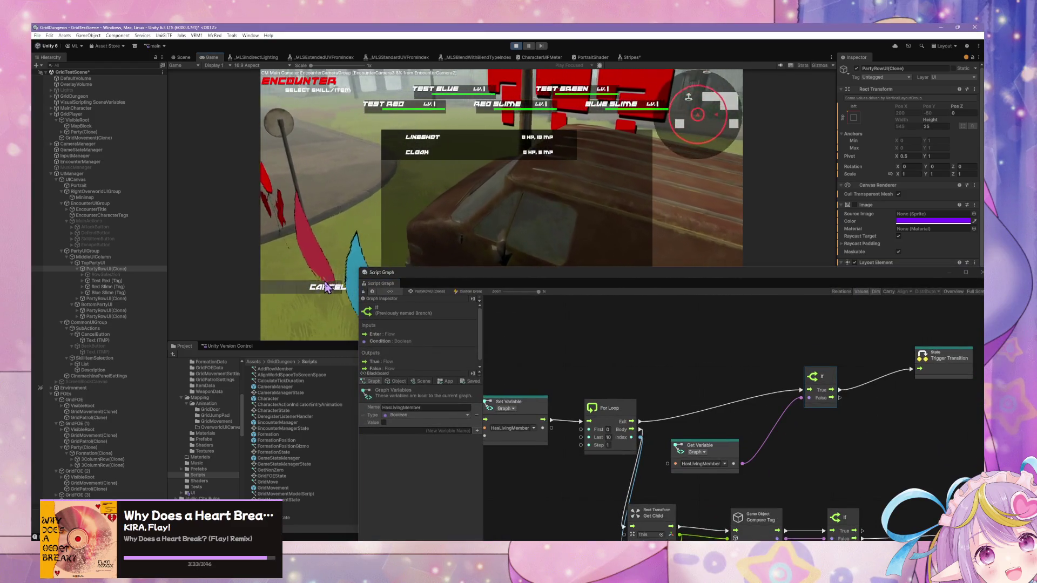
left_click(327, 287)
left_click(331, 213)
left_click(427, 138)
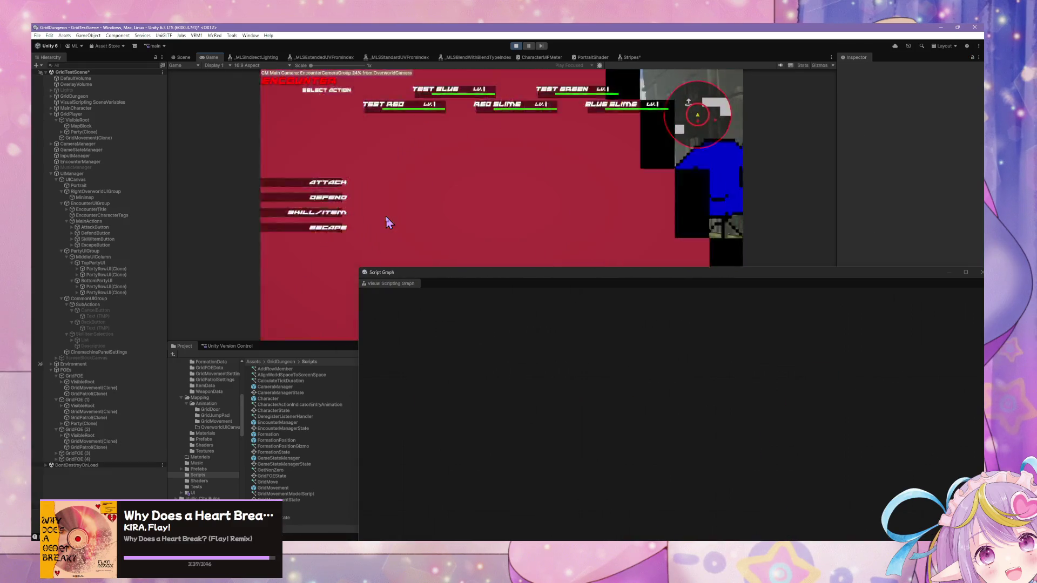
- In the next battle, try Skill/Item and Attack, cancel each, then choose Escape
left_click(331, 213)
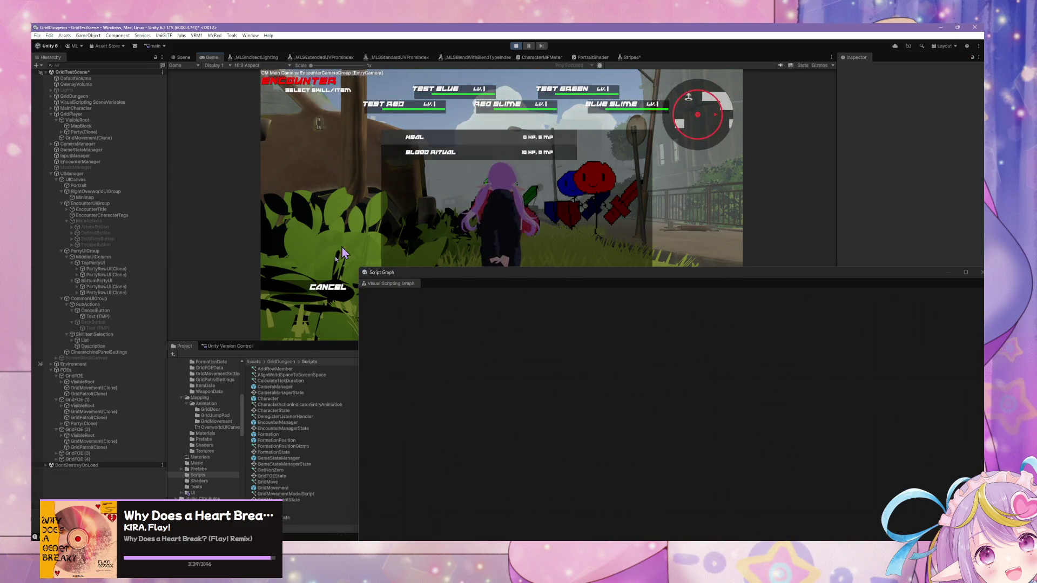
left_click(326, 288)
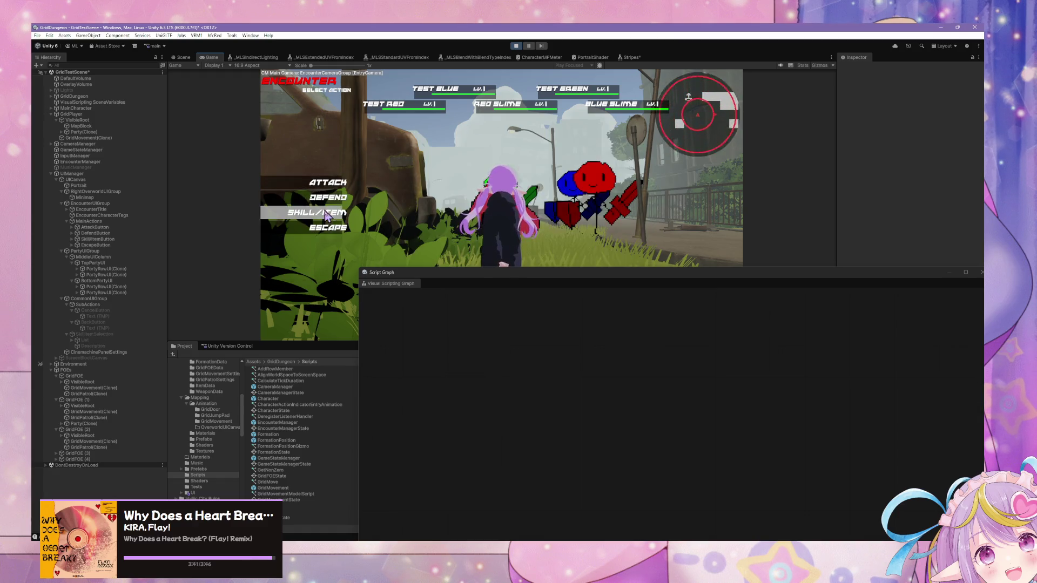
left_click(326, 200)
left_click(328, 204)
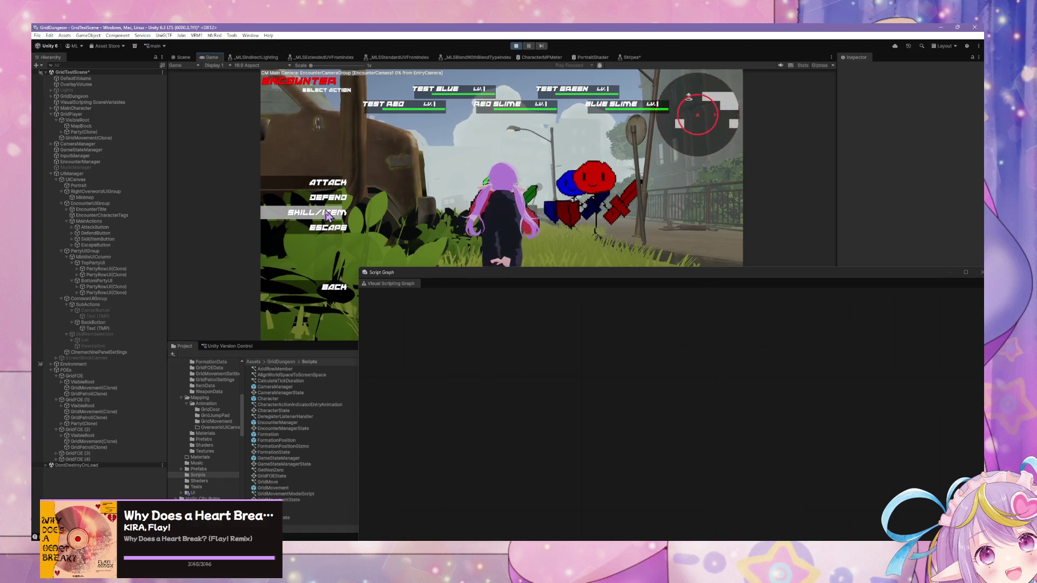
left_click(328, 182)
left_click(361, 111)
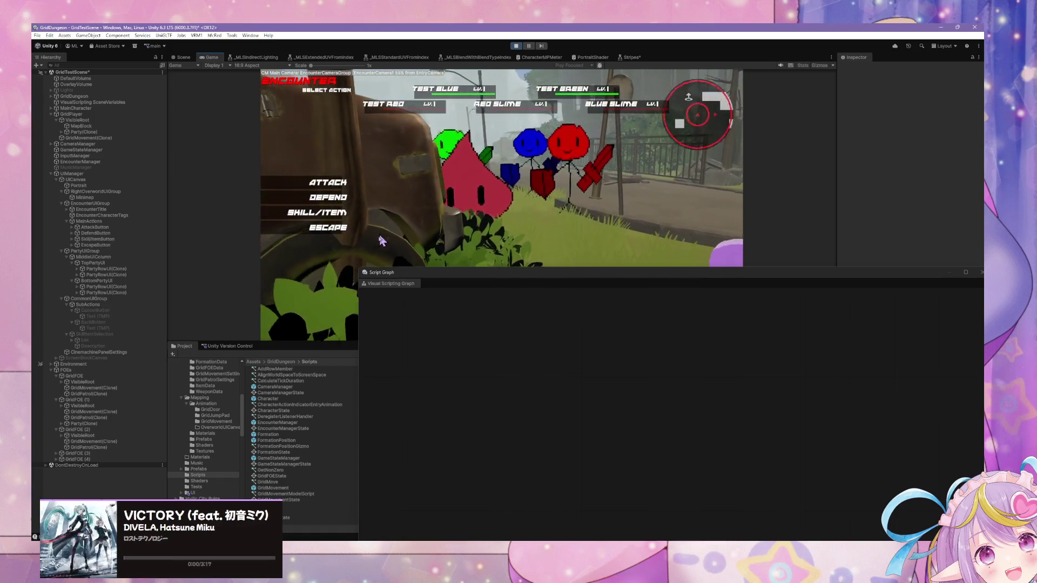
left_click(299, 210)
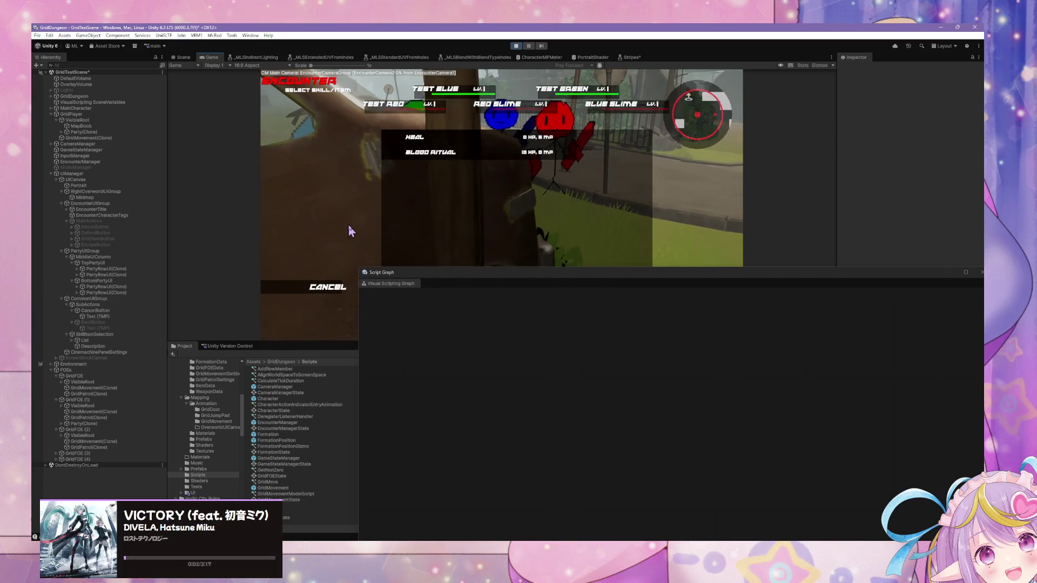
left_click(328, 283)
left_click(316, 227)
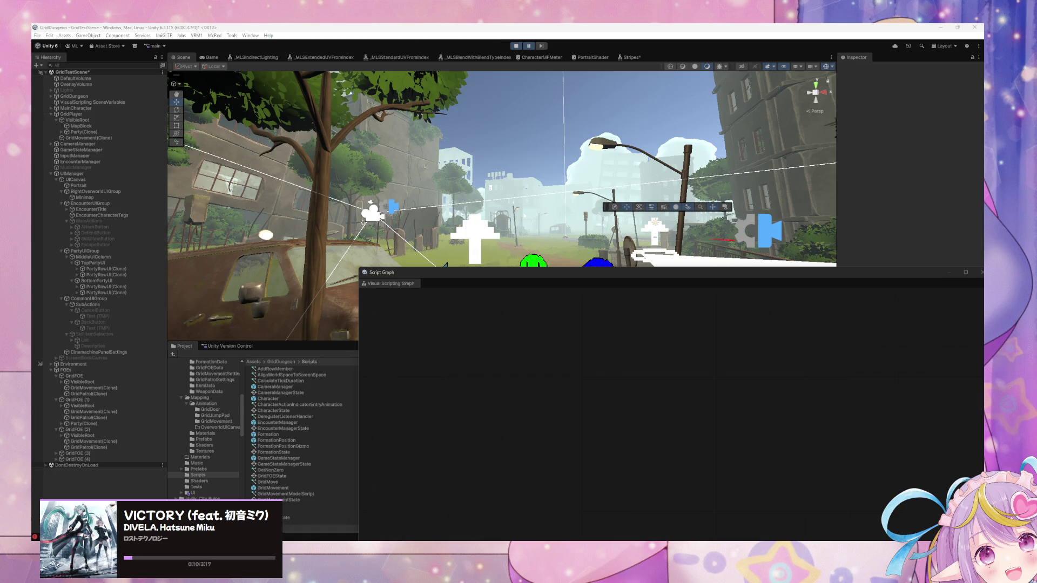
- In PartyRowUI(Clone)'s transition graph, move Get Child right and For Loop left so the chain fits
left_click(108, 269)
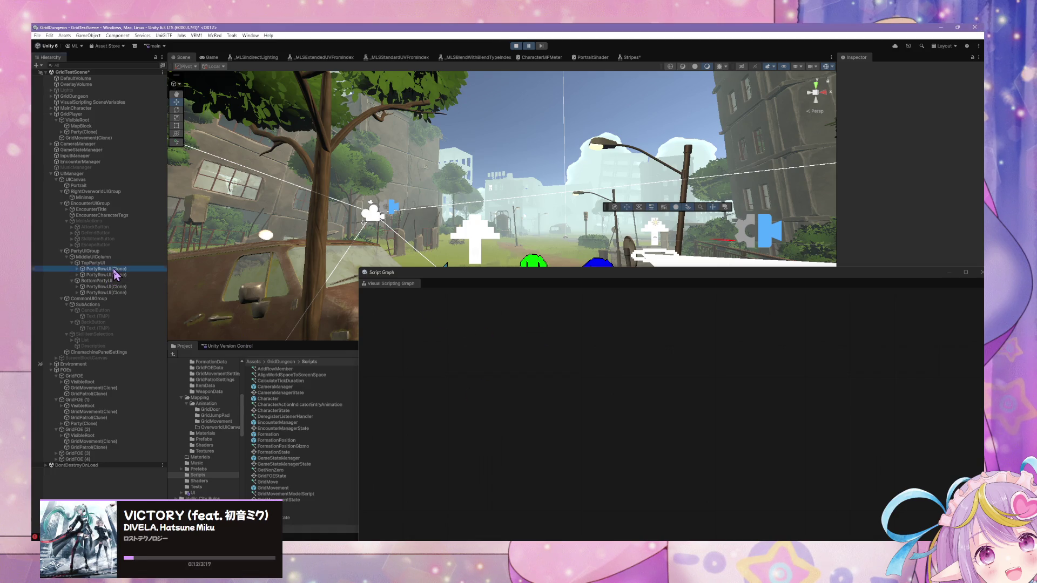
double_click(714, 459)
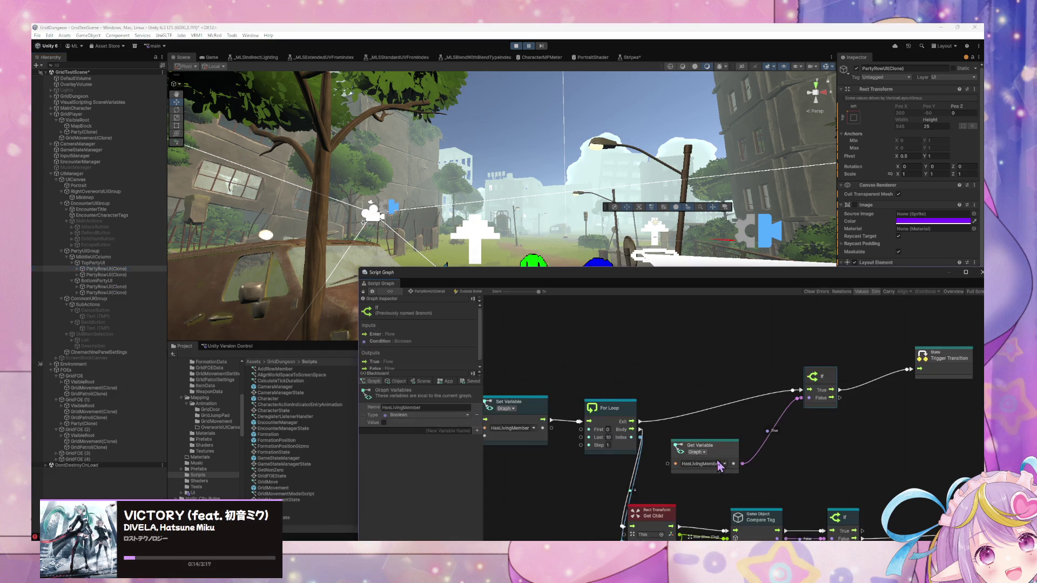
left_click_drag(741, 480, 780, 474)
left_click_drag(683, 367, 666, 365)
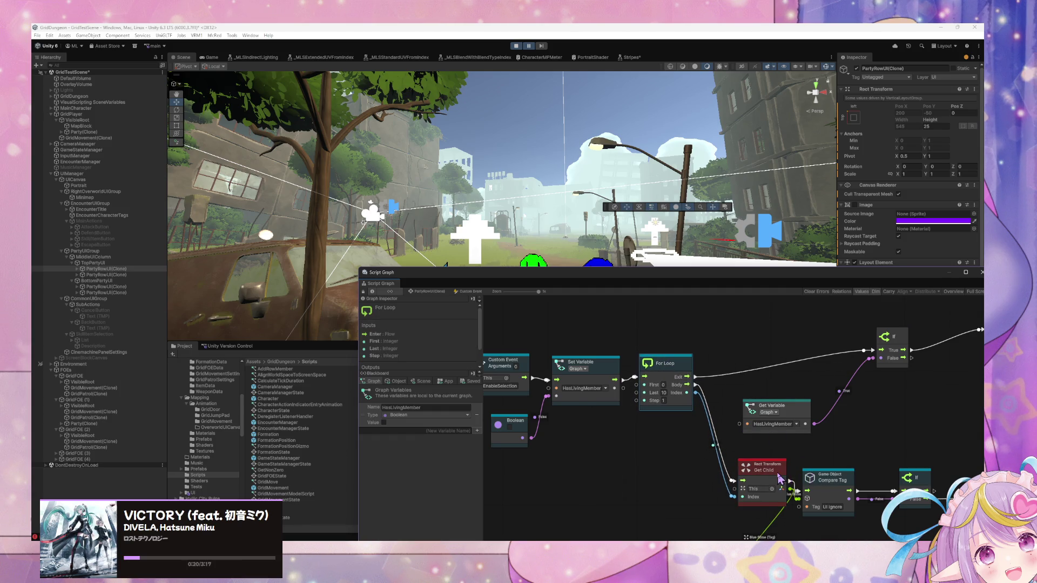
left_click_drag(780, 478, 781, 476)
left_click_drag(670, 368, 738, 361)
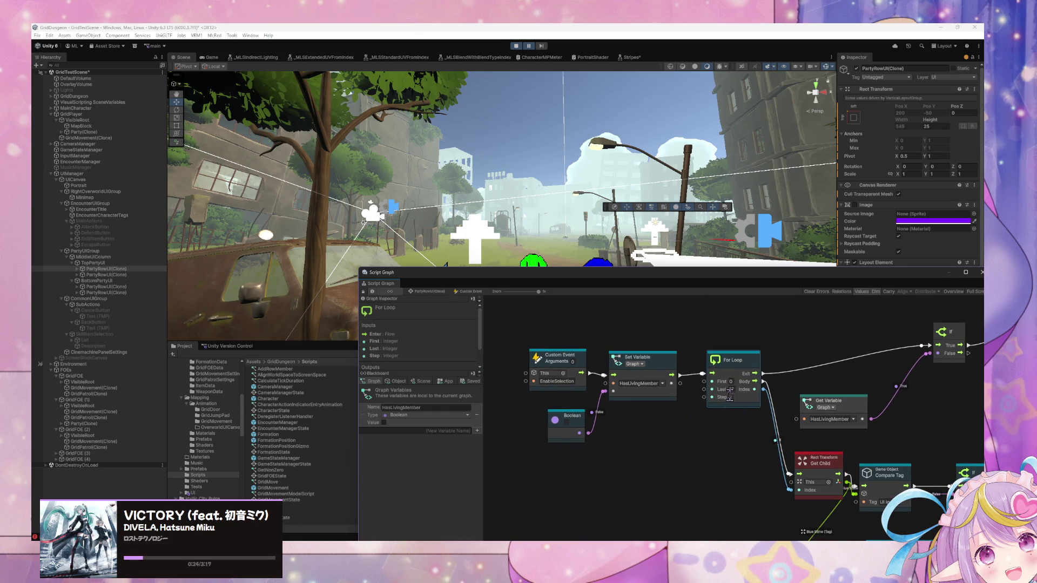
left_click_drag(769, 463, 750, 448)
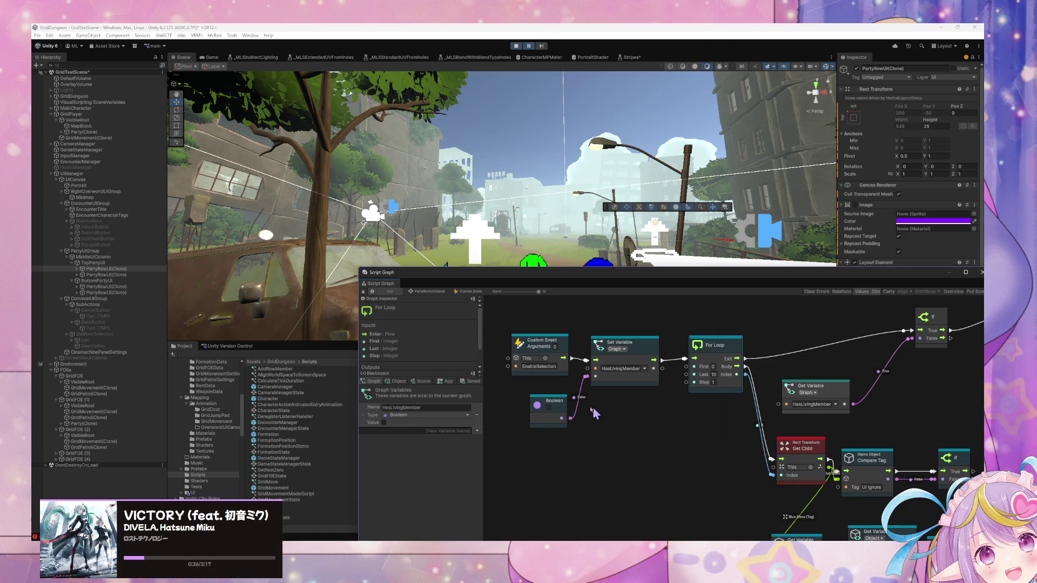
mouse_move(663, 444)
left_mouse_down()
mouse_move(536, 350)
mouse_move(517, 357)
left_mouse_up()
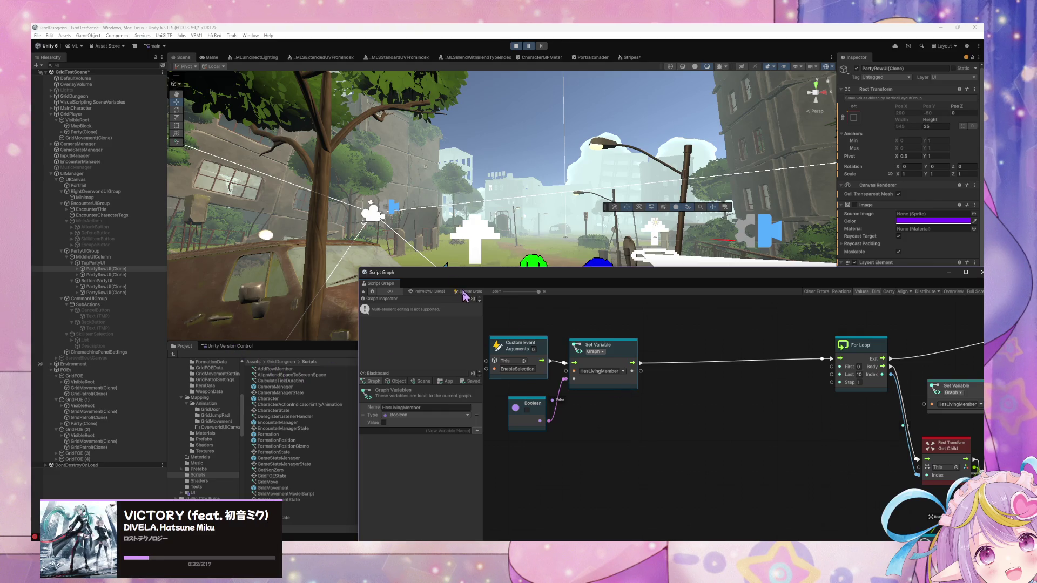
- Inspect the Get Child Count node inside Selection Enabled's Relay Unity Event graph, then go back
left_click(435, 292)
double_click(783, 469)
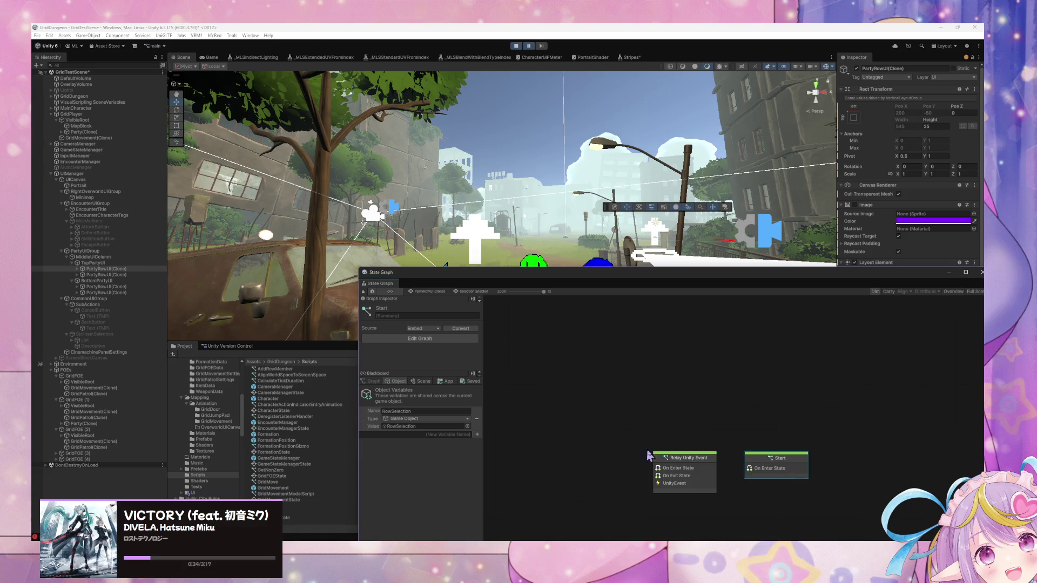
double_click(676, 472)
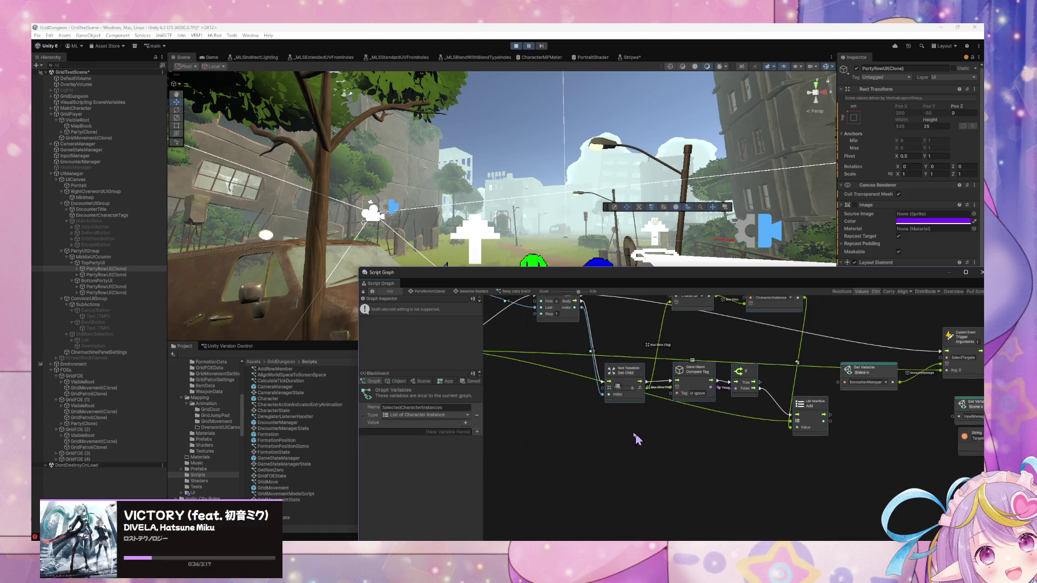
left_click(669, 352)
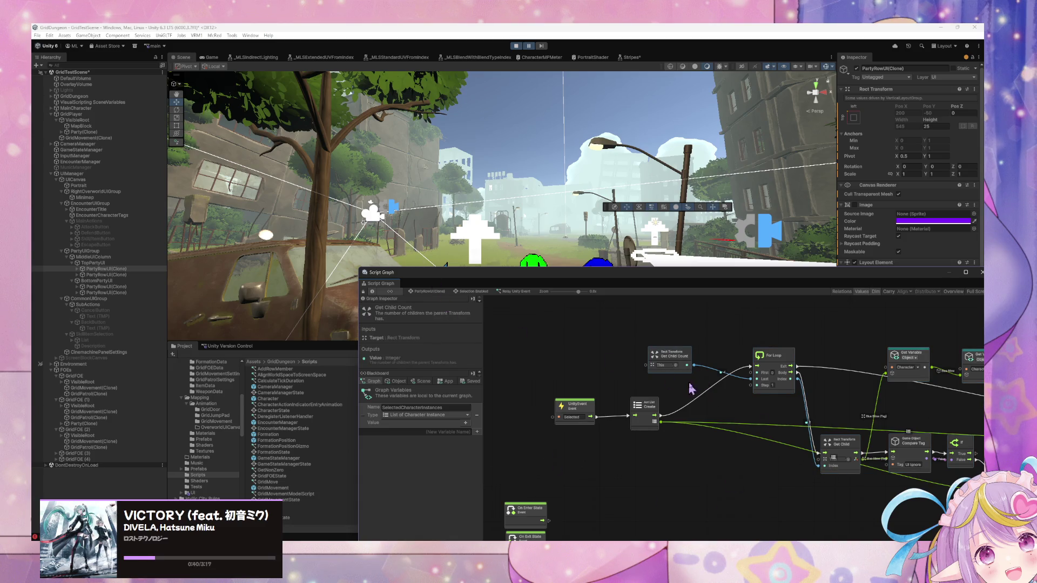
scroll(611, 342, "up", 2)
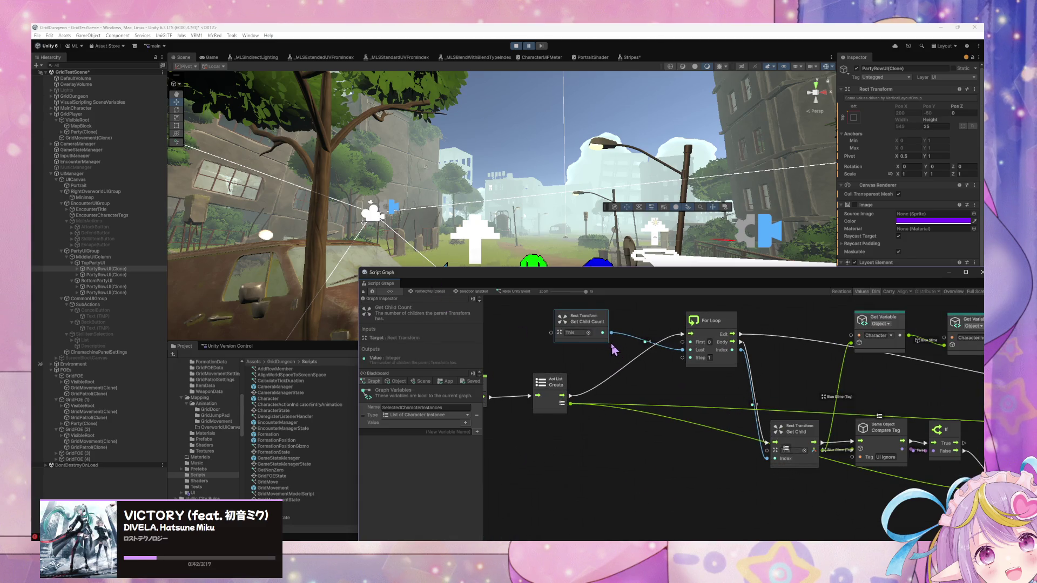
scroll(611, 342, "down", 1)
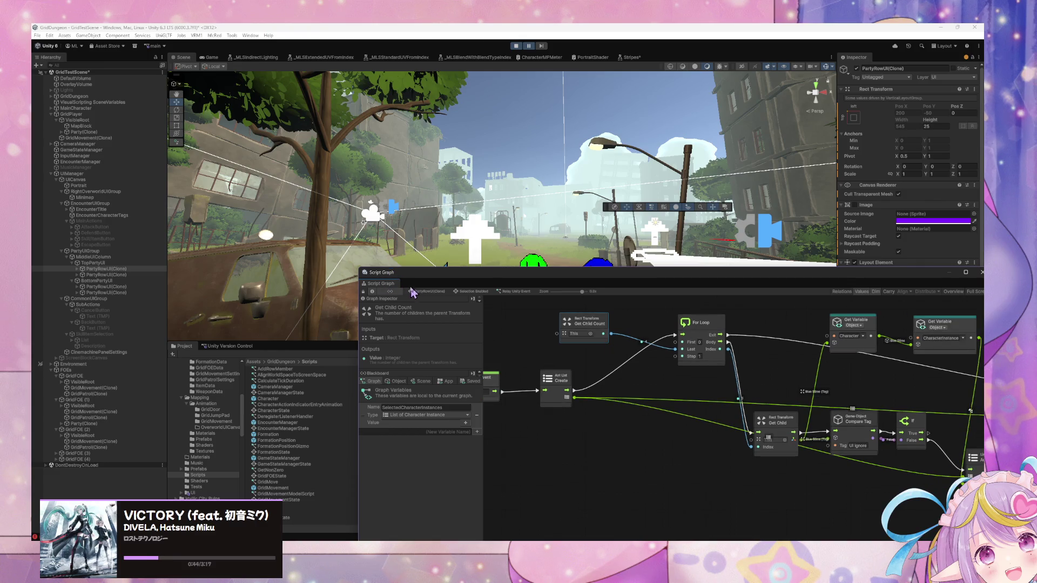
left_click(469, 292)
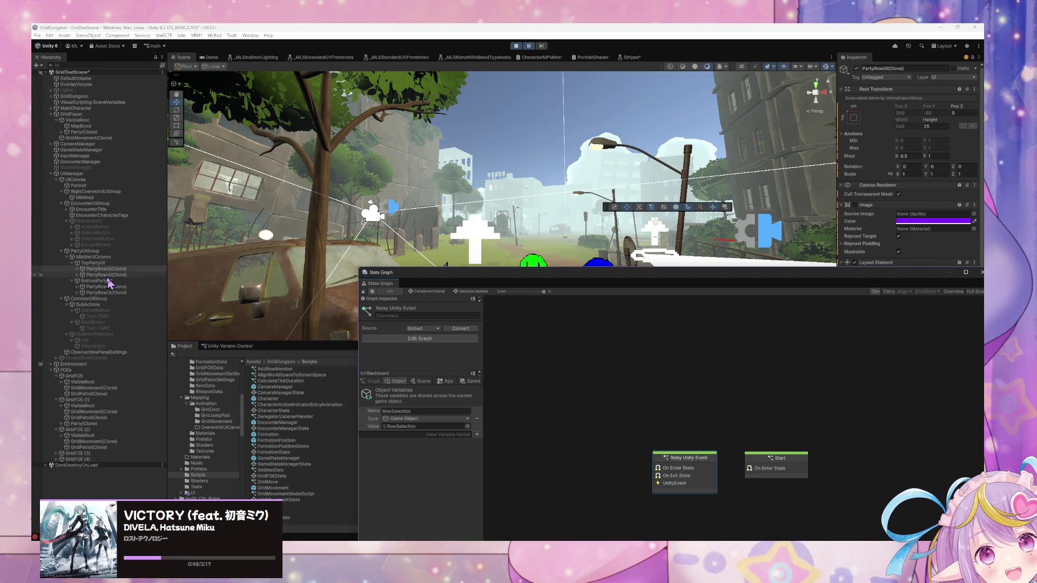
- Paste Get Child Count into the transition graph and wire it to For Loop's Last input
double_click(708, 456)
key("ctrl+v")
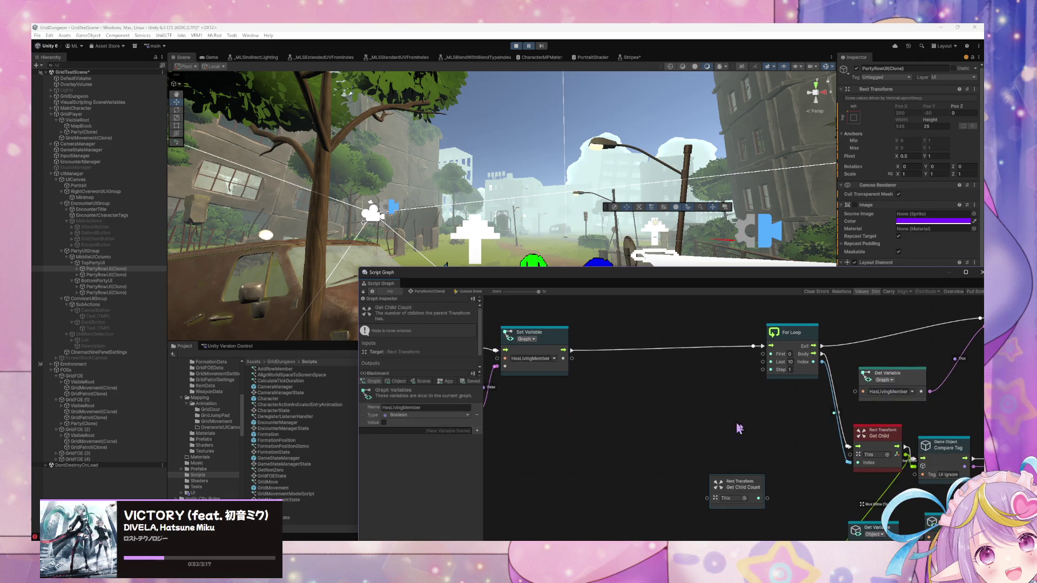
left_click_drag(748, 499, 658, 399)
left_click_drag(677, 399, 763, 362)
left_click_drag(656, 385, 697, 384)
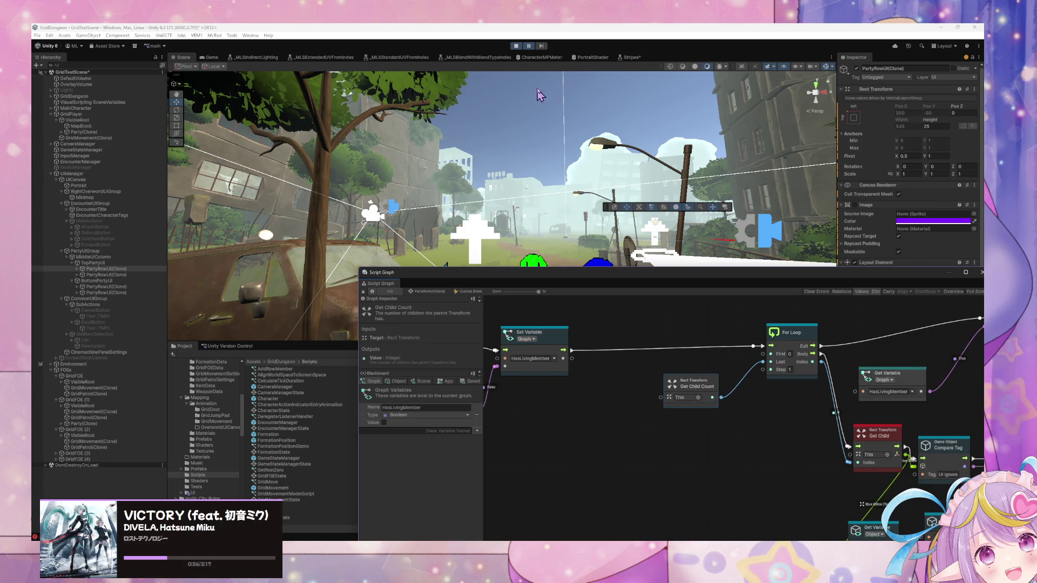
left_click(522, 30)
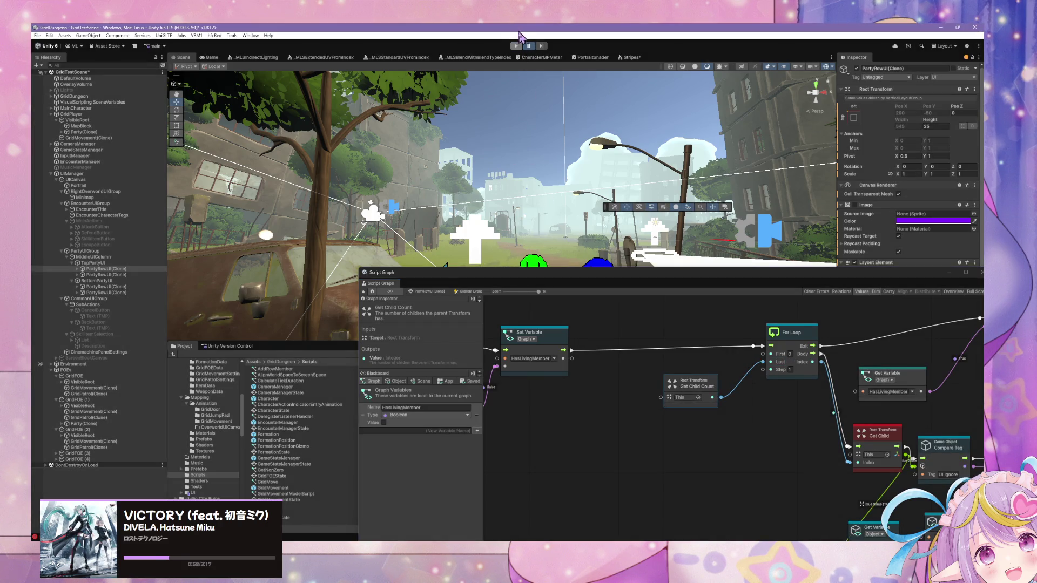
- Enter Play mode and open then cancel the first party members' Skill/Item lists in an encounter
left_click(517, 45)
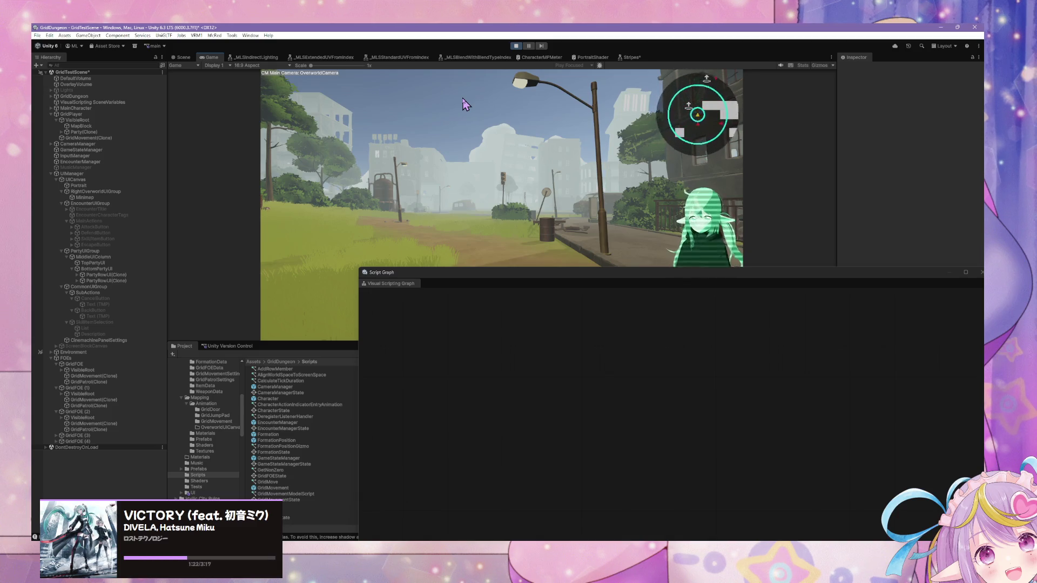
left_click(330, 219)
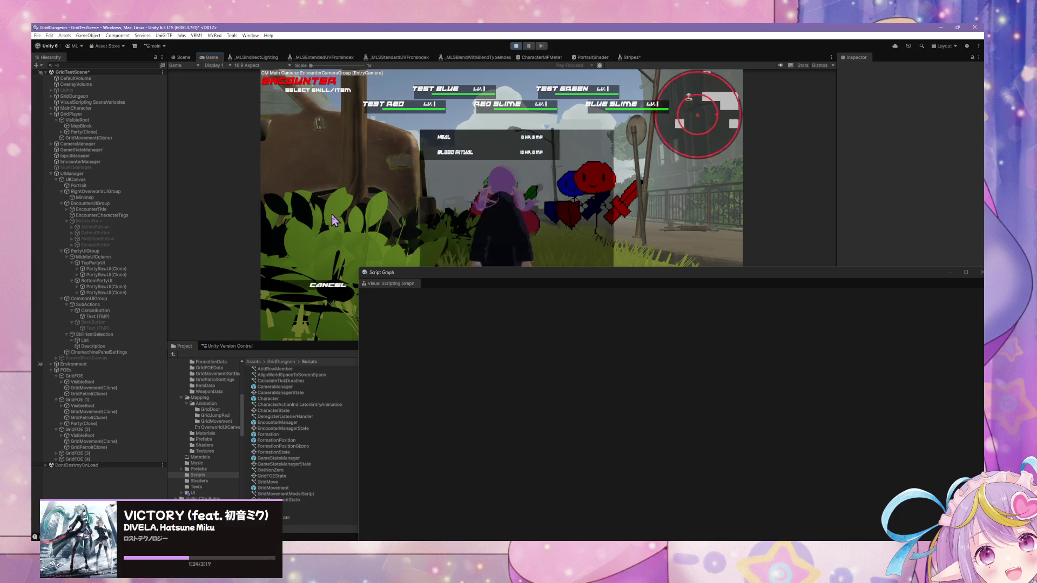
left_click(301, 288)
left_click(319, 216)
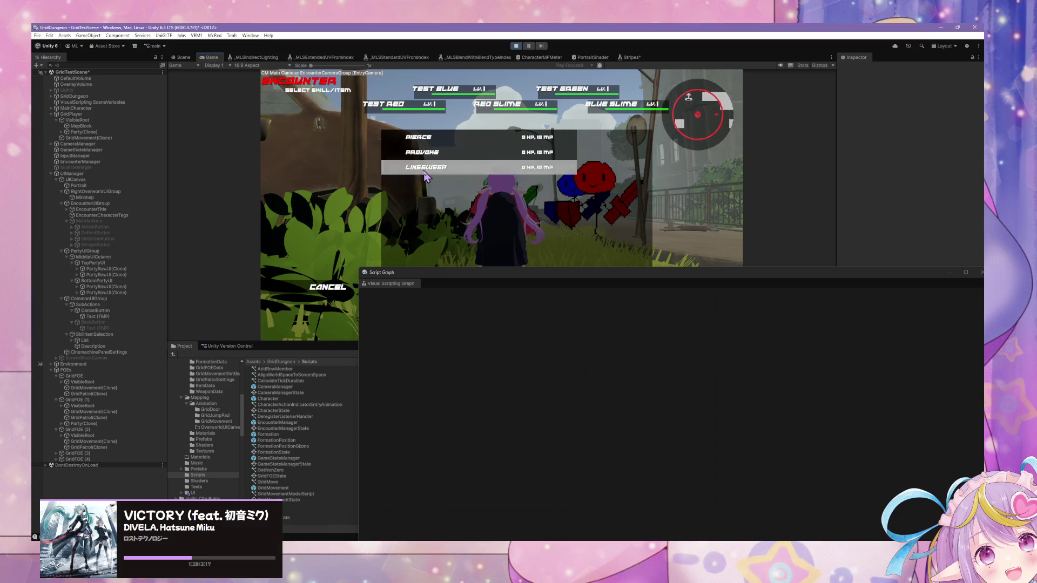
left_click(328, 287)
left_click(323, 221)
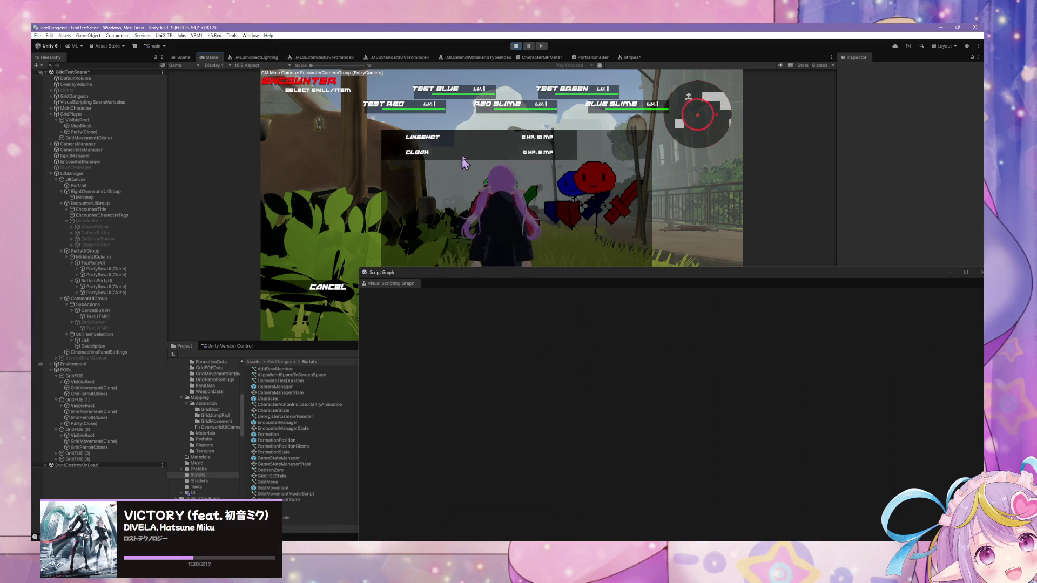
left_click(389, 152)
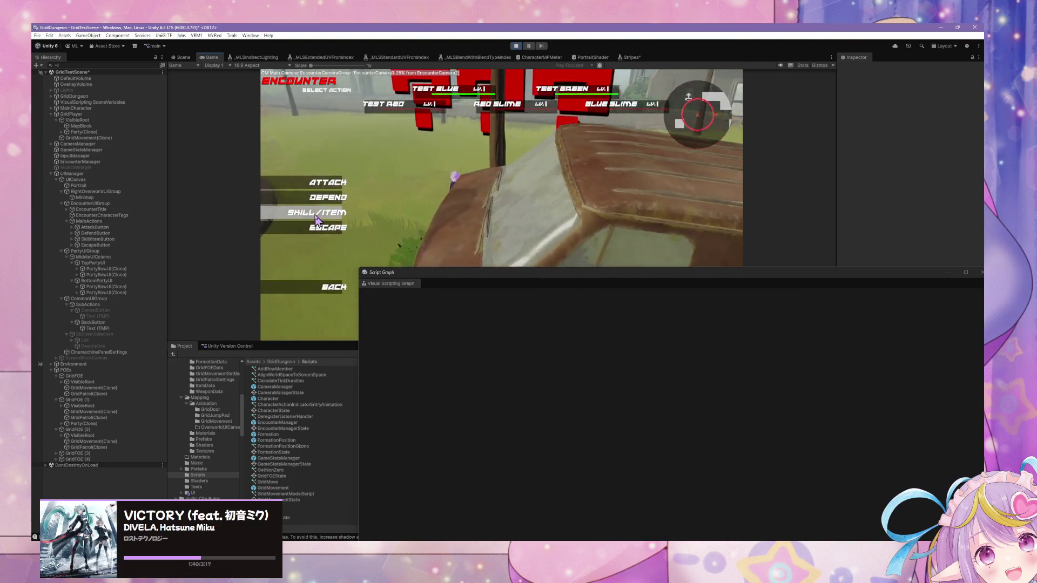
- Check the remaining members' skill lists, then end the encounter with Lineshot
left_click(324, 213)
left_click(416, 139)
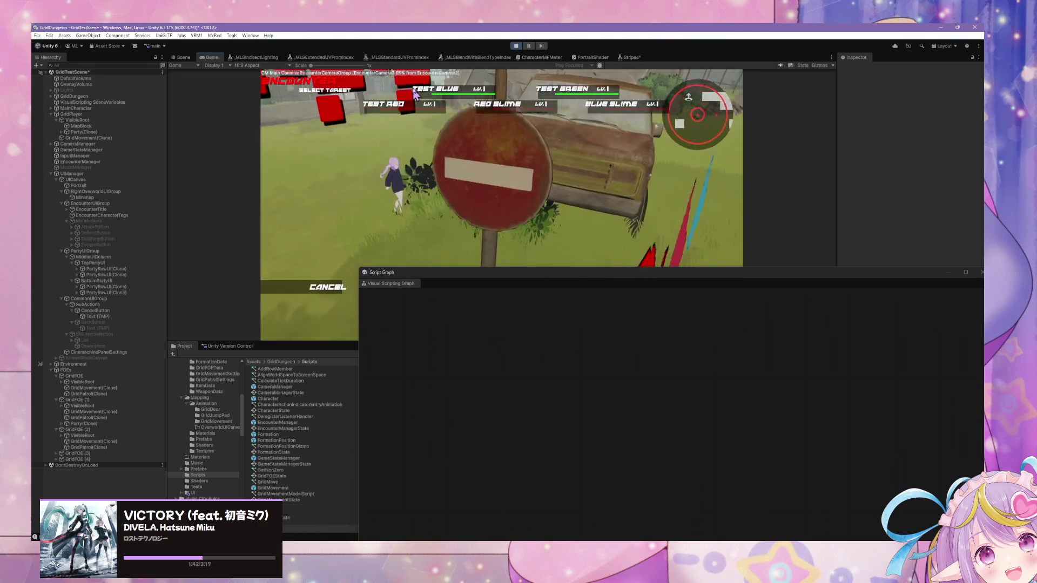
left_click(319, 286)
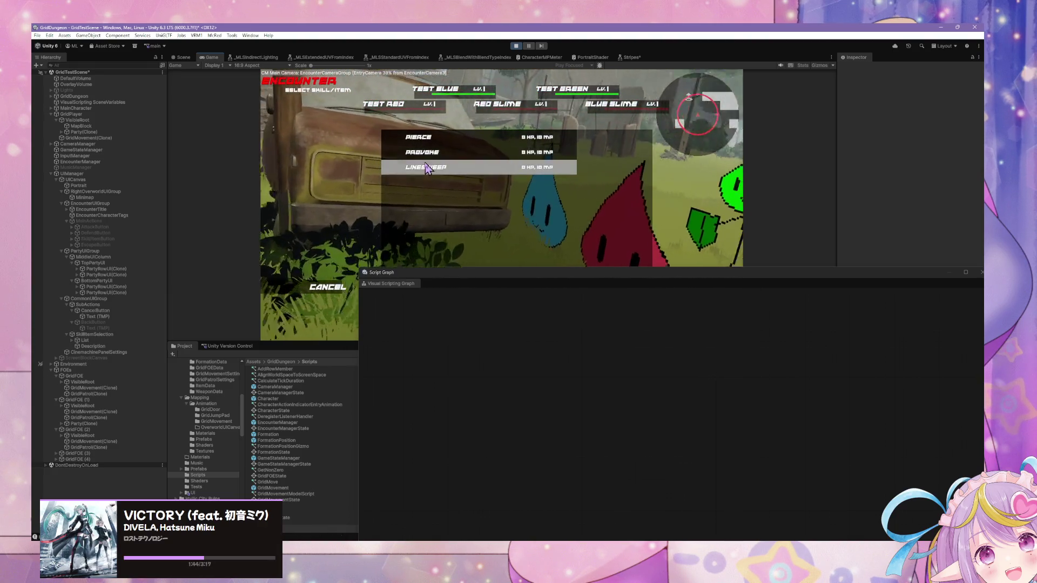
left_click(320, 289)
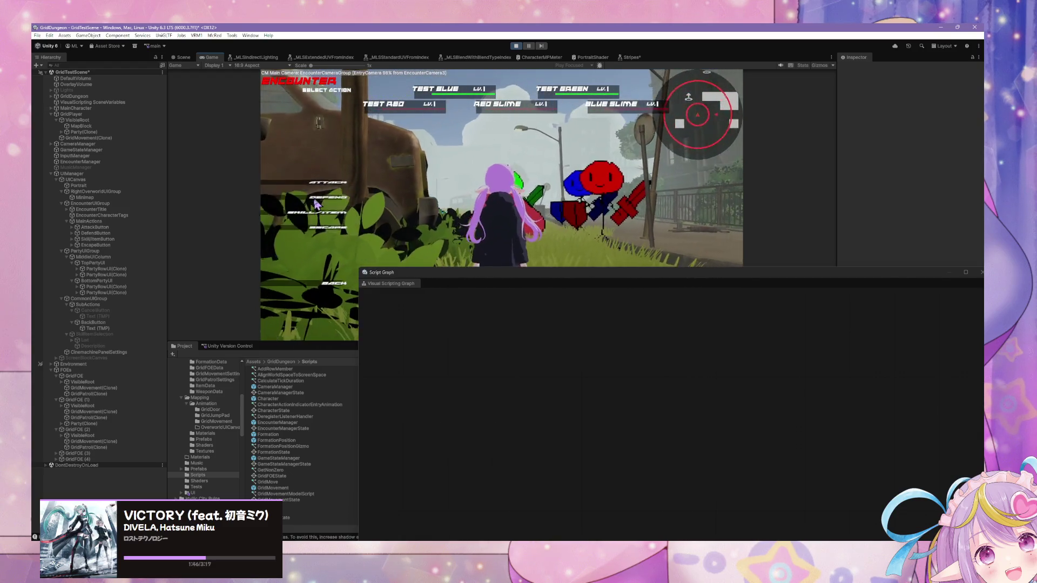
left_click(330, 213)
left_click(328, 286)
left_click(332, 213)
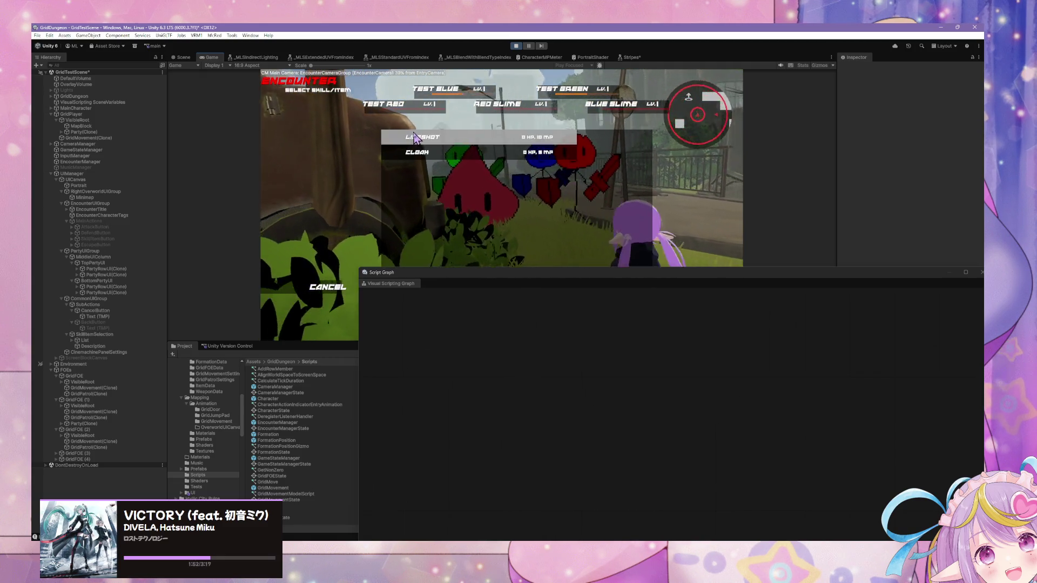
left_click(426, 137)
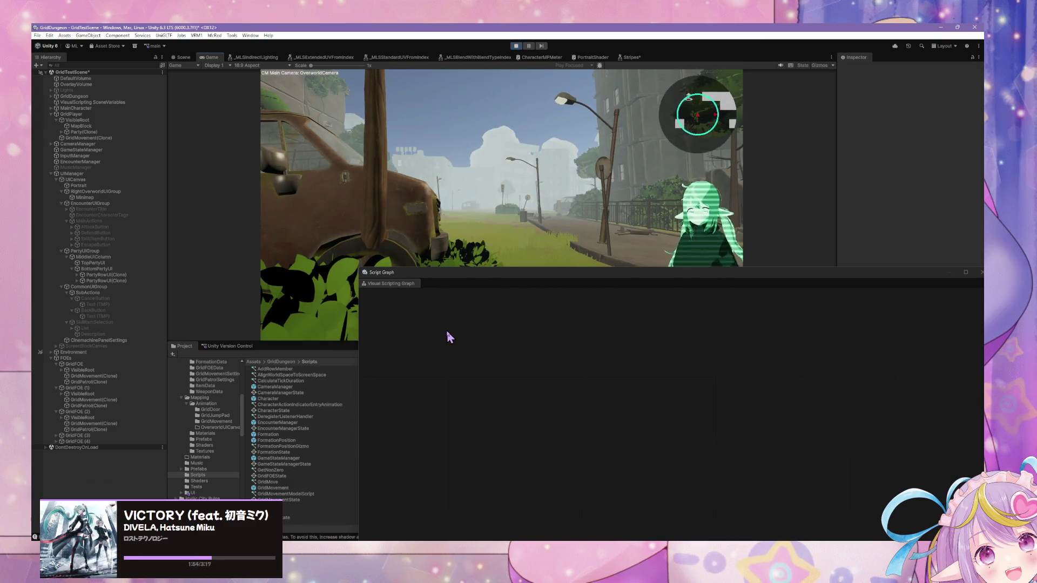
key("XF86AudioLowerVolume")
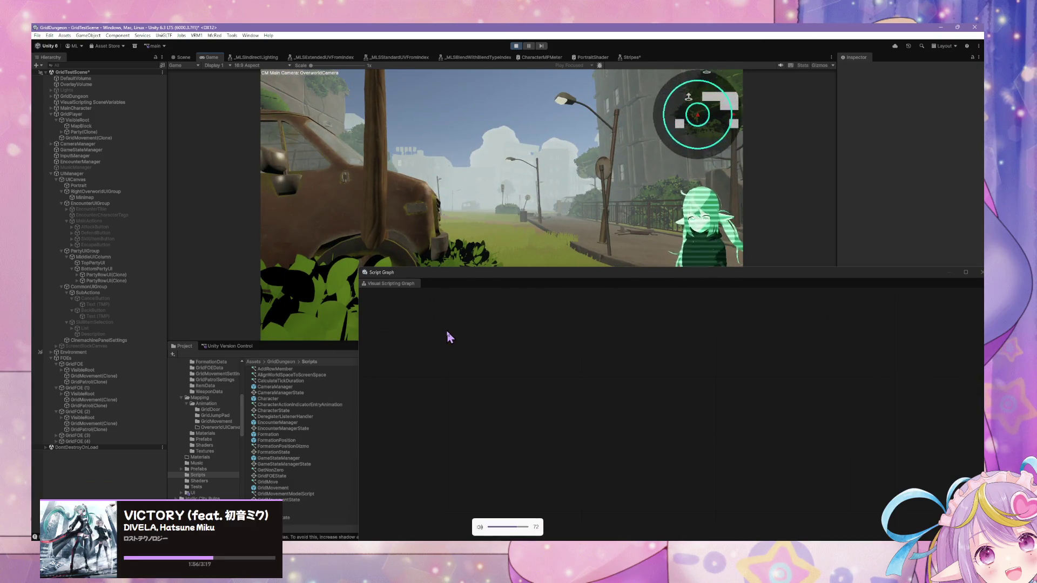
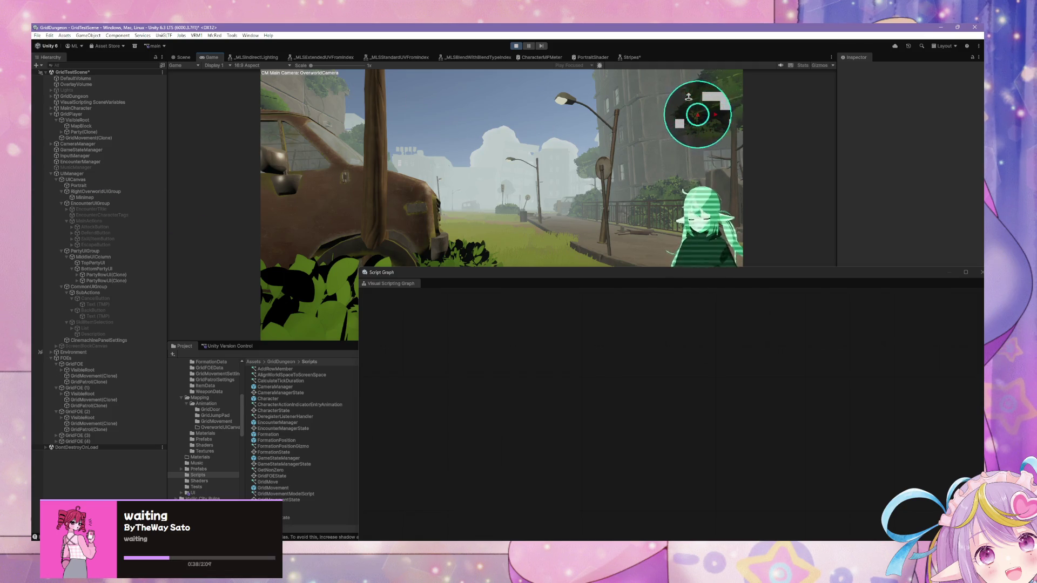
- Refocus the editor, move the graph window off the party bars, and walk into an encounter
left_click(426, 28)
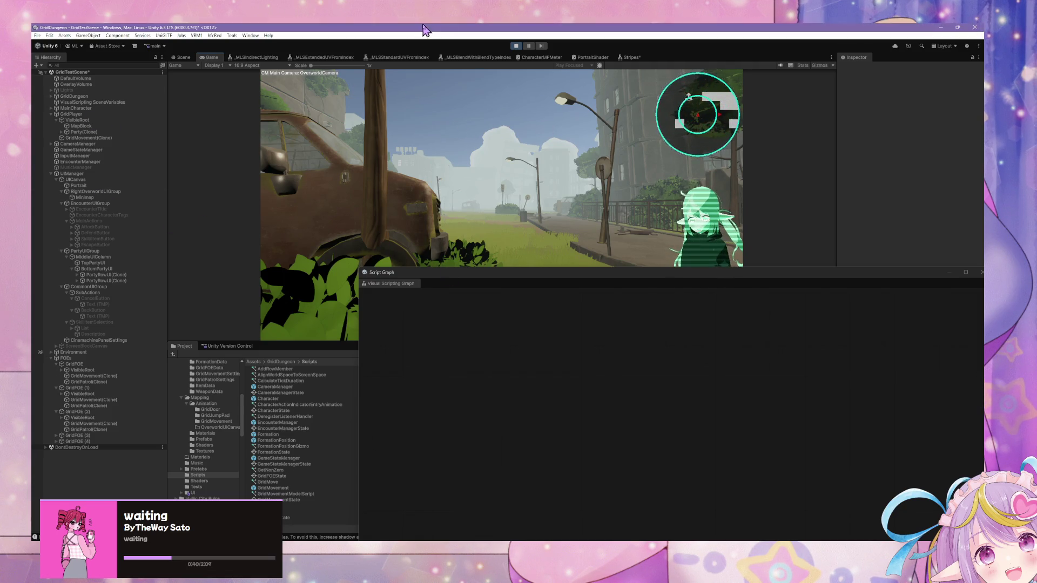
left_click_drag(487, 272, 570, 376)
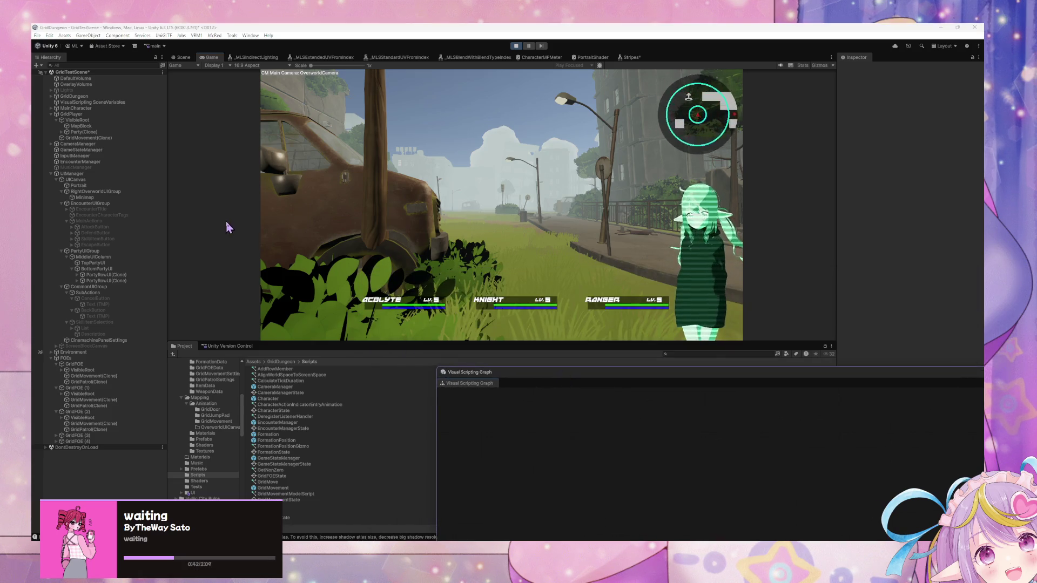
key("w")
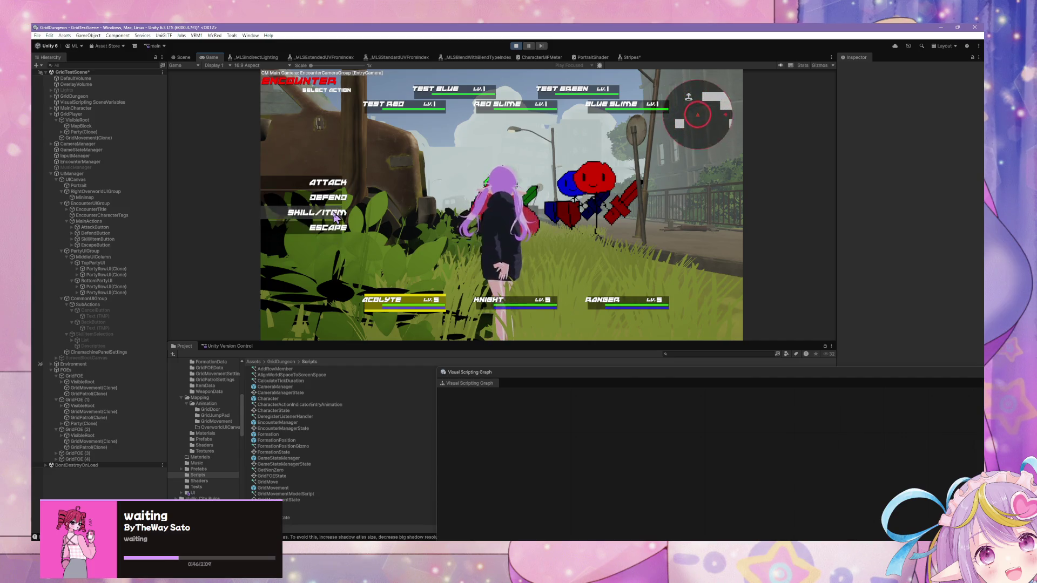
- Browse the Acolyte's Skill/Item choices, then give the Knight a skill and a target
left_click(319, 213)
left_click(328, 287)
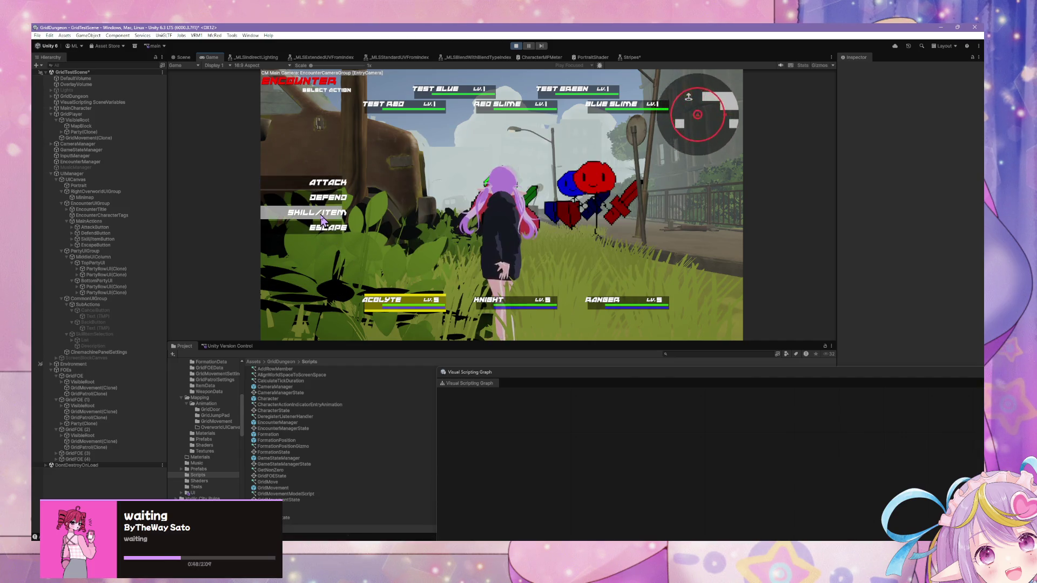
left_click(322, 218)
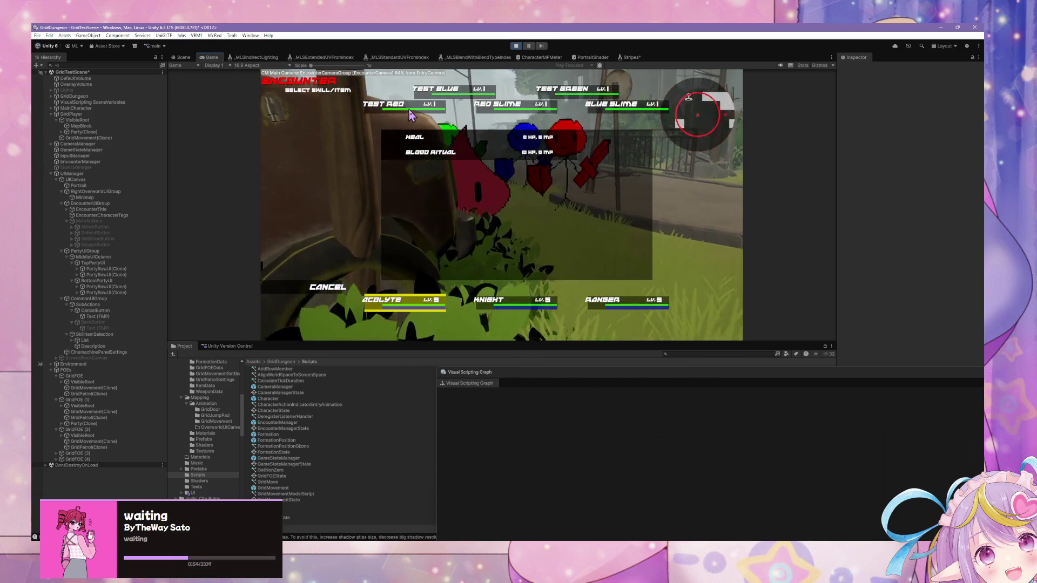
left_click(335, 289)
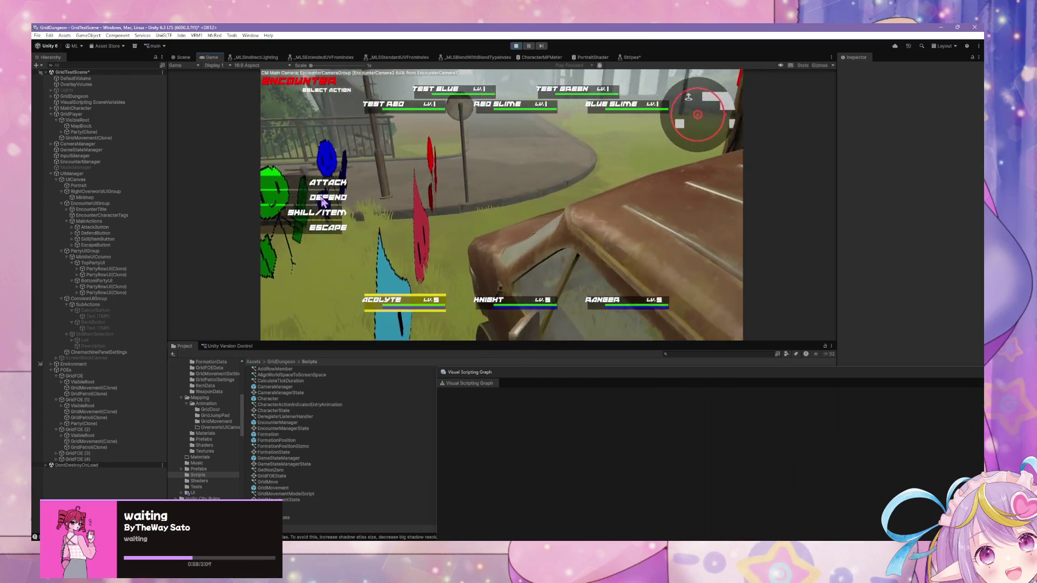
left_click(316, 211)
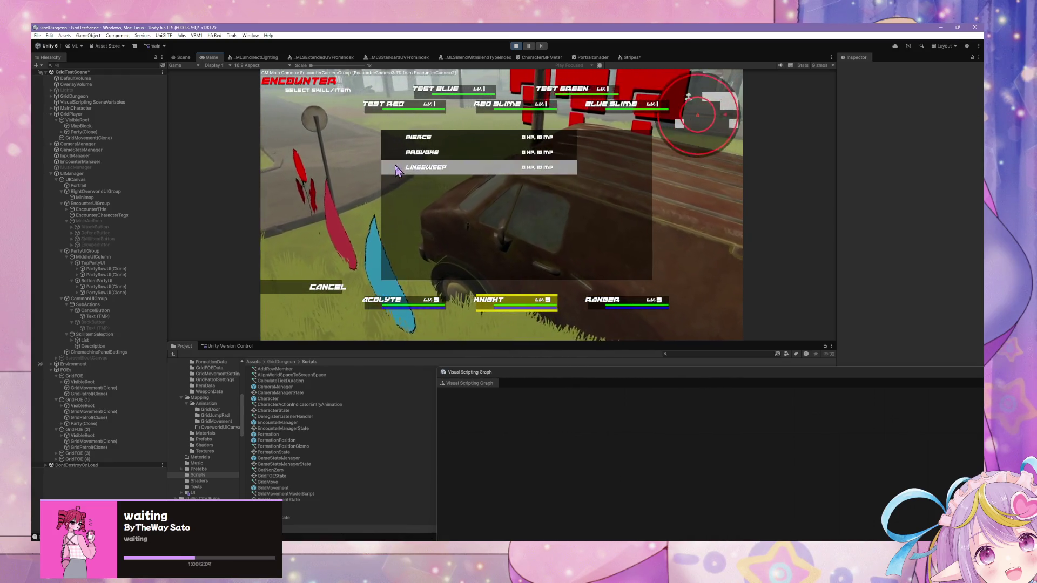
left_click(387, 137)
left_click(353, 111)
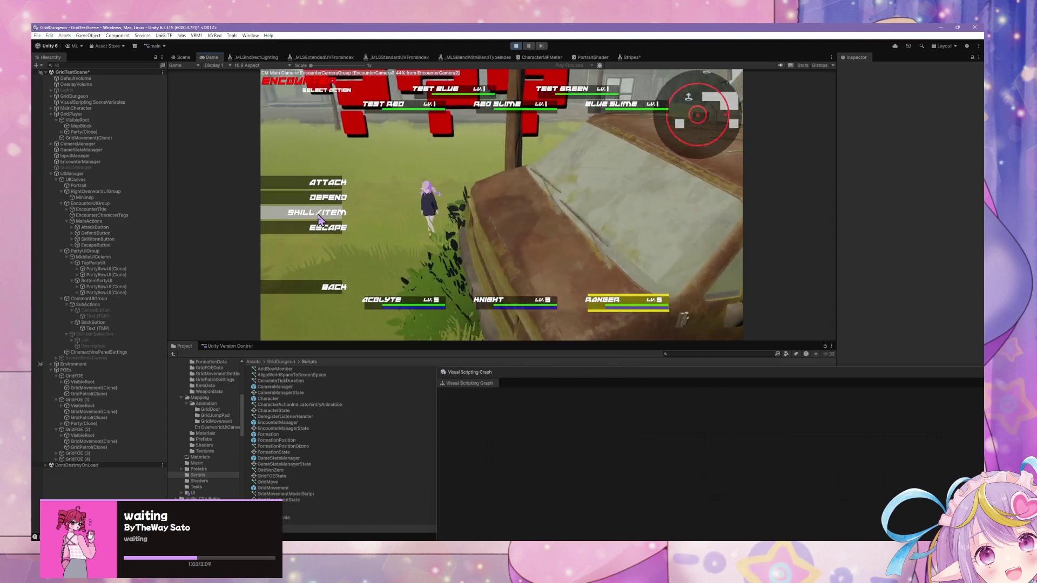
- Aim a Ranger skill at Test Red, then choose Escape to end the encounter
left_click(321, 216)
left_click(416, 137)
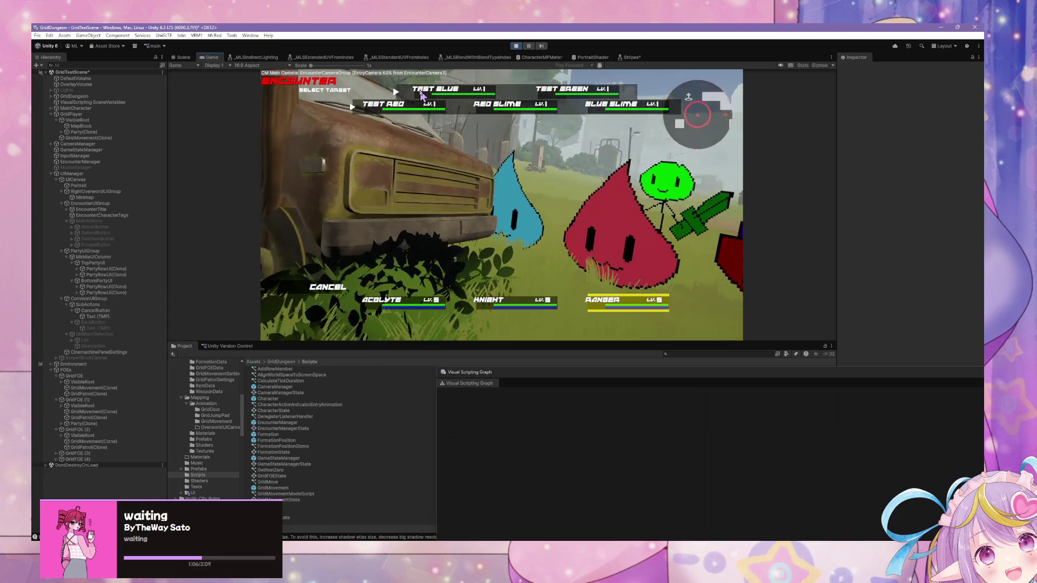
left_click(371, 114)
left_click(321, 181)
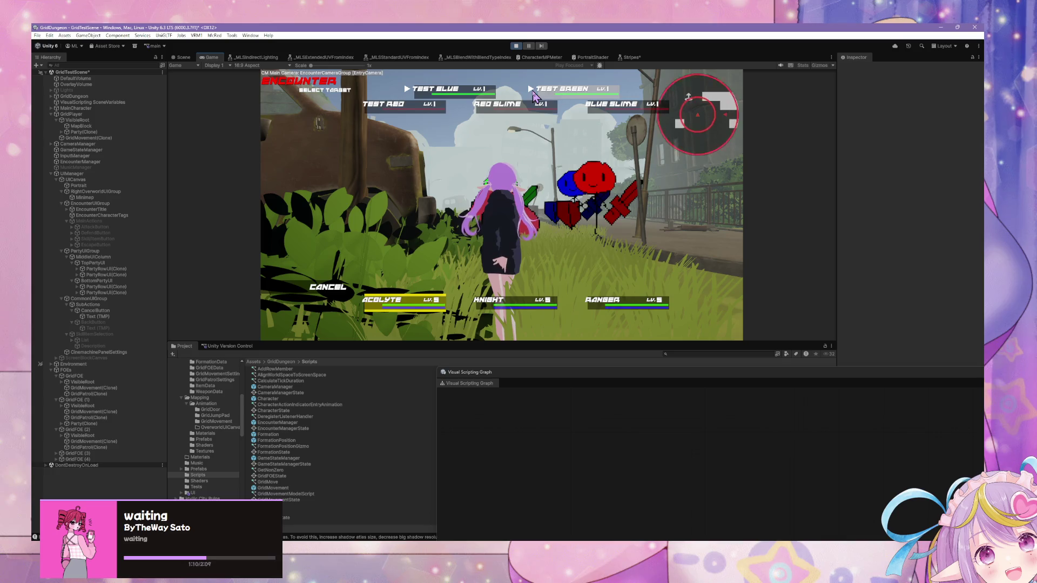
left_click(390, 110)
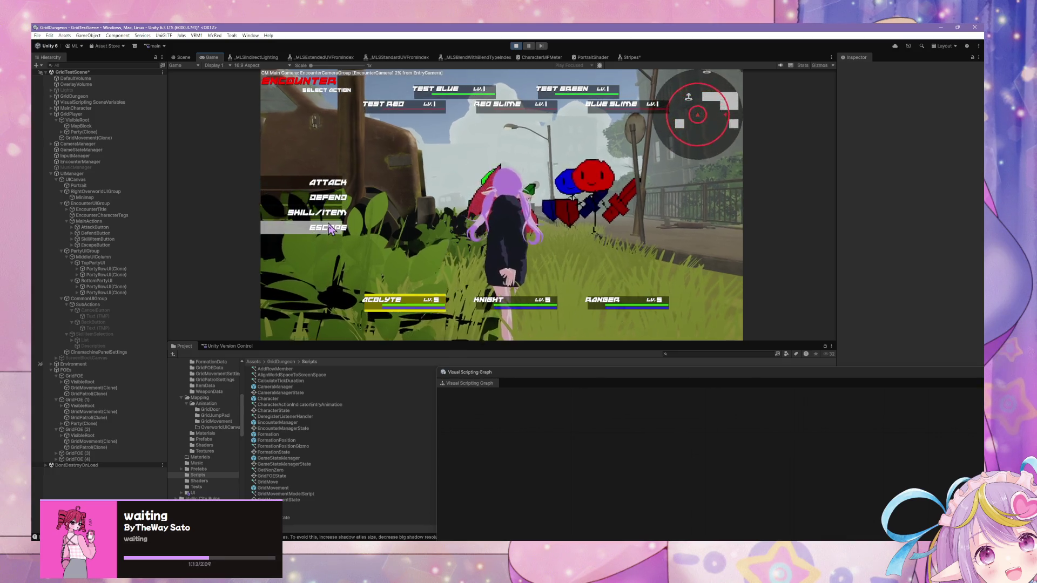
left_click(329, 228)
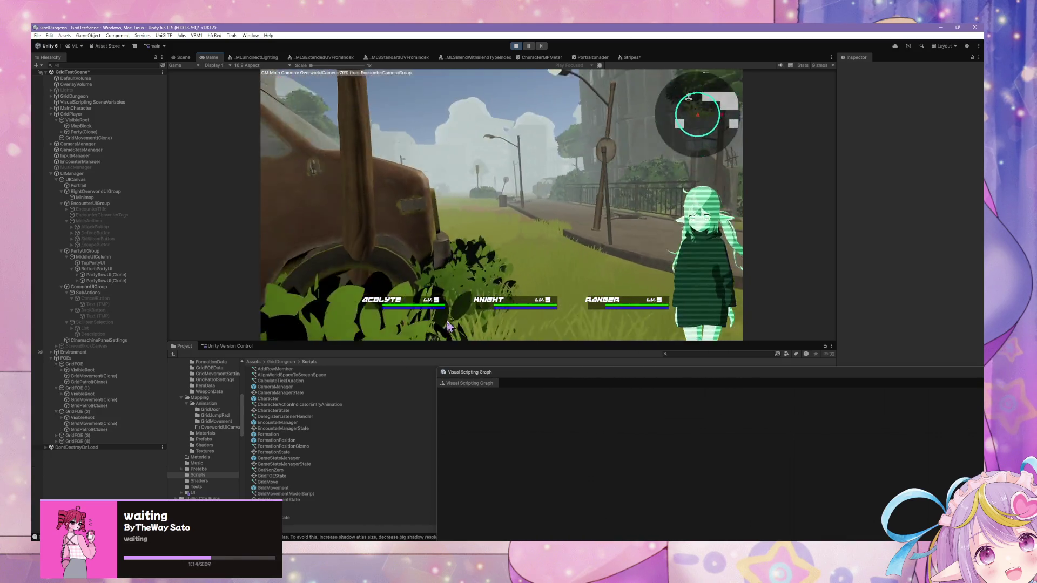
key("XF86AudioLowerVolume")
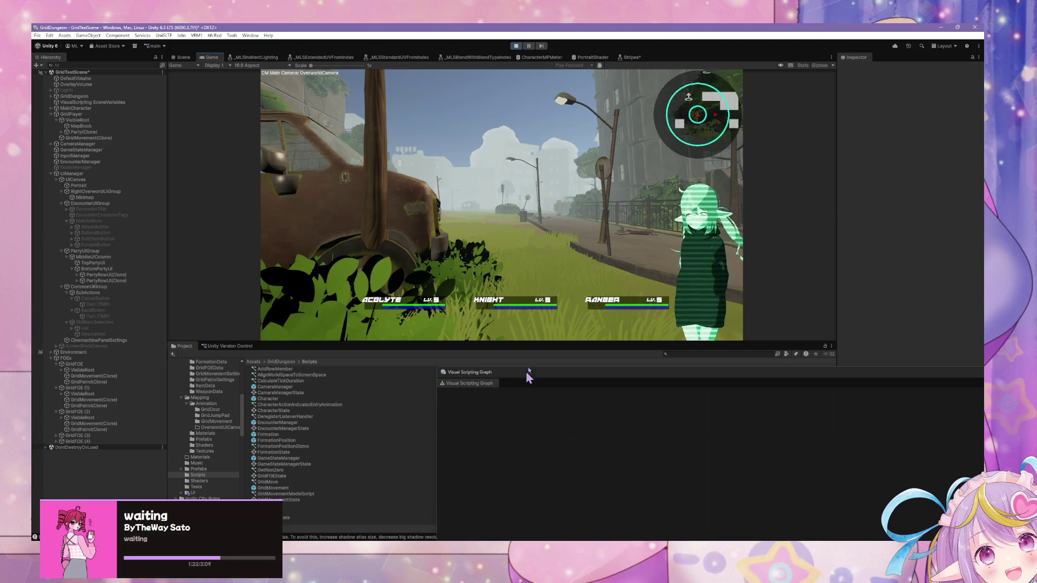
- Turn the camera toward the field and walk the foggy village street until an encounter triggers
key("q")
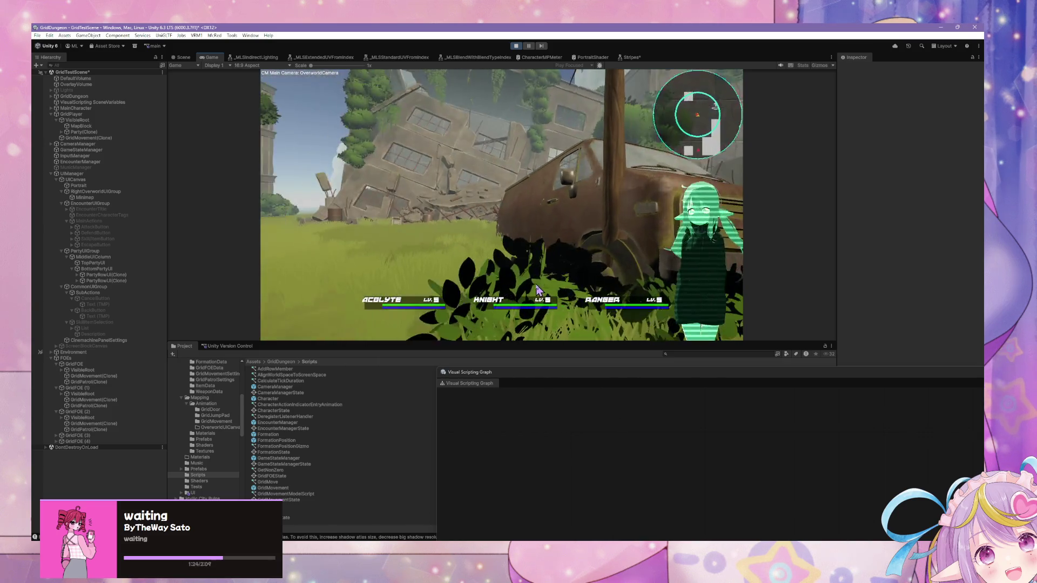
key("q")
key("q")
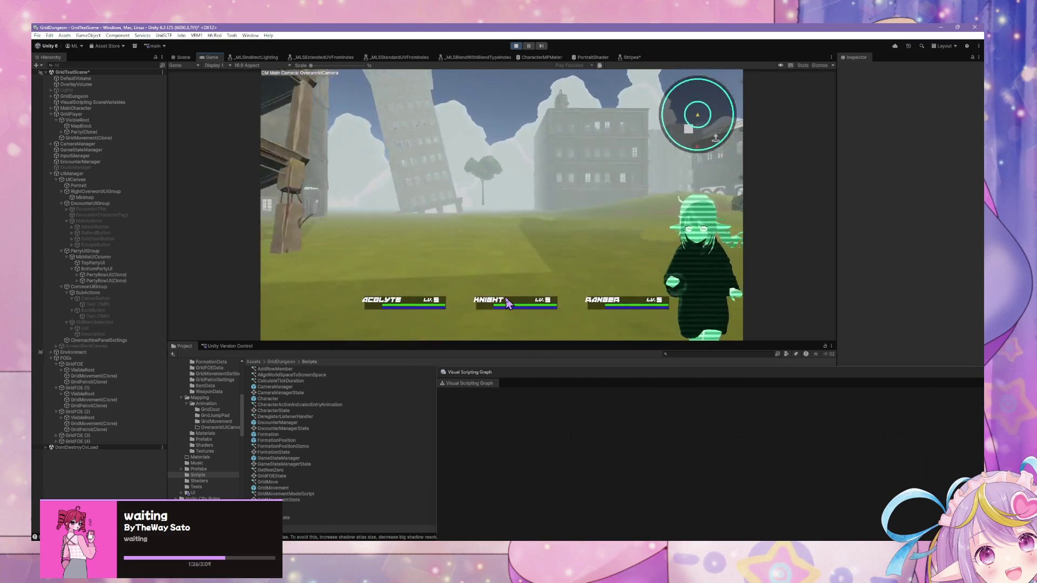
key("q")
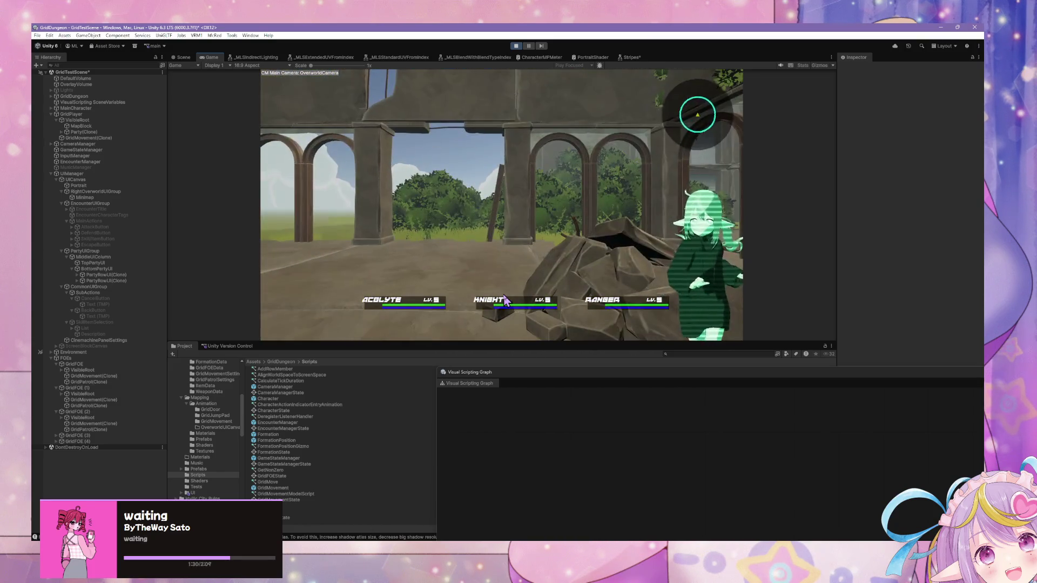
key("w")
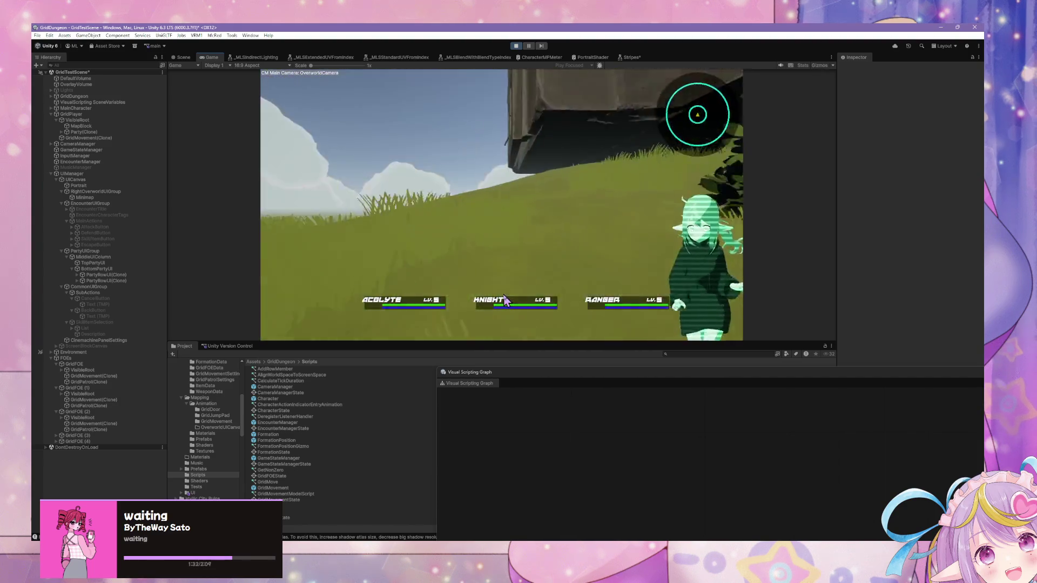
key("w")
key("w")
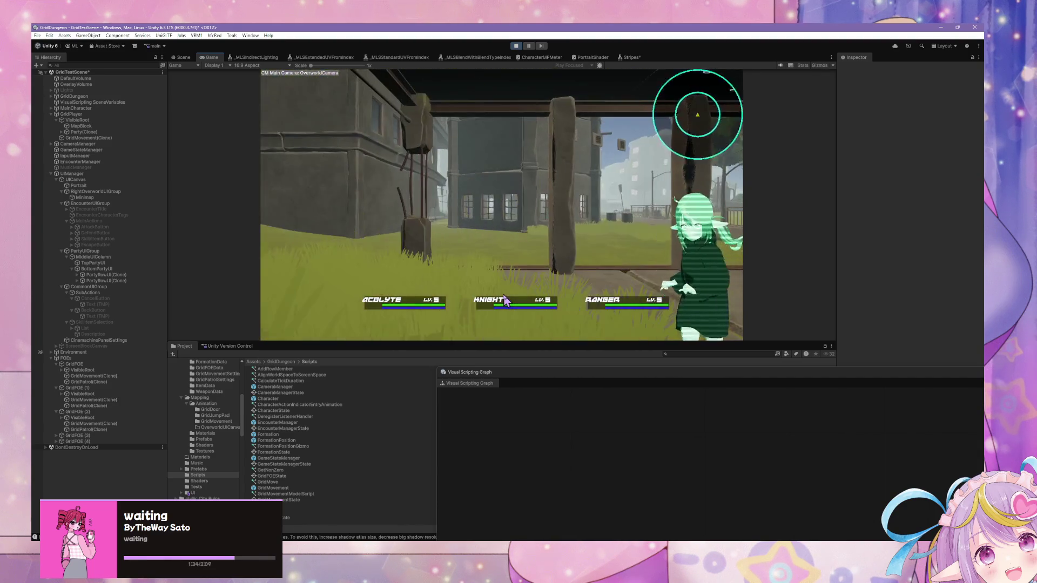
key("w")
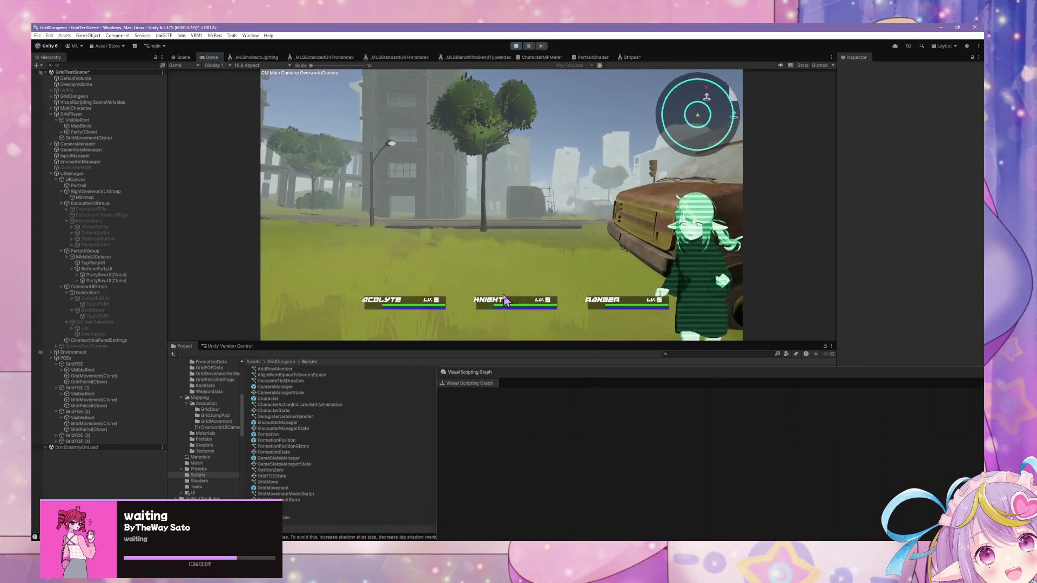
key("w")
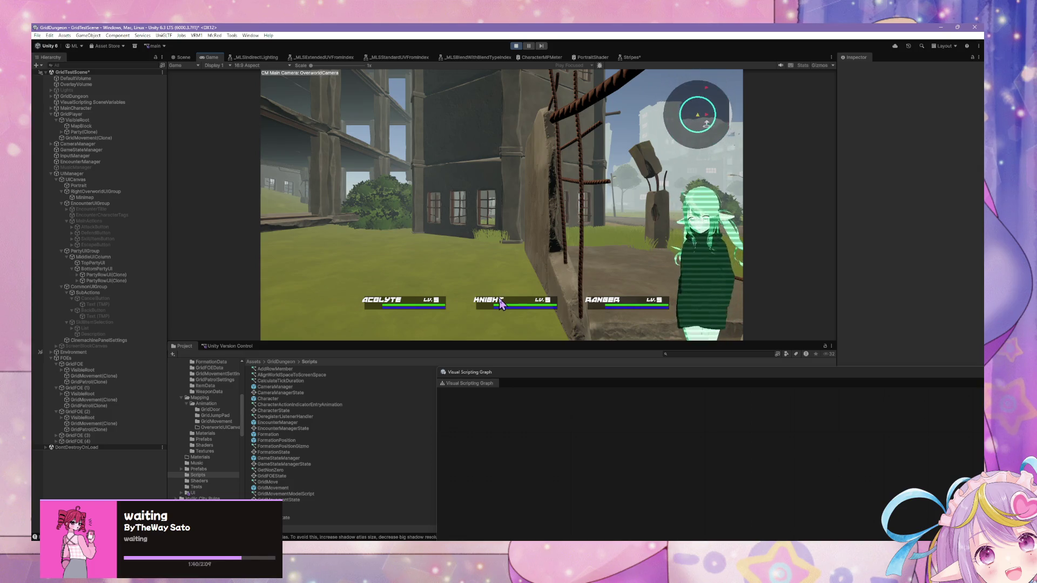
key("w")
key("w")
key("w")
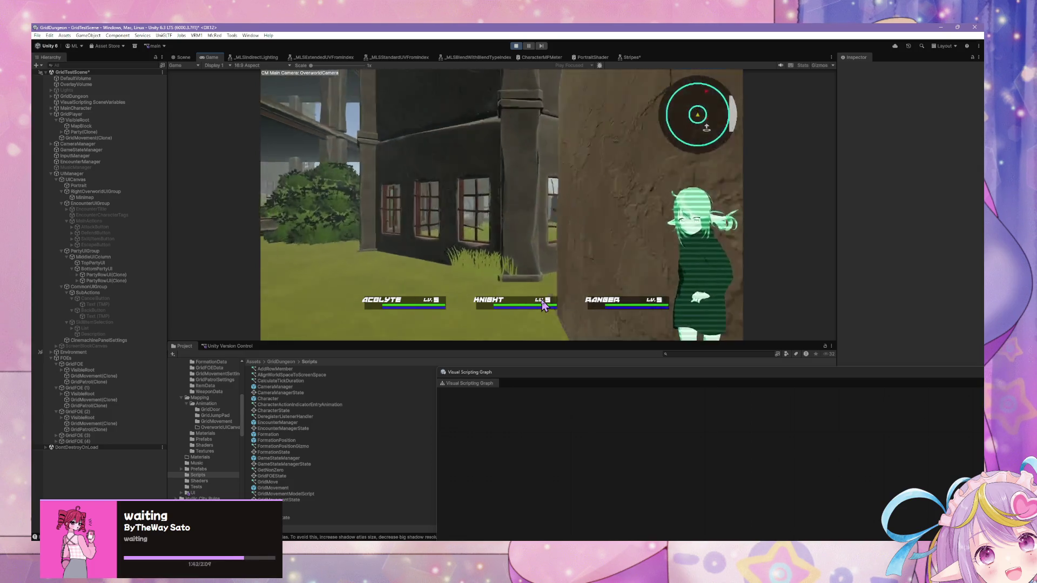
key("w")
key("w")
key("w")
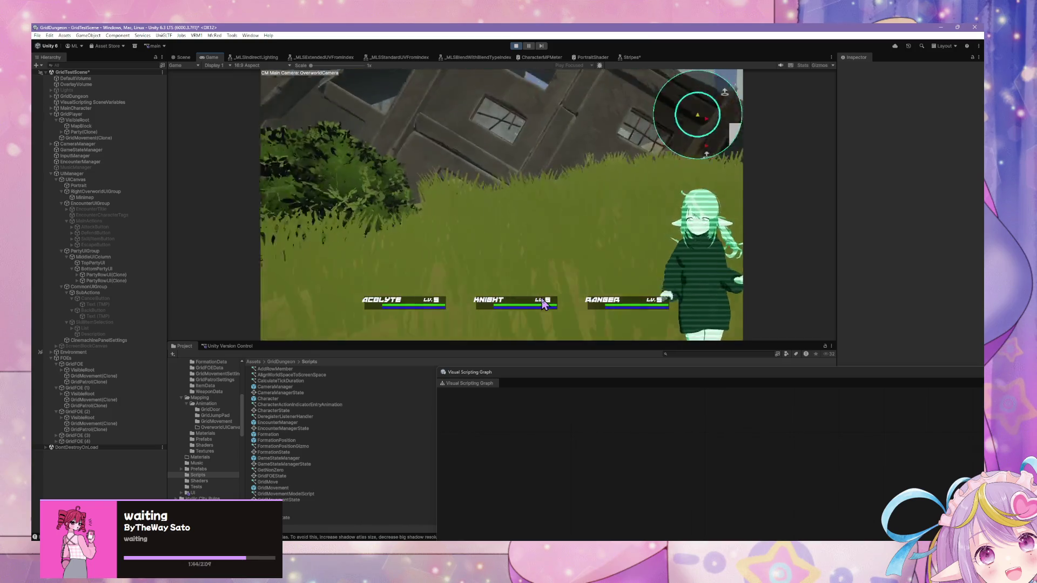
key("d")
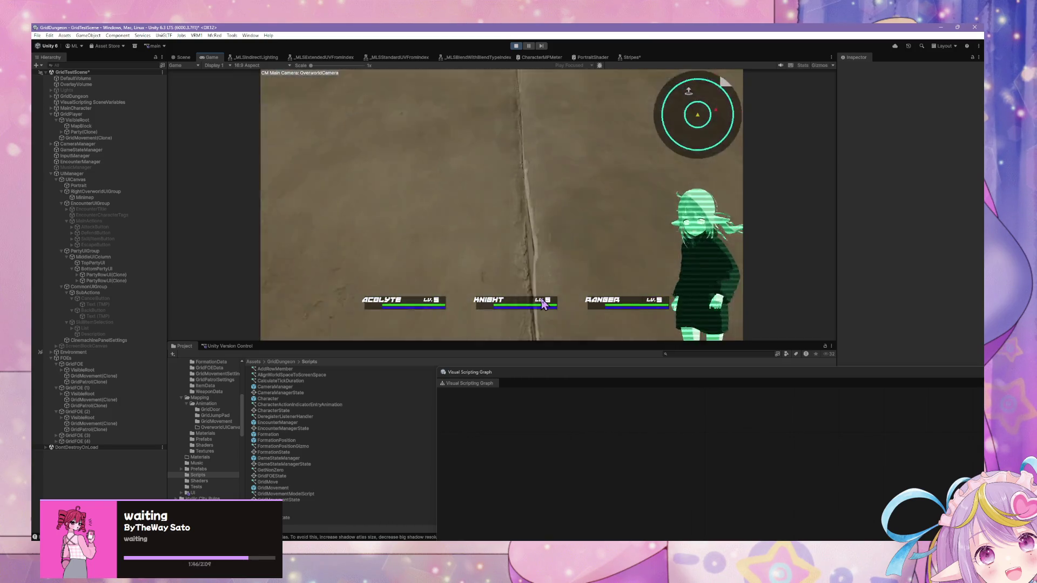
key("w")
key("w")
key("w")
key("d")
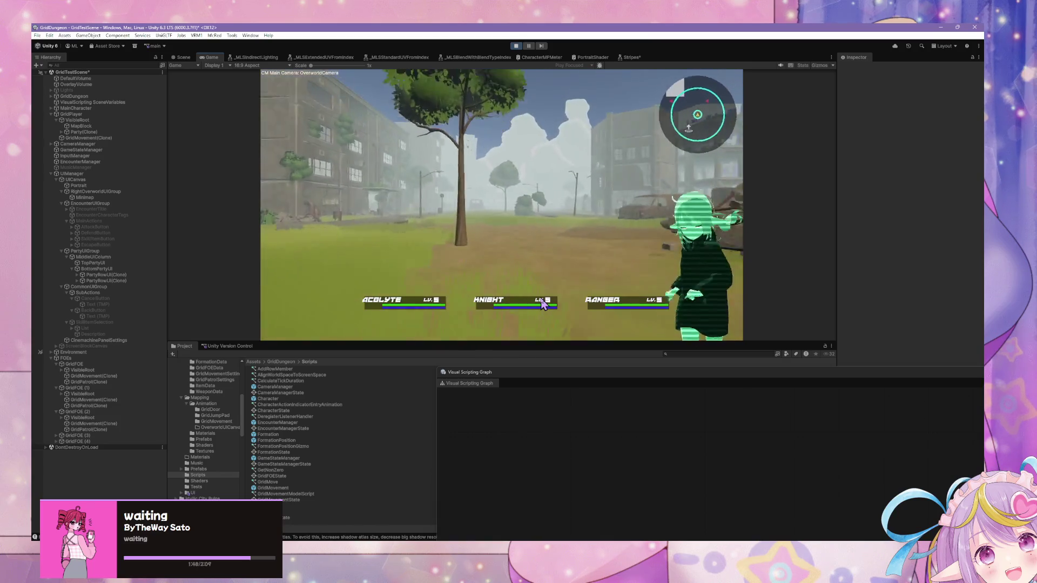
key("w")
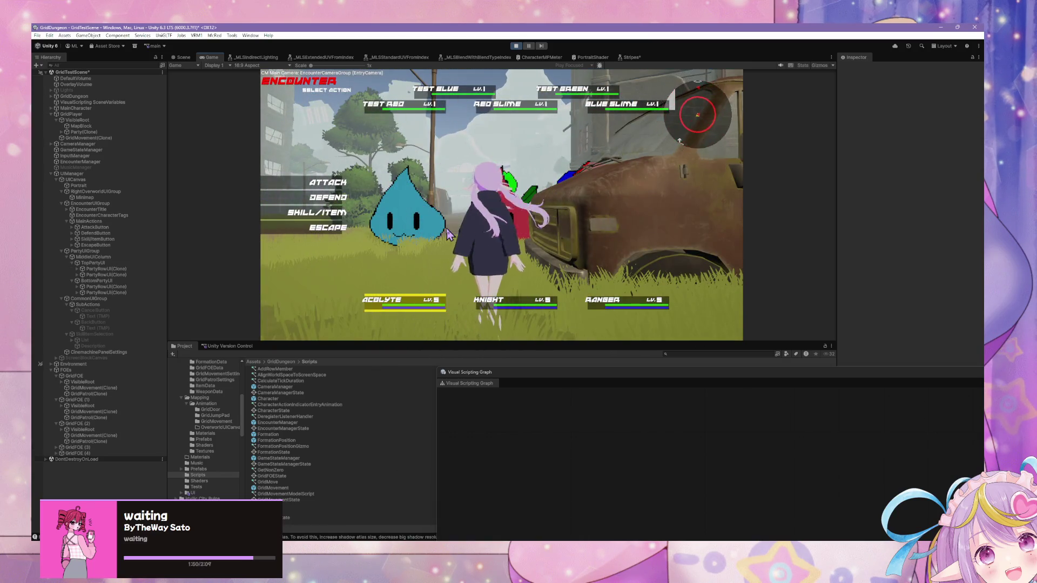
- Pass the Acolyte and Knight turns, aim a Ranger skill at a target, then Escape to the street
left_click(312, 182)
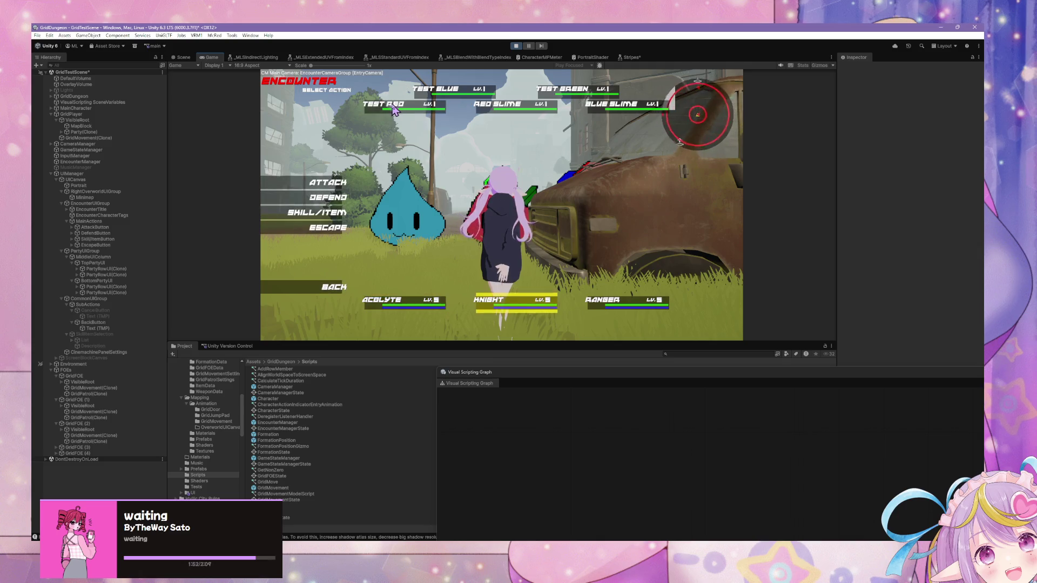
left_click(312, 182)
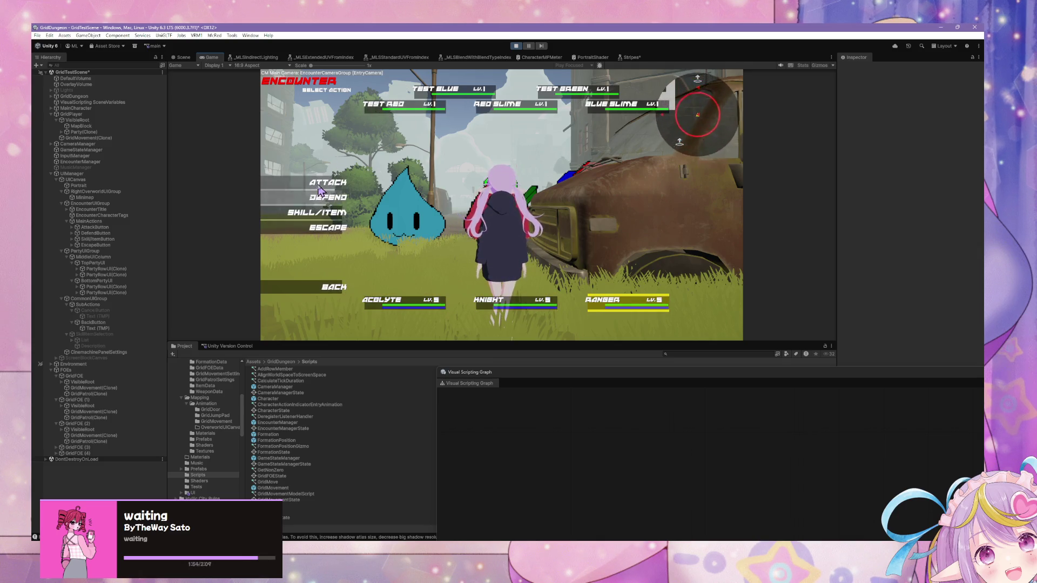
left_click(319, 214)
left_click(468, 137)
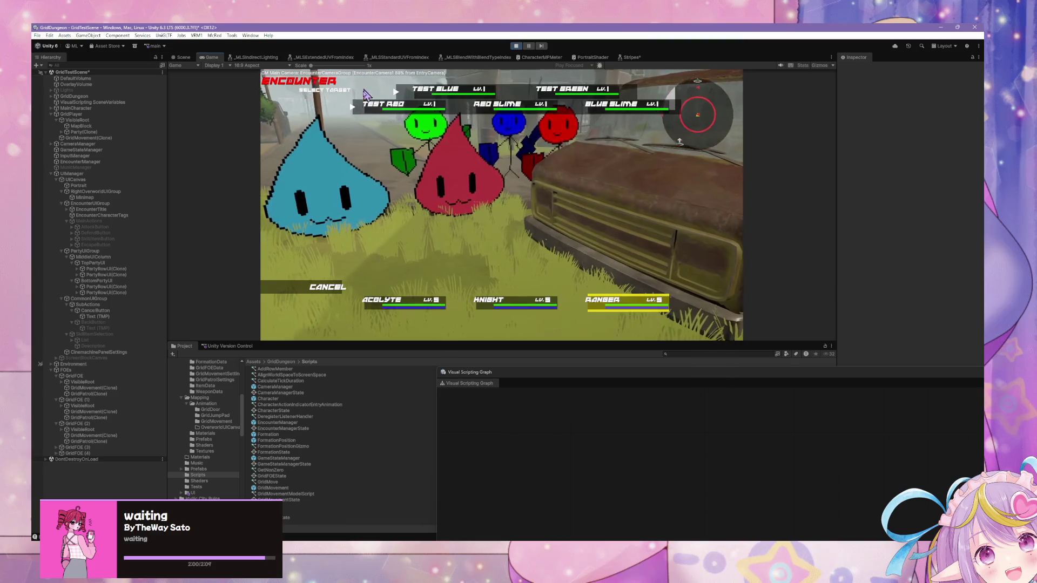
left_click(351, 178)
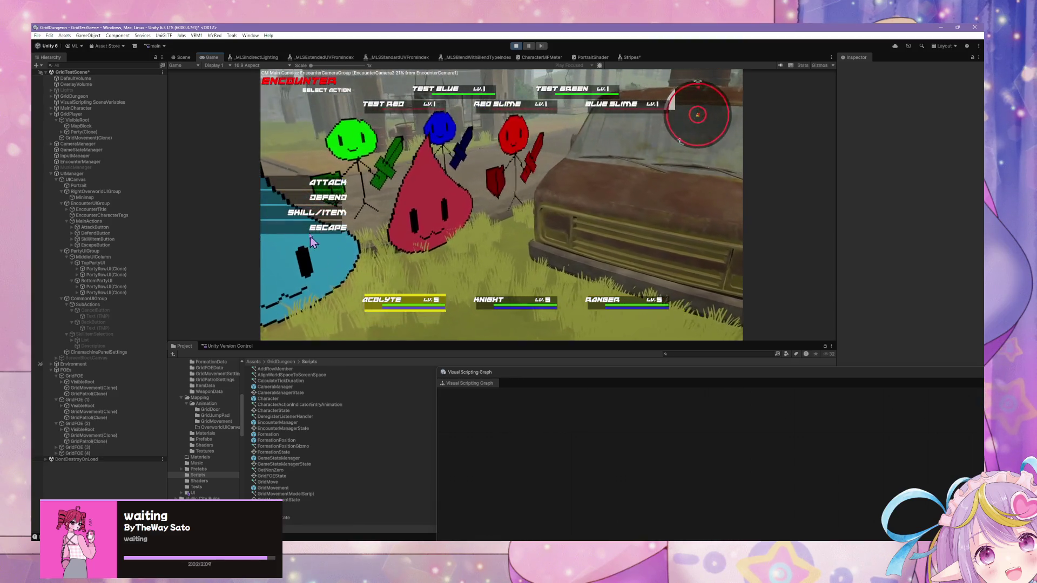
left_click(343, 239)
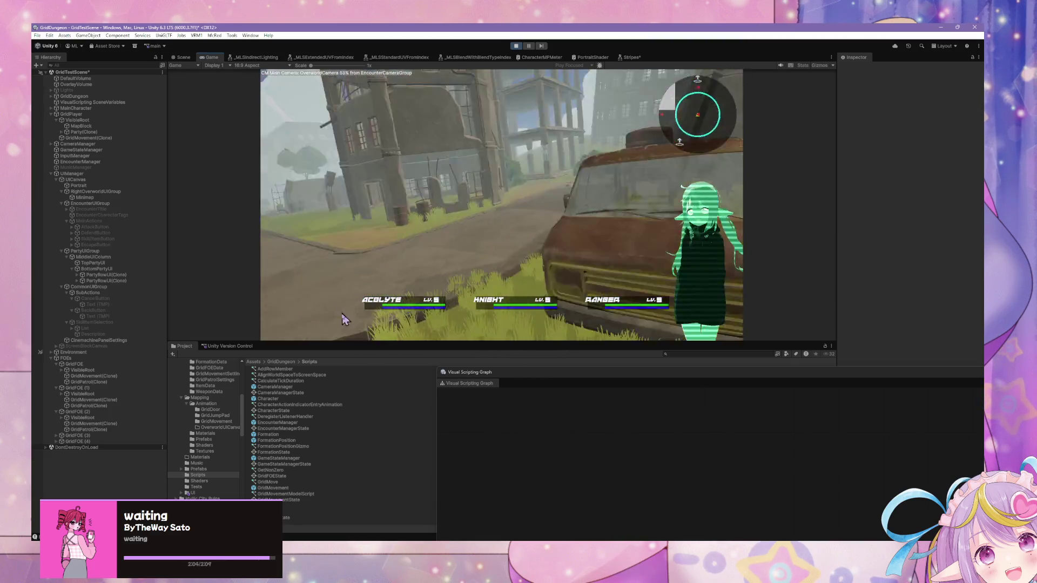
key("w")
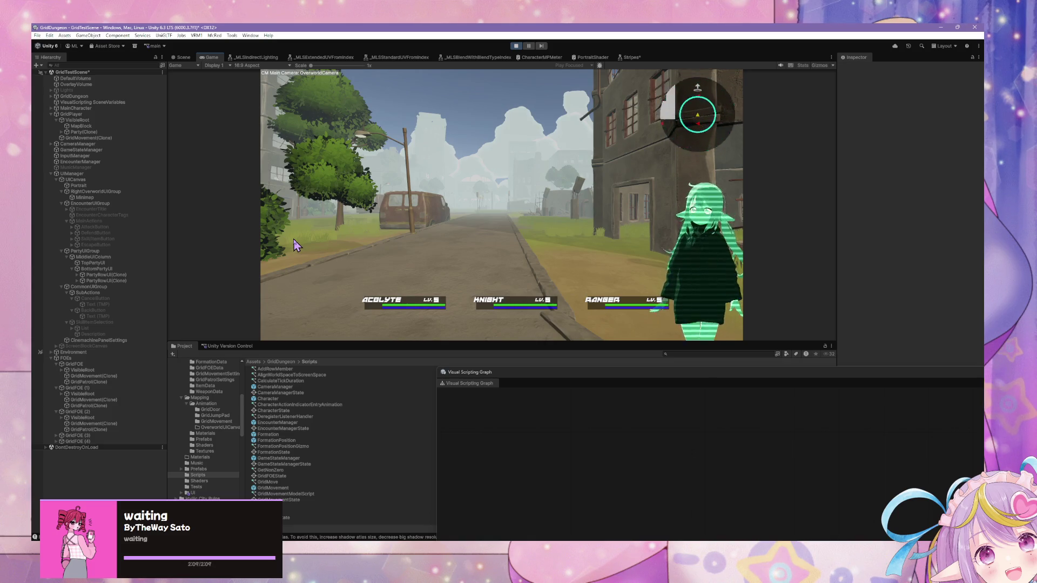
- Close the Visual Scripting Graph panel, open EncounterManager's State Graph, and enter the Encounter state
left_click_drag(482, 367, 483, 309)
left_click(824, 308)
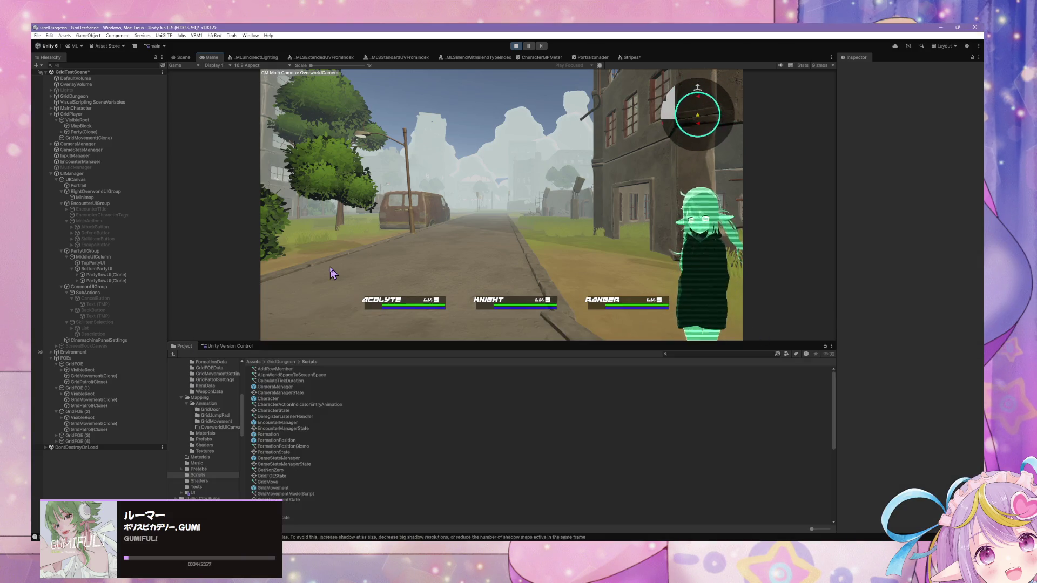
left_click(87, 162)
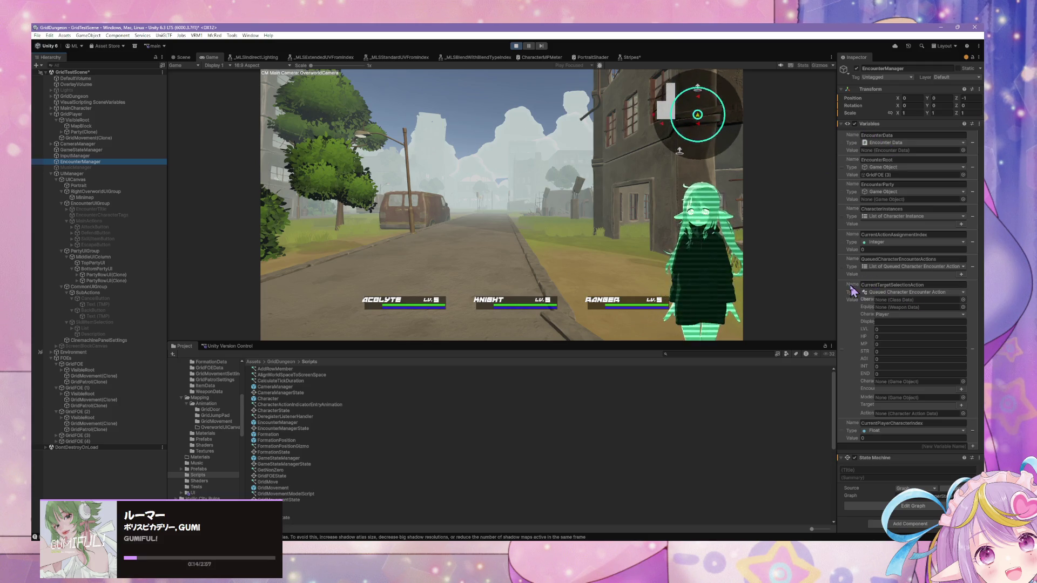
left_click(923, 505)
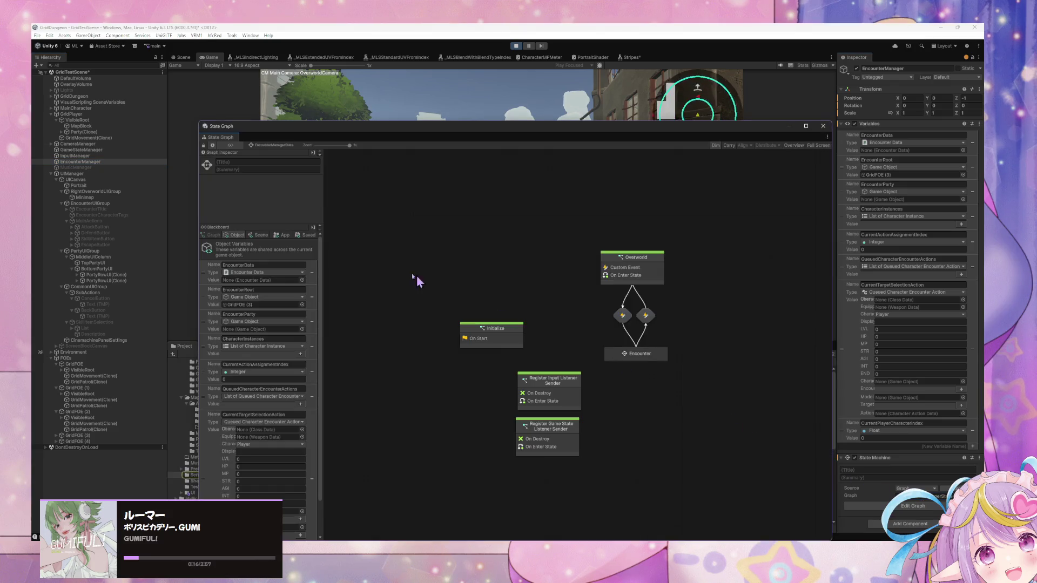
double_click(643, 354)
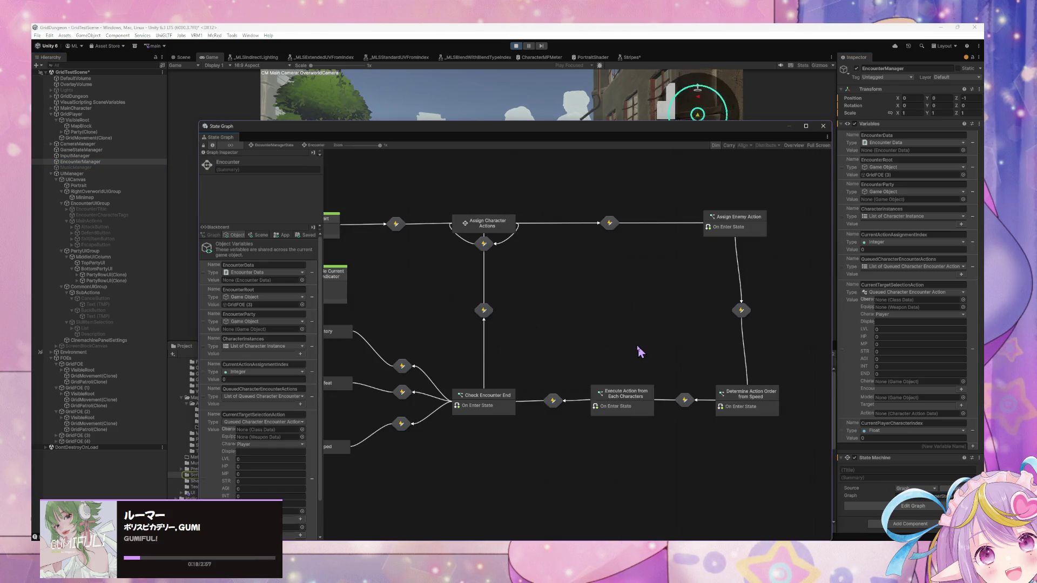
- Enter the Assign Character Actions subgraph and frame its selection states
double_click(487, 235)
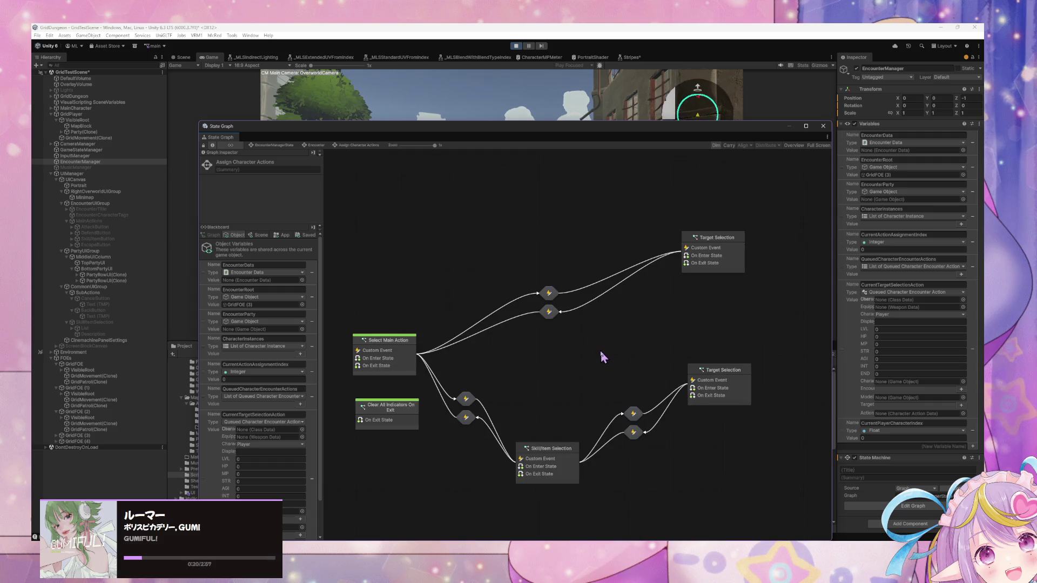
left_click_drag(601, 352, 613, 287)
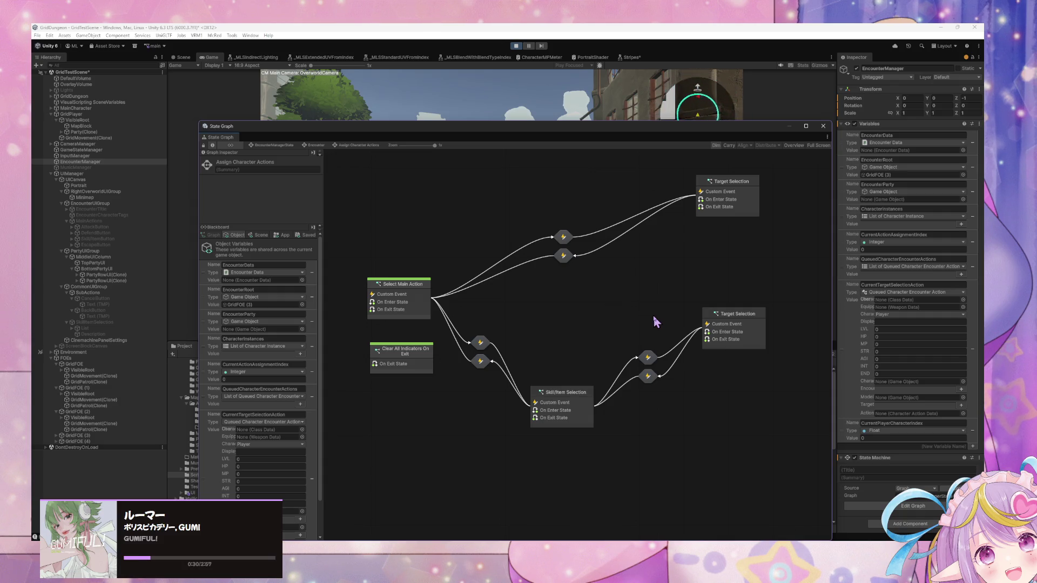
scroll(579, 324, "down", 3)
scroll(579, 323, "up", 2)
scroll(580, 327, "up", 3)
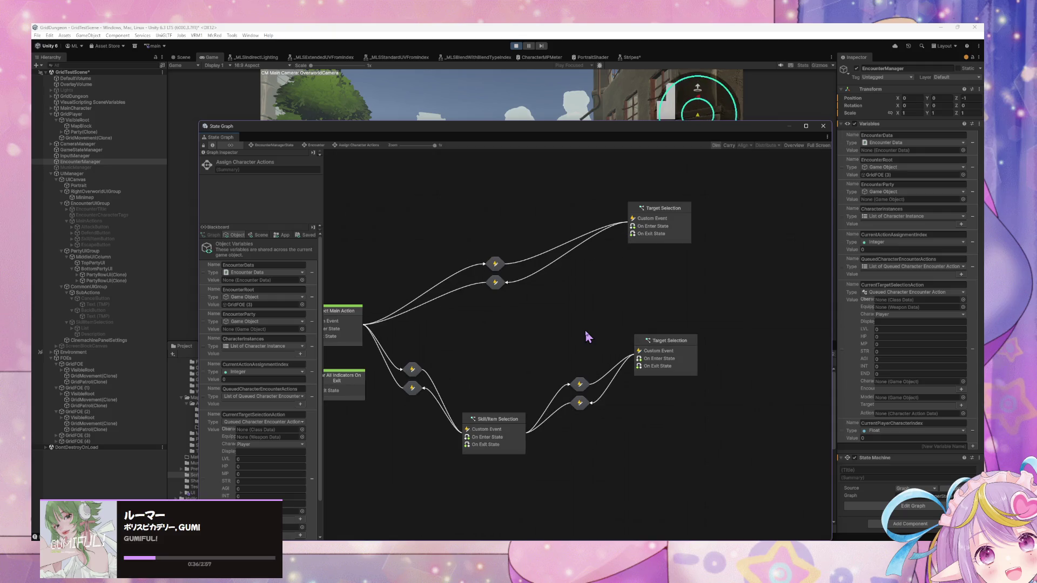
- Open the lower Target Selection state's script graph and pan to its target-selection logic
double_click(691, 356)
left_click_drag(564, 323, 767, 318)
mouse_move(605, 302)
left_mouse_down()
mouse_move(737, 296)
mouse_move(577, 236)
mouse_move(740, 317)
mouse_move(630, 341)
mouse_move(736, 405)
mouse_move(707, 319)
mouse_move(579, 358)
mouse_move(716, 312)
mouse_move(556, 359)
mouse_move(469, 367)
mouse_move(473, 387)
mouse_move(609, 412)
mouse_move(628, 338)
mouse_move(599, 366)
mouse_move(683, 301)
mouse_move(617, 372)
left_mouse_up()
left_click_drag(531, 461, 601, 488)
mouse_move(621, 325)
left_mouse_down()
mouse_move(550, 297)
mouse_move(534, 310)
mouse_move(621, 312)
mouse_move(591, 398)
left_mouse_up()
scroll(591, 399, "up", 2)
scroll(591, 399, "down", 2)
scroll(593, 395, "down", 5)
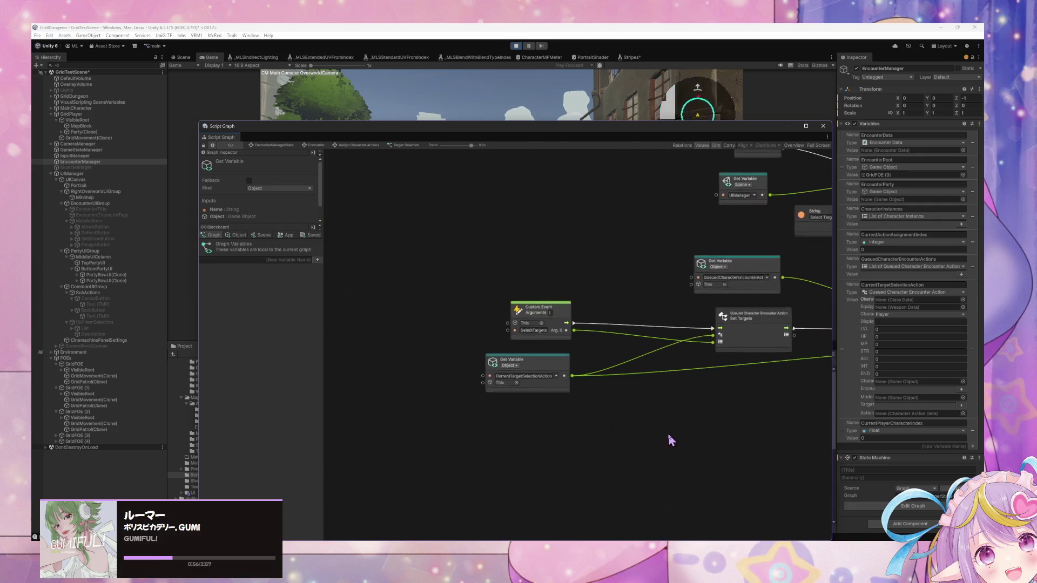
scroll(670, 441, "up", 5)
scroll(656, 393, "down", 3)
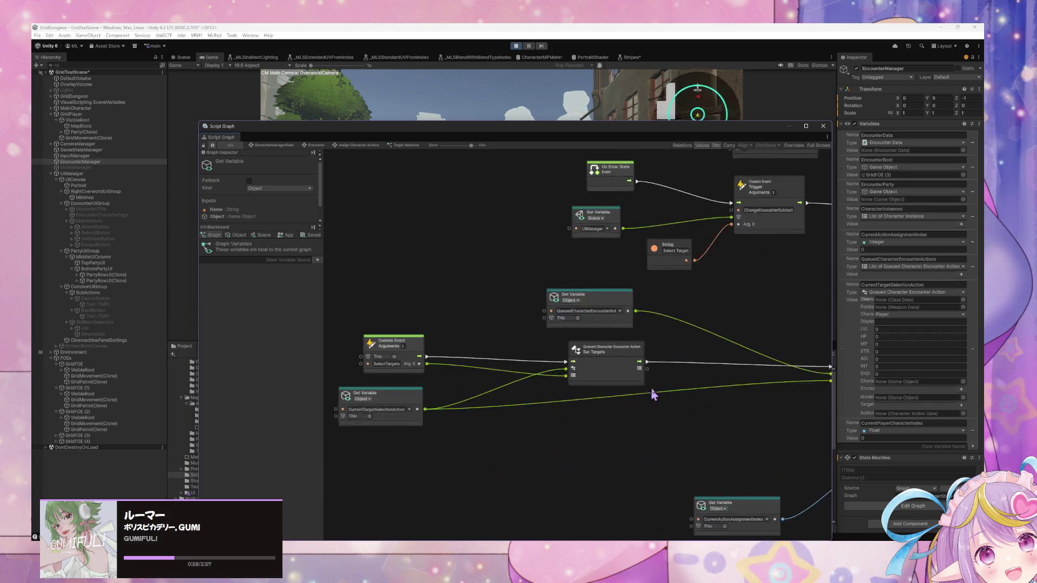
scroll(704, 474, "down", 6)
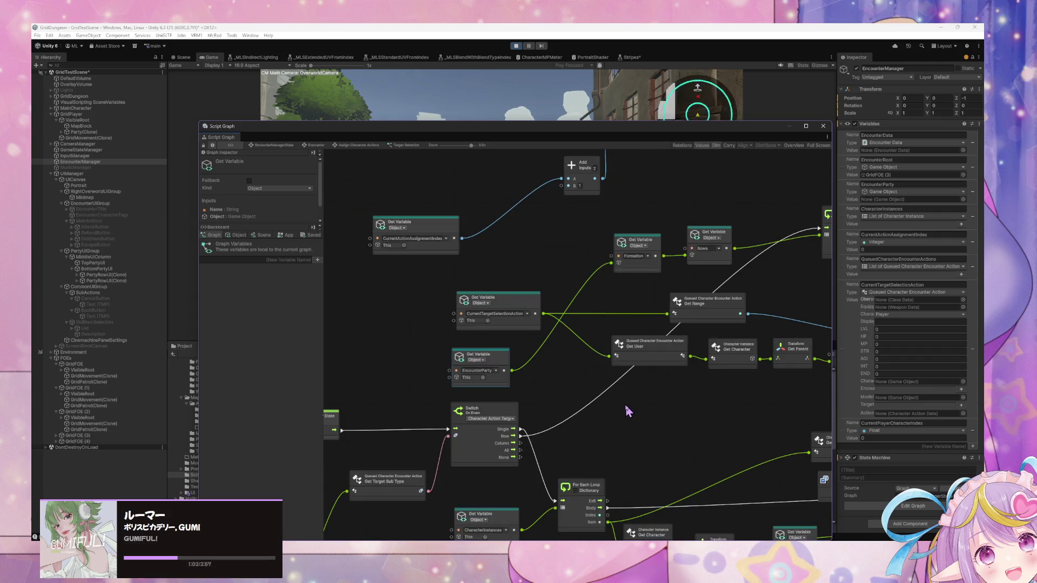
scroll(634, 416, "up", 2)
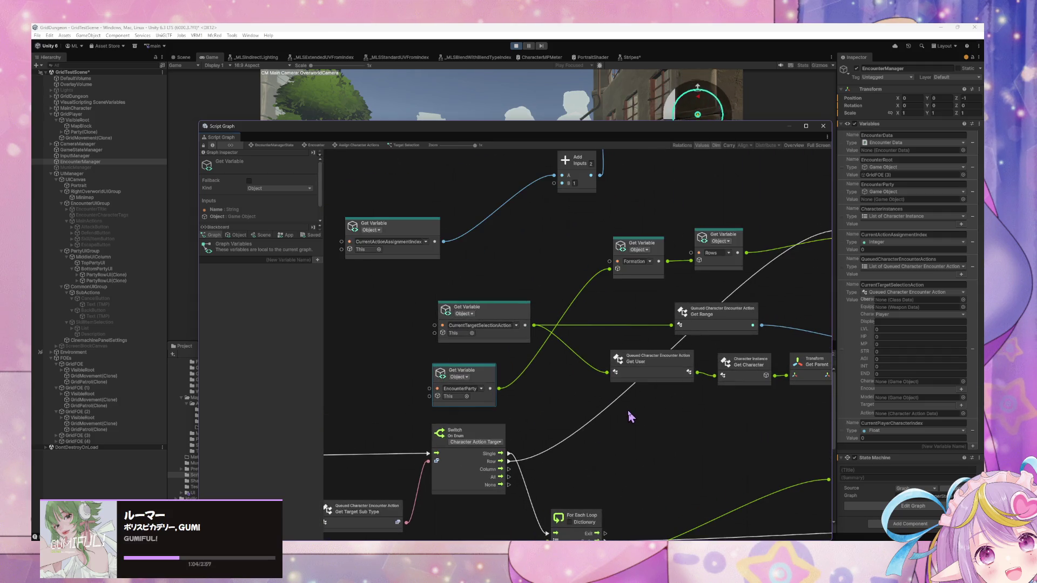
scroll(628, 411, "left", 3)
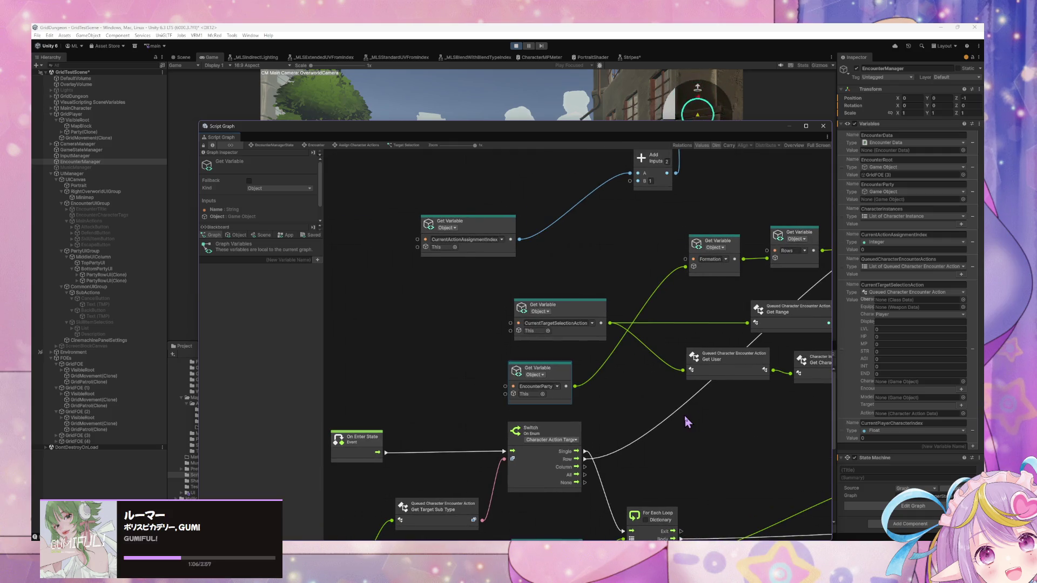
scroll(685, 423, "down", 10)
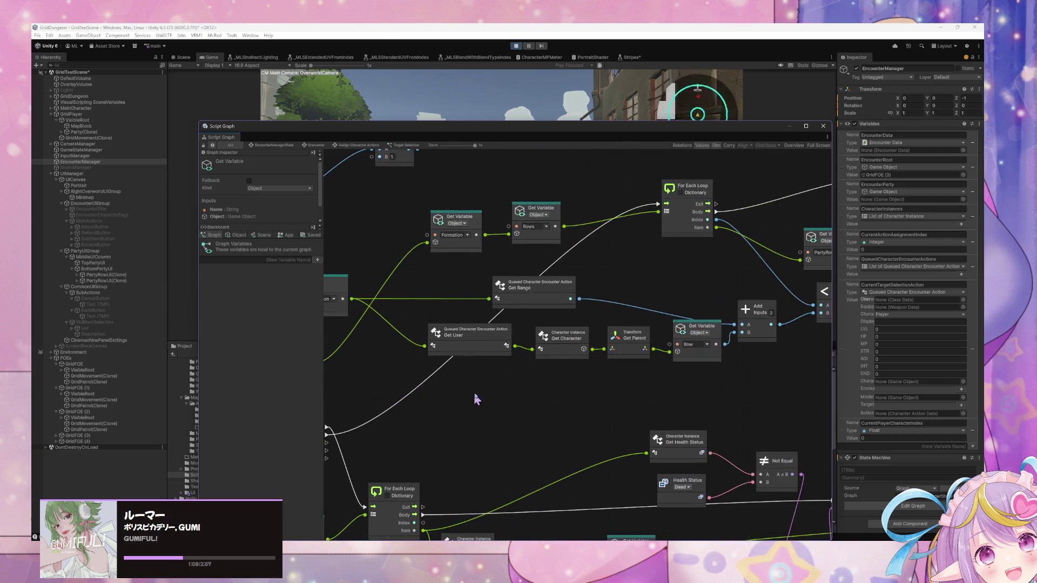
scroll(457, 402, "left", 5)
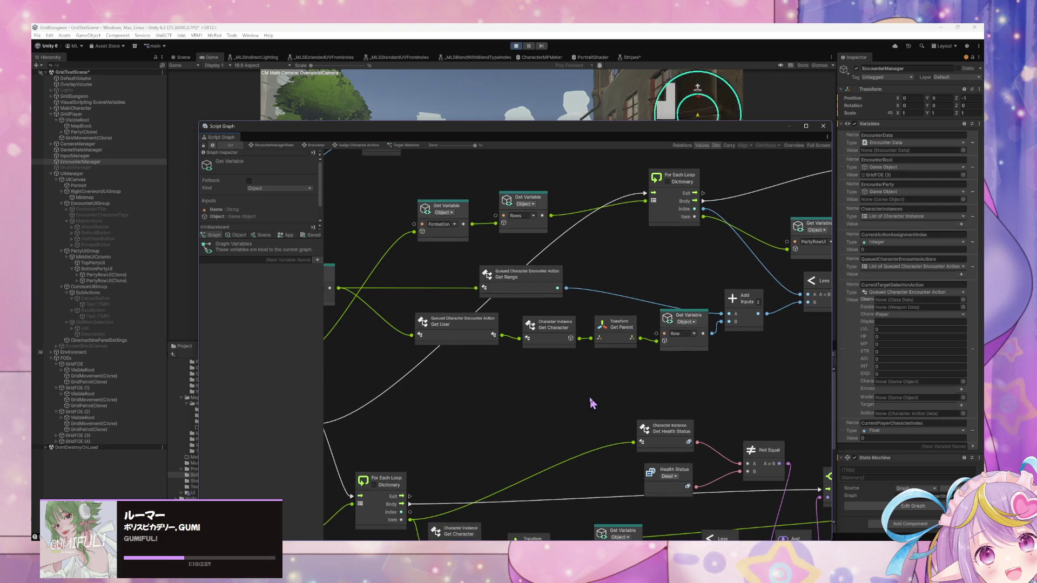
scroll(654, 390, "down", 6)
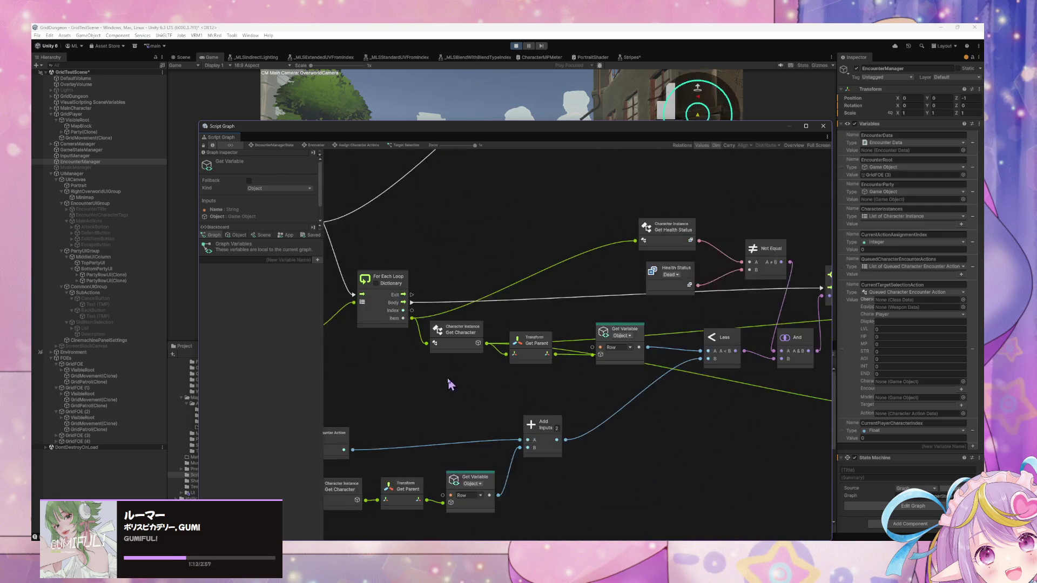
scroll(514, 363, "down", 5)
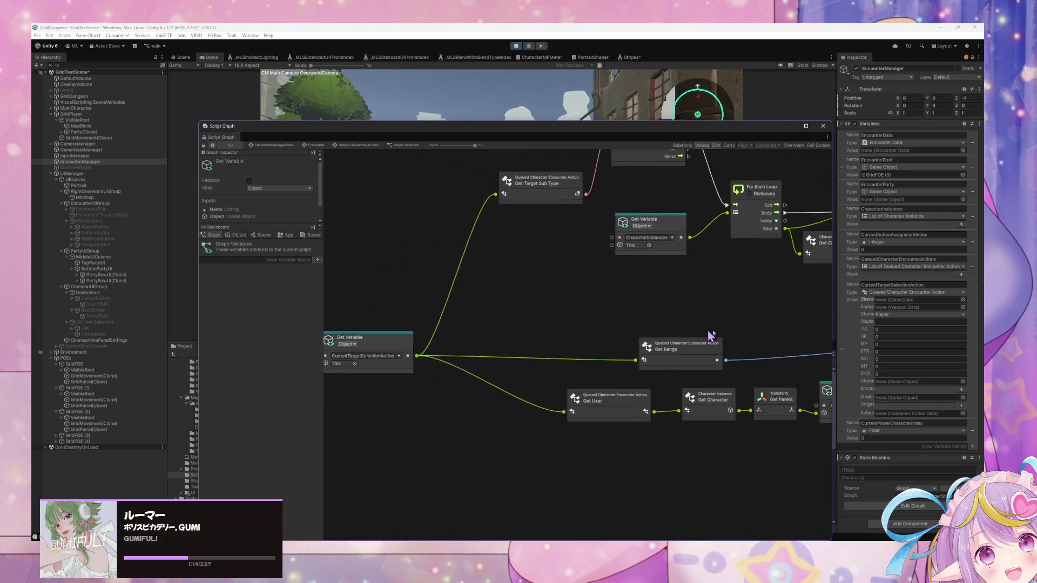
scroll(725, 378, "up", 6)
scroll(726, 378, "right", 6)
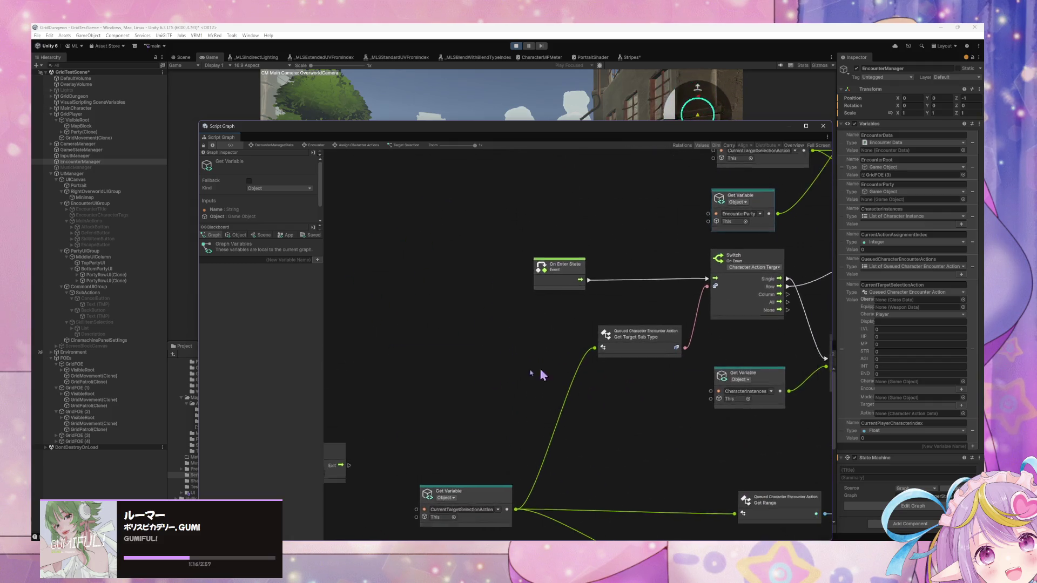
scroll(645, 355, "up", 2)
scroll(646, 355, "right", 2)
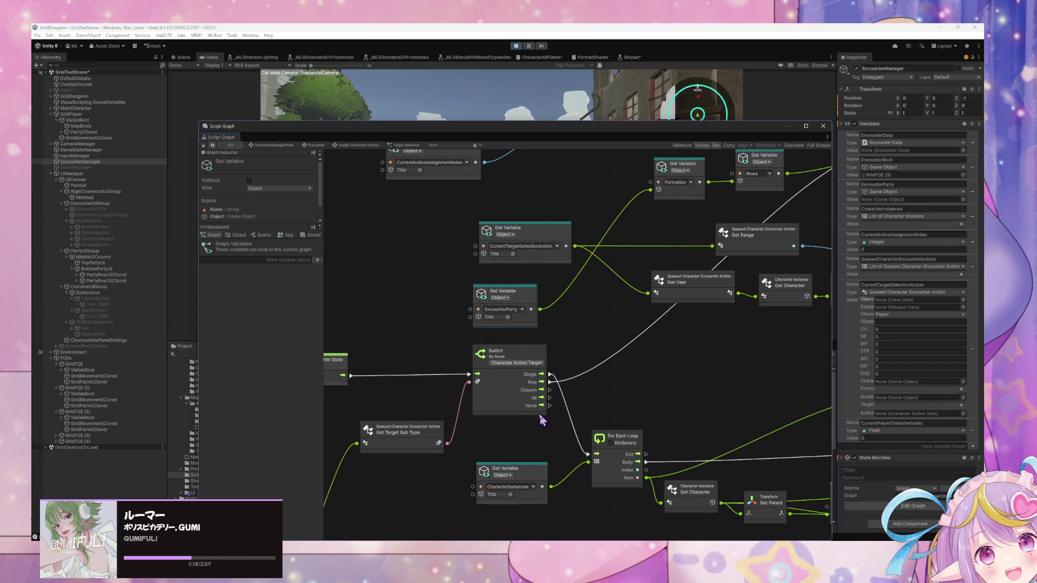
scroll(542, 413, "up", 2)
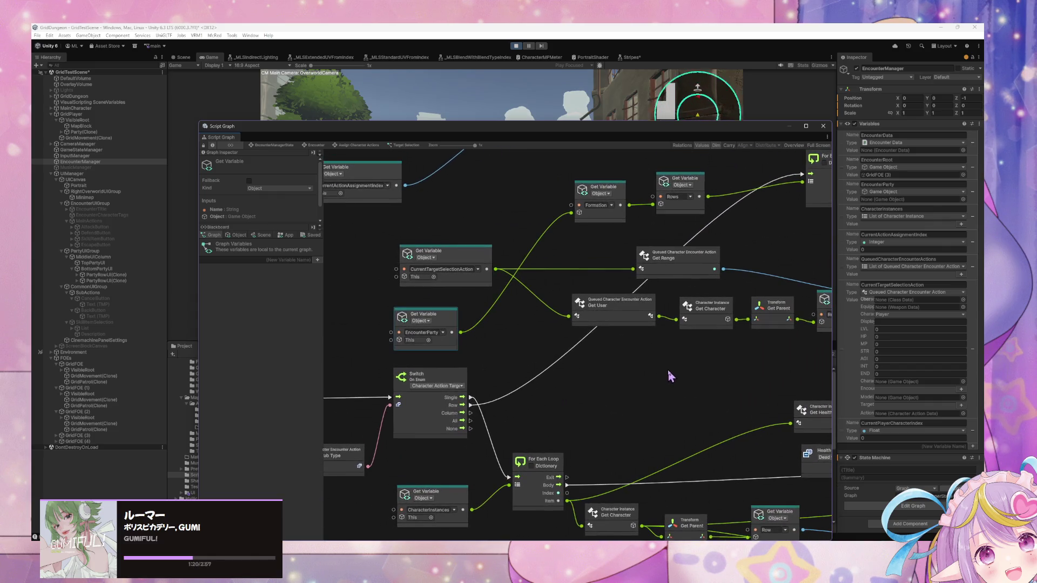
scroll(750, 376, "down", 4)
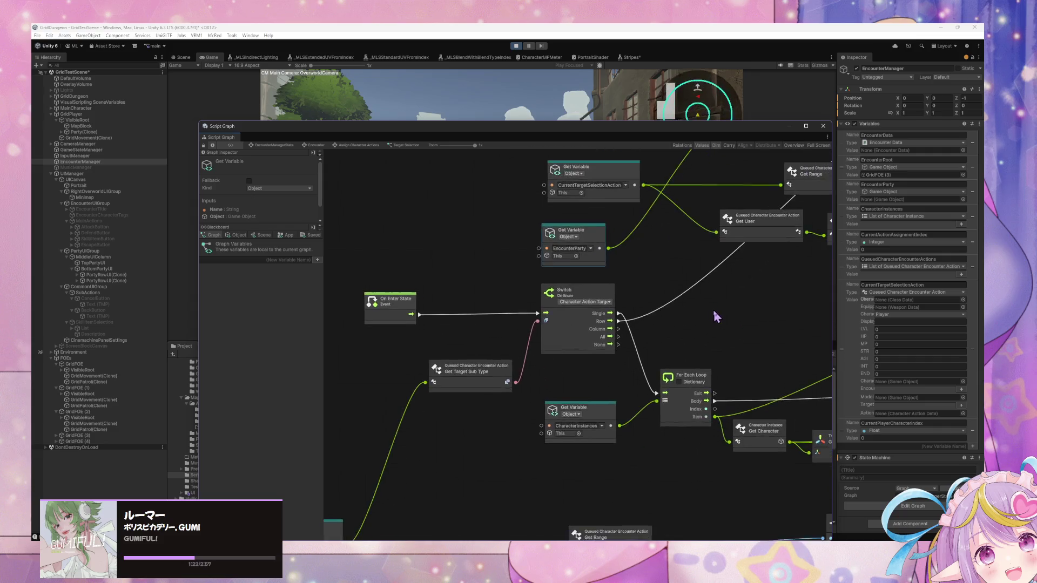
scroll(622, 306, "right", 3)
scroll(454, 308, "left", 5)
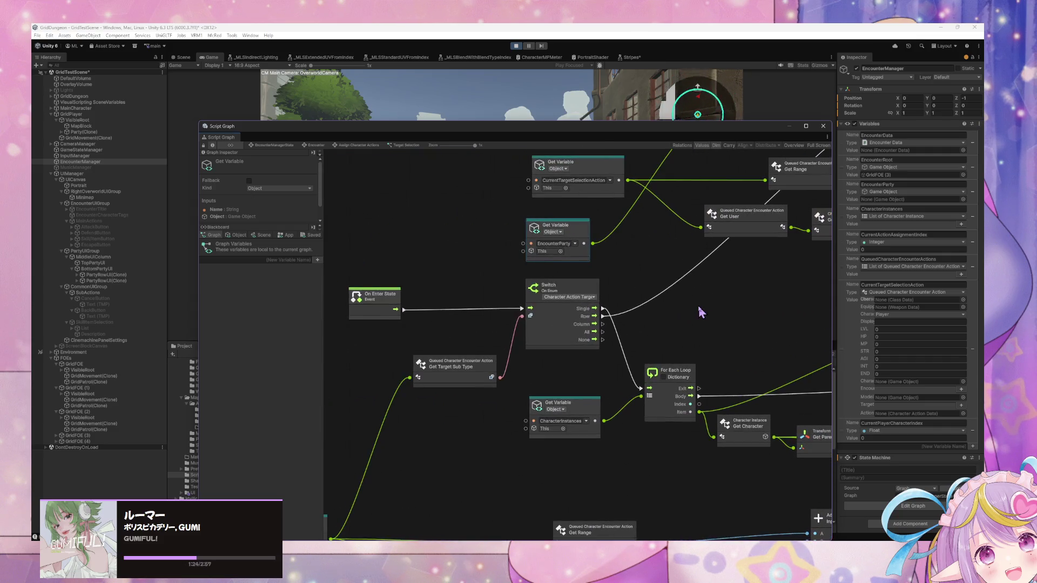
scroll(695, 308, "down", 1)
scroll(706, 309, "left", 2)
scroll(726, 264, "down", 2)
left_click_drag(722, 429, 639, 422)
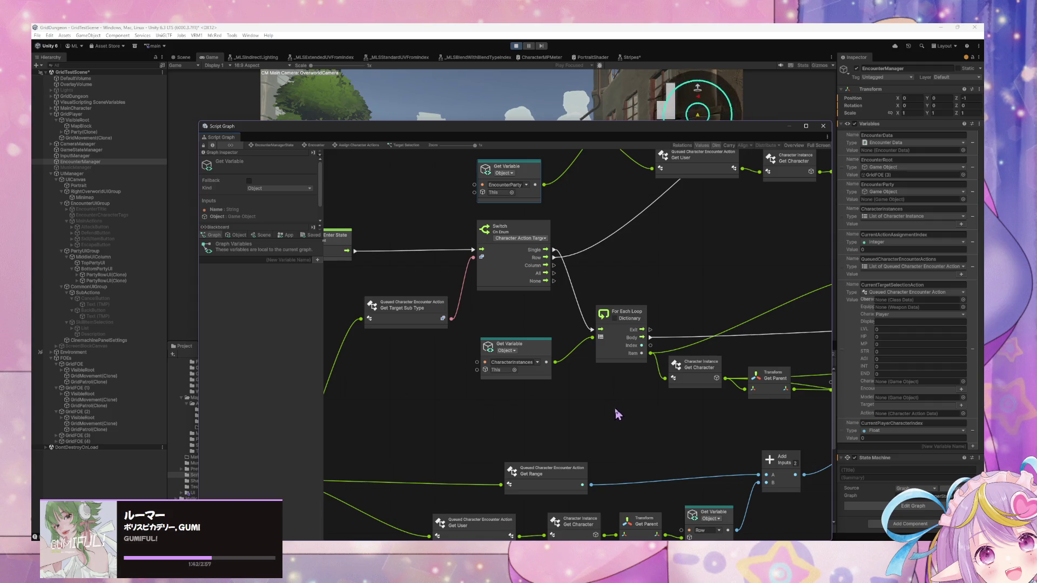
left_click_drag(511, 418, 578, 428)
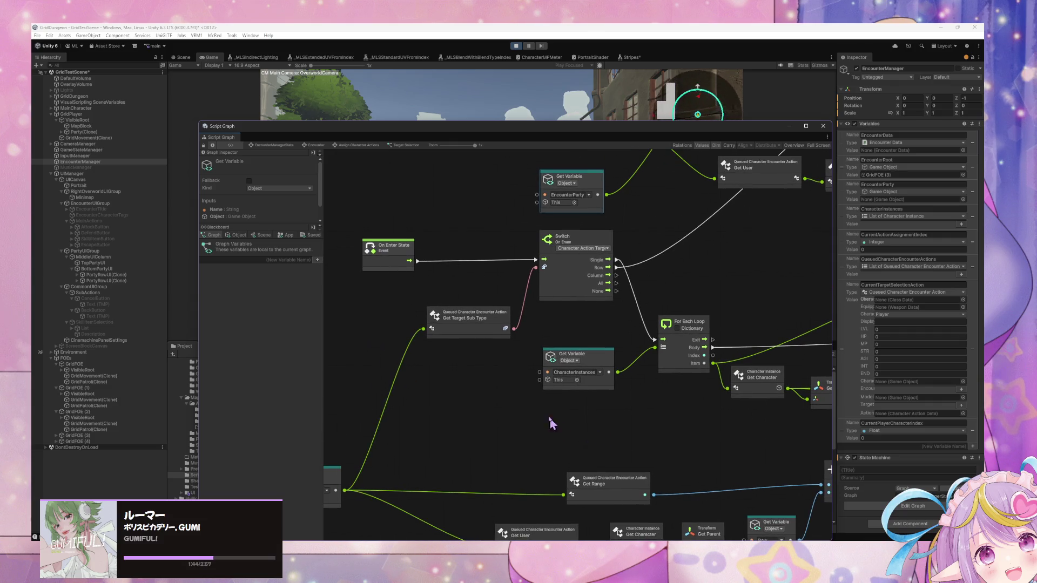
- Inspect the GridPlayer and Party(Clone) graphs, then expand the party rows under BottomPartyUI
left_click(93, 115)
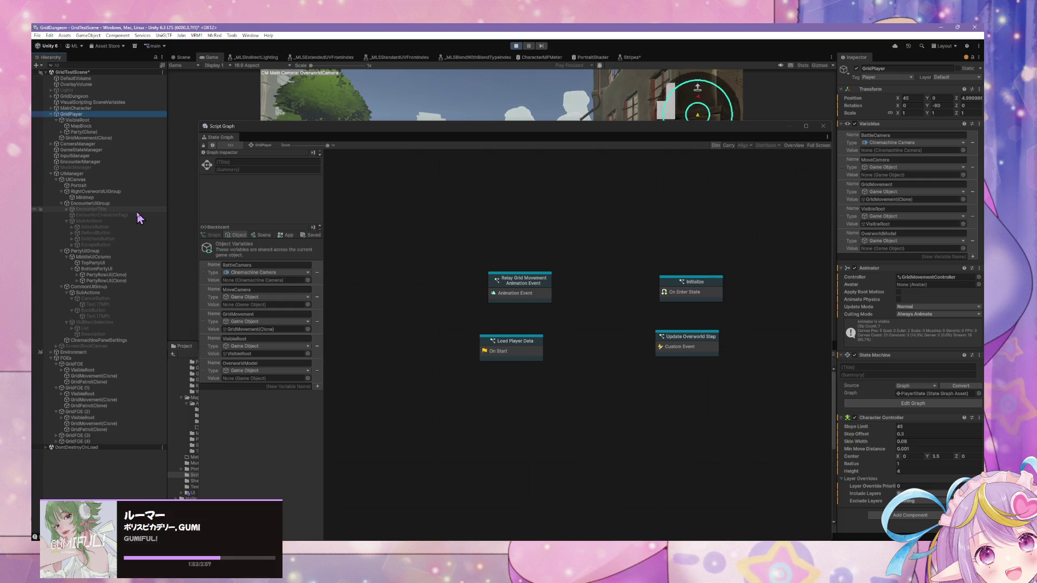
left_click(82, 132)
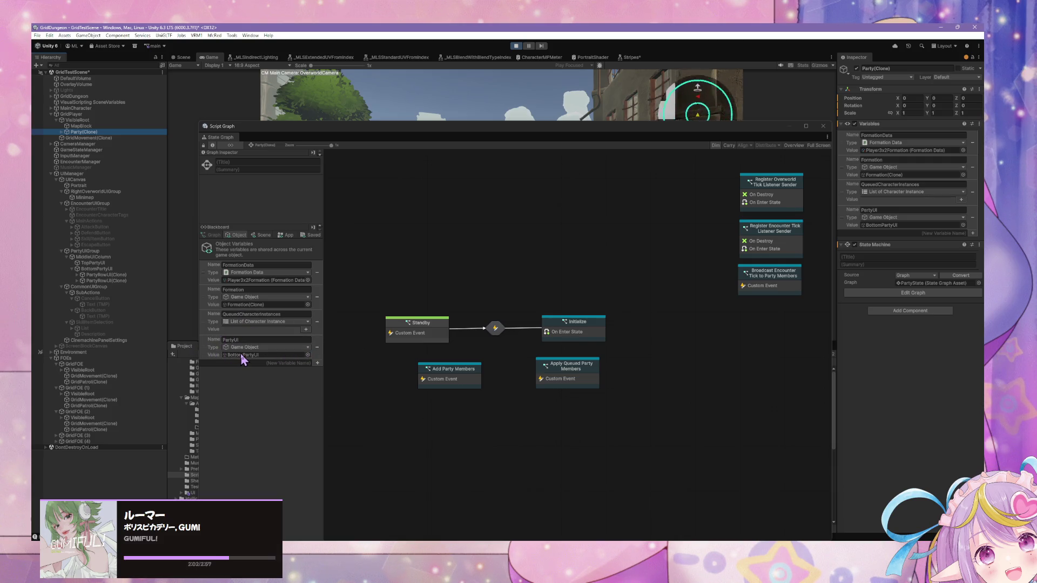
left_click(238, 356)
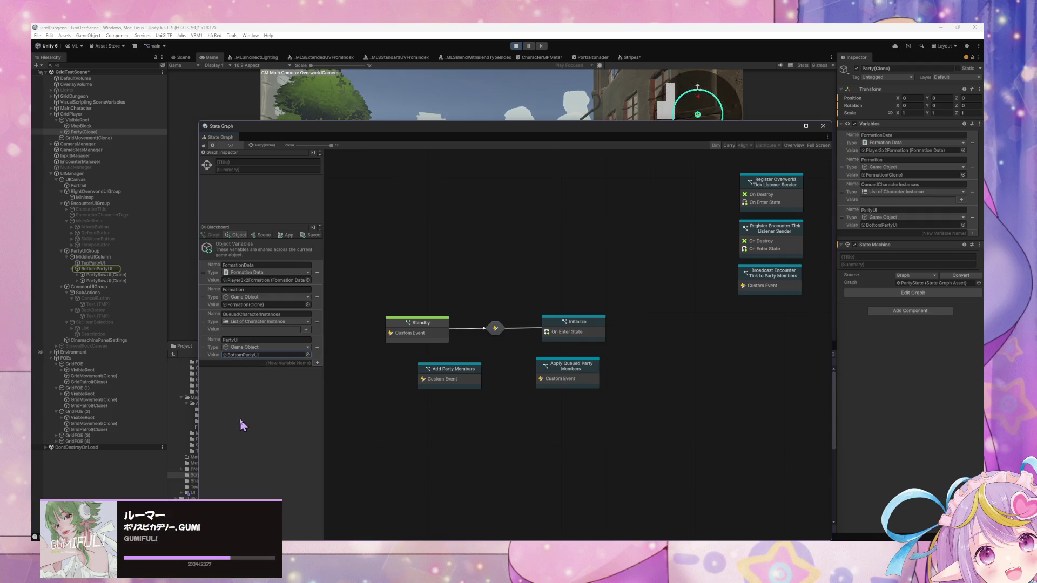
left_click(77, 275)
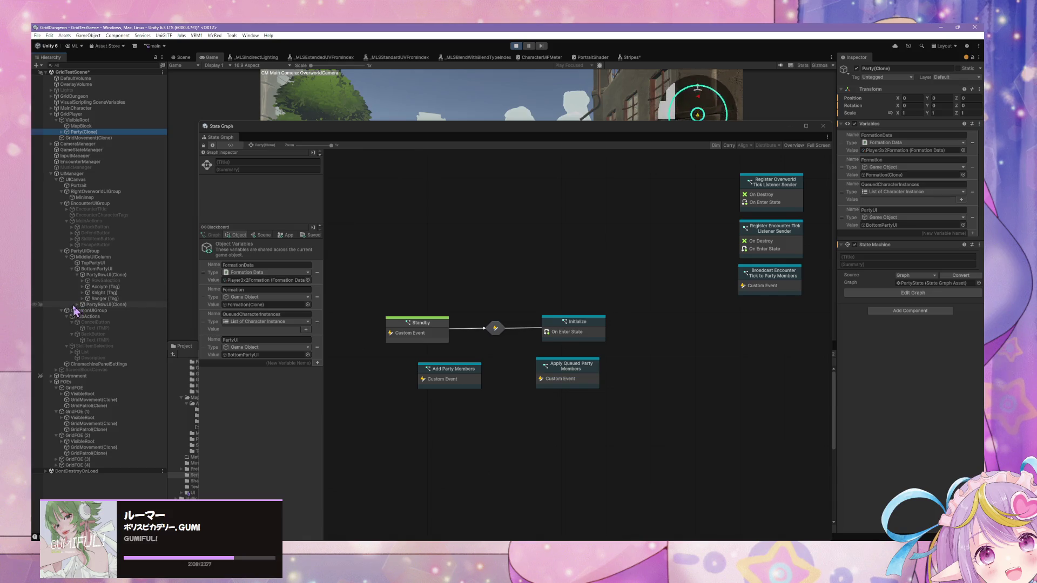
left_click(77, 306)
left_click(83, 311)
- Click through the Acolyte, Knight and Ranger tags to compare their graphs and variables
left_click(106, 286)
left_click(108, 299)
left_click(106, 287)
left_click(105, 293)
left_click(109, 299)
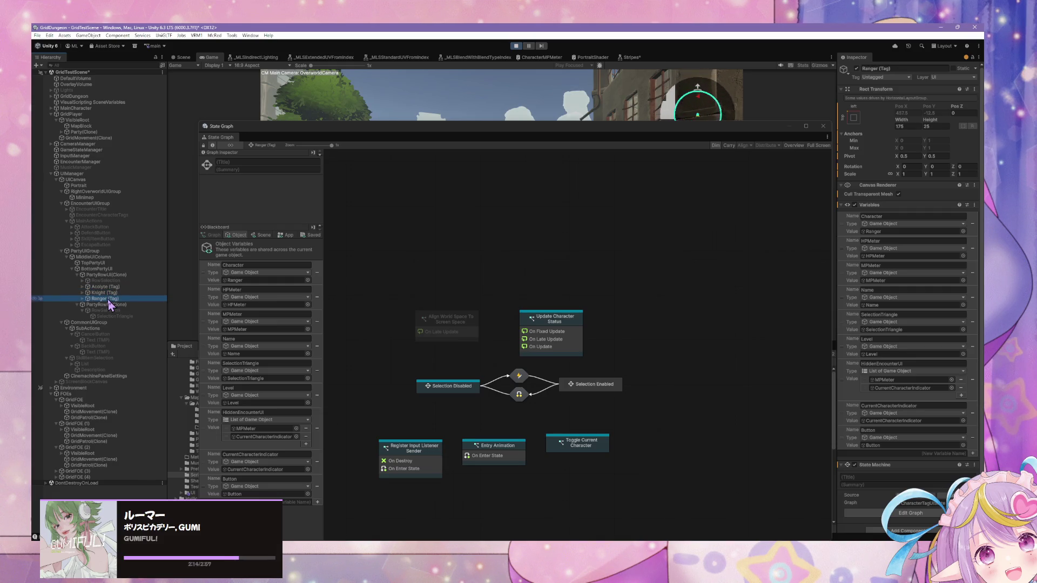
left_click(107, 292)
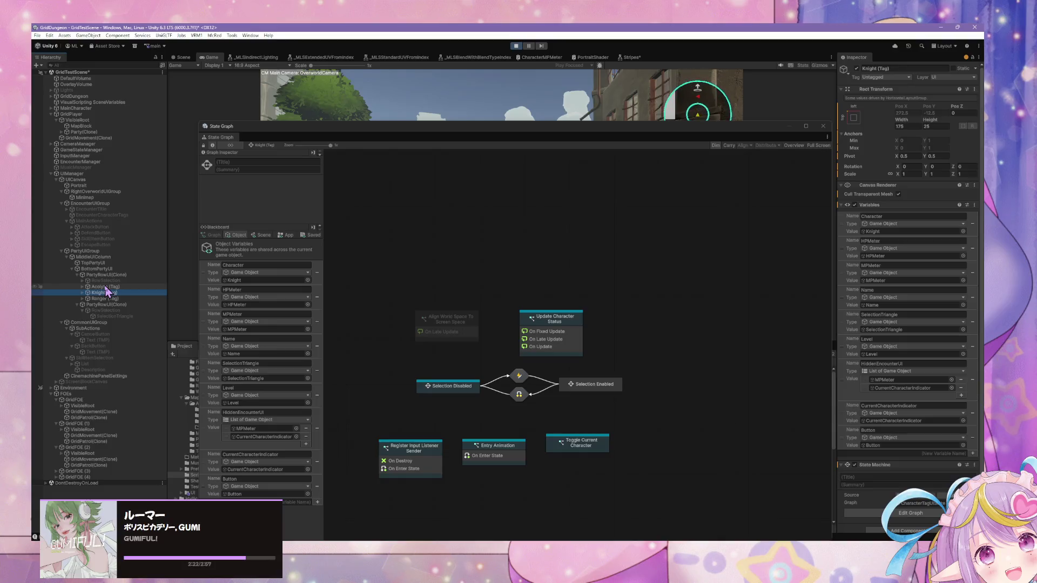
- Check the party row's graph, return to the Ranger tag's graph, and dock it below the Game view
left_click(106, 286)
left_click(110, 274)
left_click(107, 286)
left_click(108, 292)
left_click(108, 298)
mouse_move(444, 130)
left_mouse_down()
mouse_move(486, 204)
mouse_move(557, 386)
left_mouse_up()
left_click(686, 354)
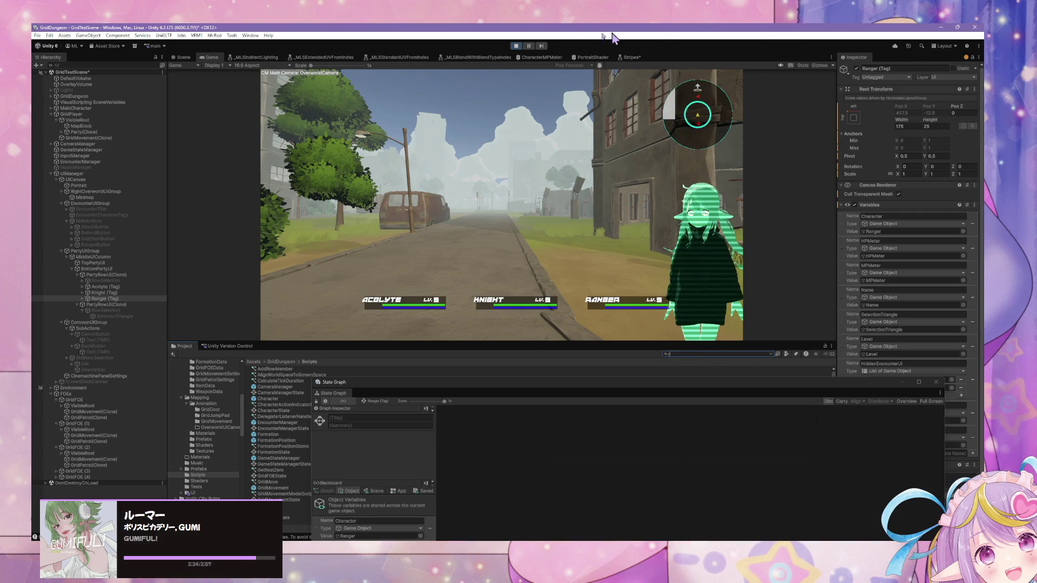
- Find and open the CharacterTagUI prefab, then choose Add Tag... from its Tag dropdown
type("c")
key("ctrl+p")
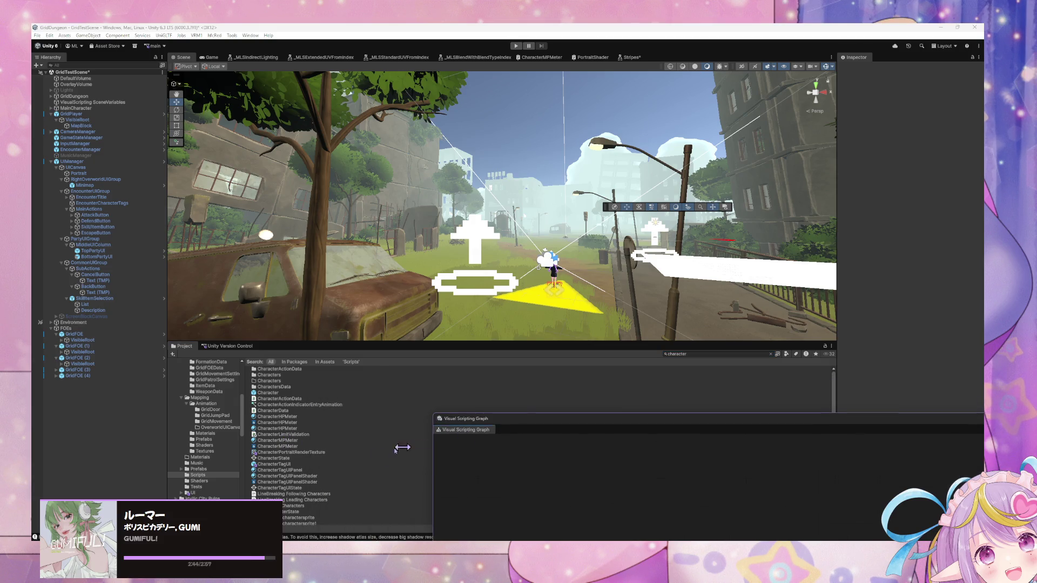
left_click(278, 464)
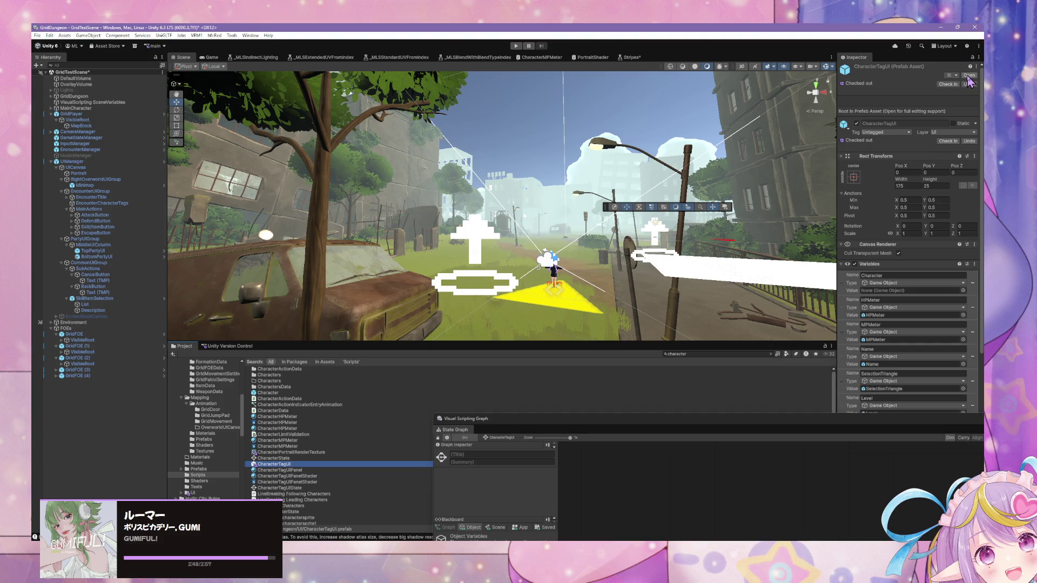
left_click(969, 75)
left_click(911, 77)
left_click(889, 188)
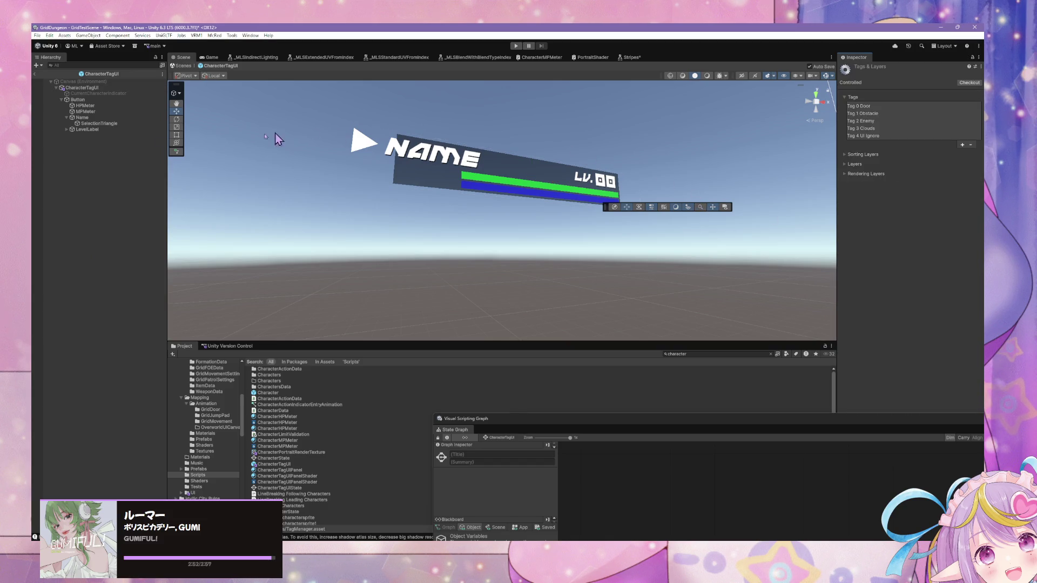
- Add a new tag named 'Character Tag' in Tags & Layers
left_click(962, 144)
type("Character T")
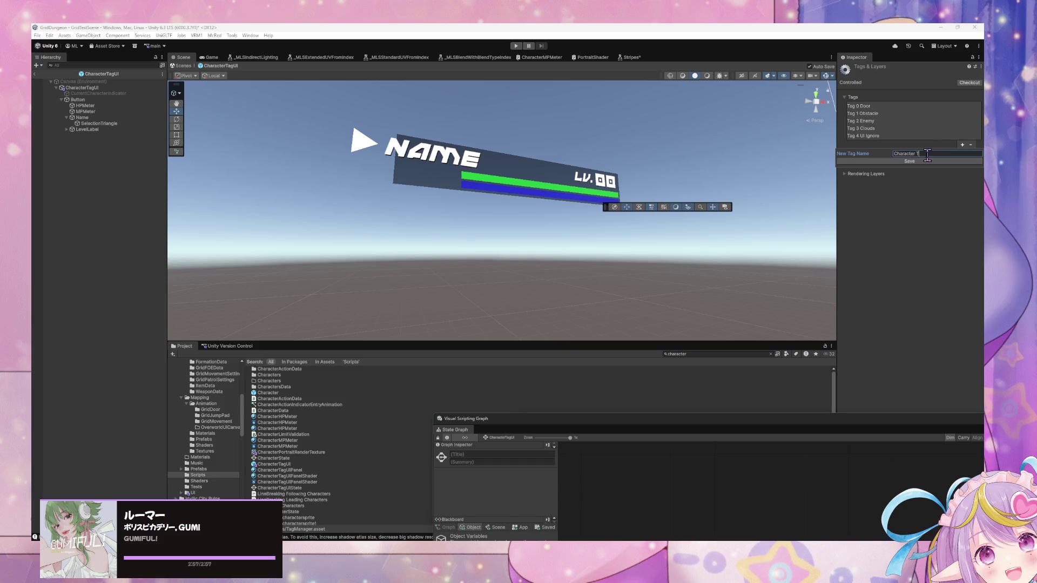
type("ag")
left_click(931, 162)
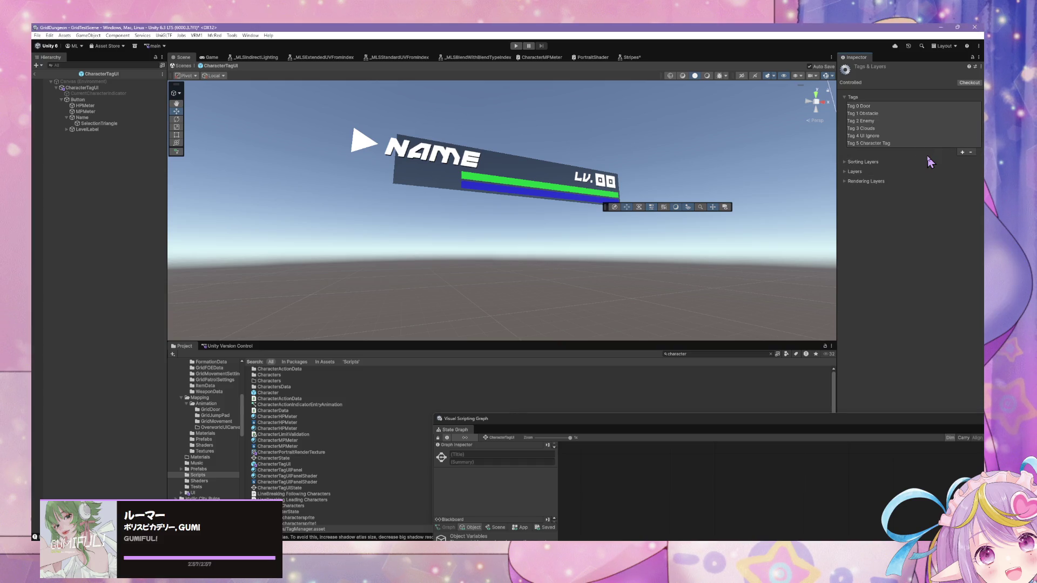
- Assign Character Tag to the CharacterTagUI prefab root, verify it, and return to GridTestScene
left_click(82, 88)
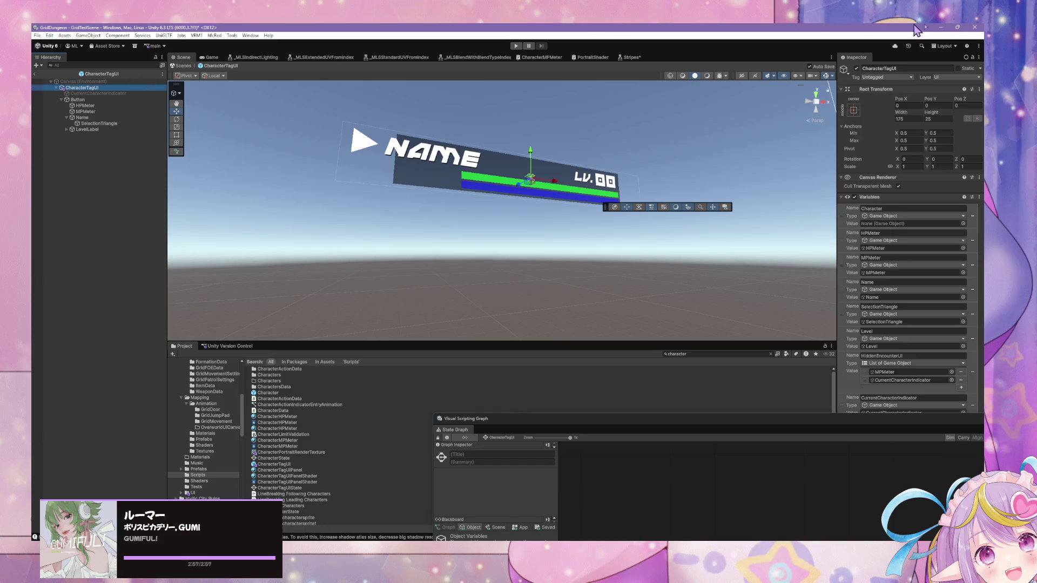
left_click(899, 78)
left_click(903, 186)
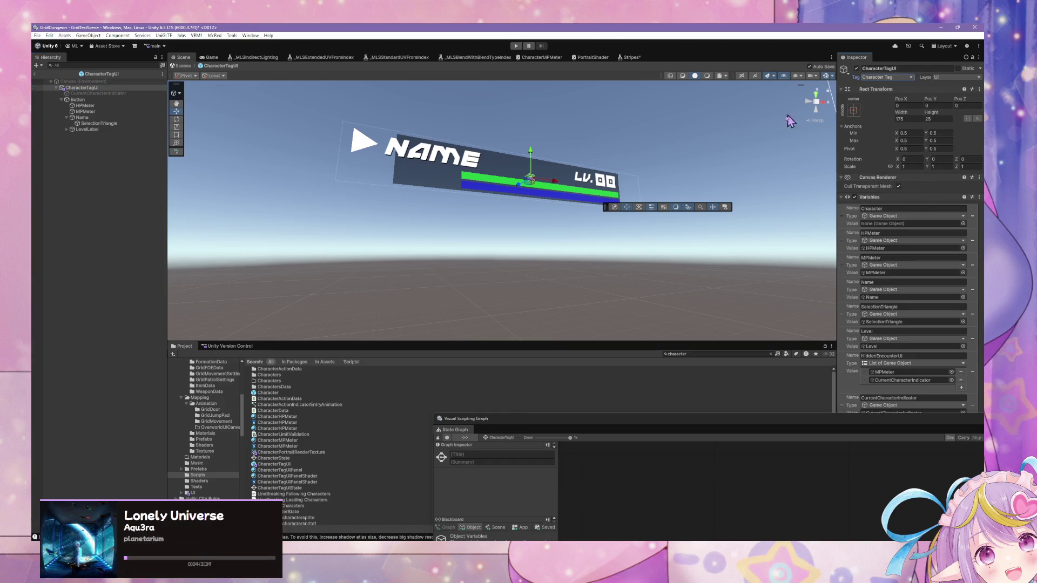
left_click(746, 162)
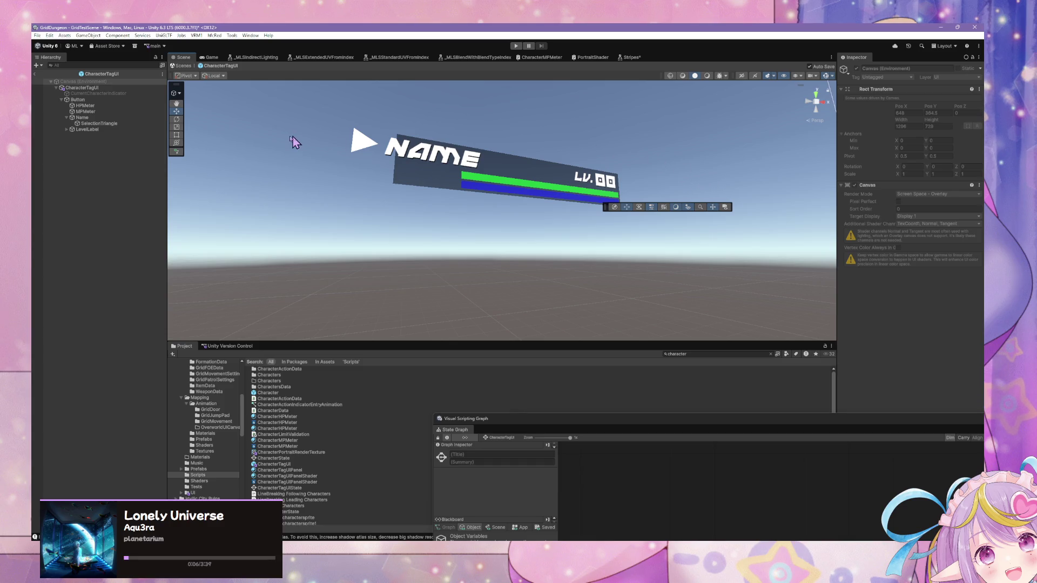
left_click(111, 88)
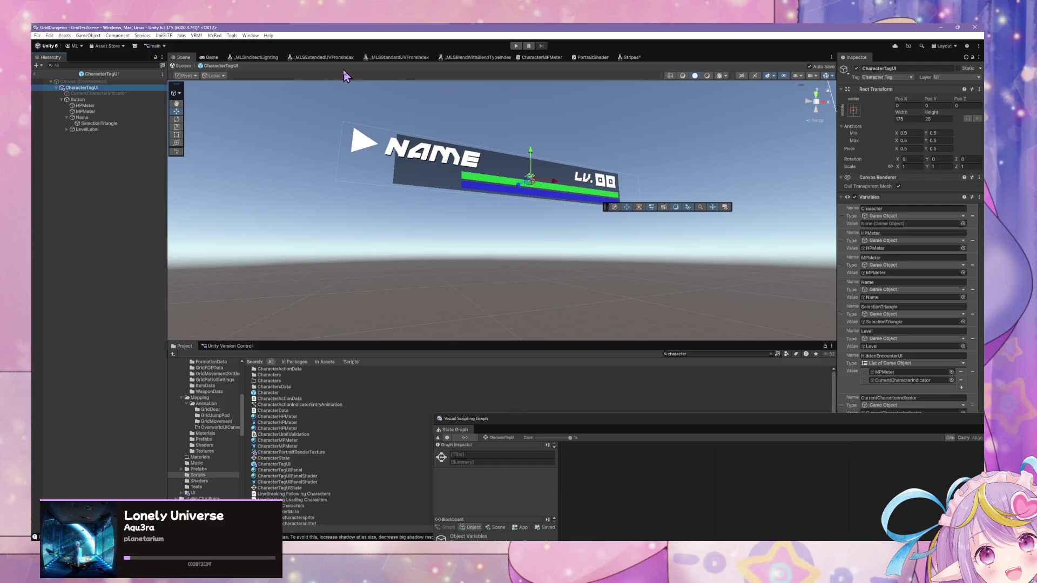
left_click(186, 66)
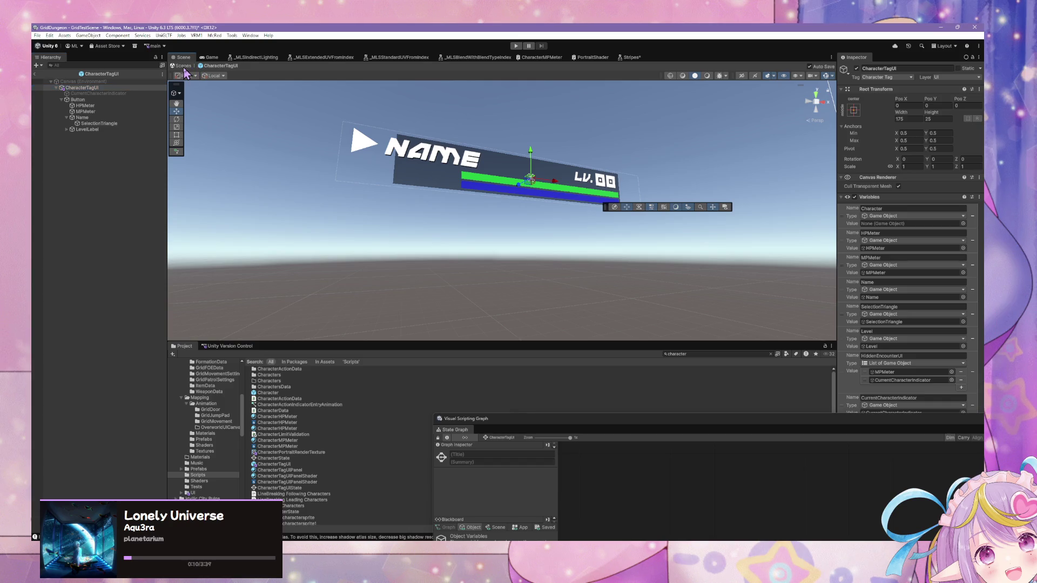
mouse_move(491, 421)
left_mouse_down()
mouse_move(513, 224)
mouse_move(457, 374)
mouse_move(463, 312)
left_mouse_up()
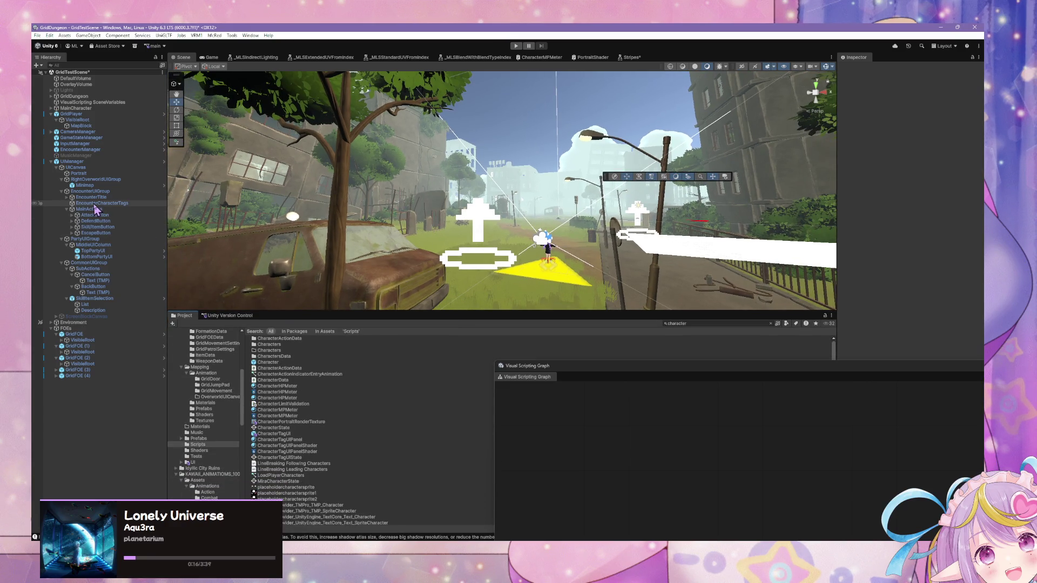
- Show GridPlayer's PlayerState graph in a floating window, resized narrower and taller
left_click(107, 114)
mouse_move(520, 366)
left_mouse_down()
mouse_move(539, 373)
mouse_move(370, 169)
mouse_move(381, 157)
mouse_move(387, 336)
mouse_move(278, 158)
mouse_move(340, 210)
left_mouse_up()
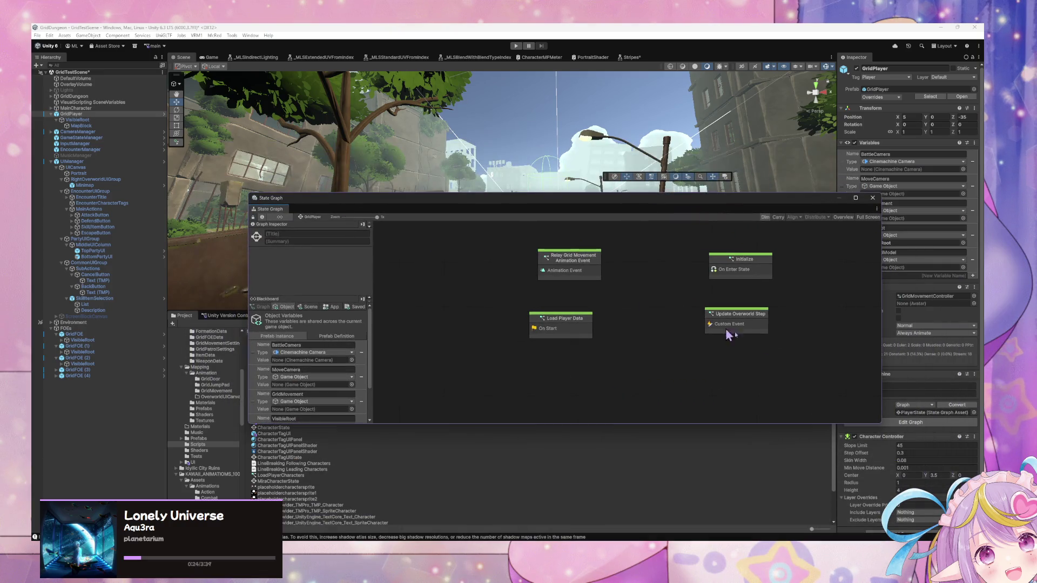
left_click_drag(879, 423, 773, 489)
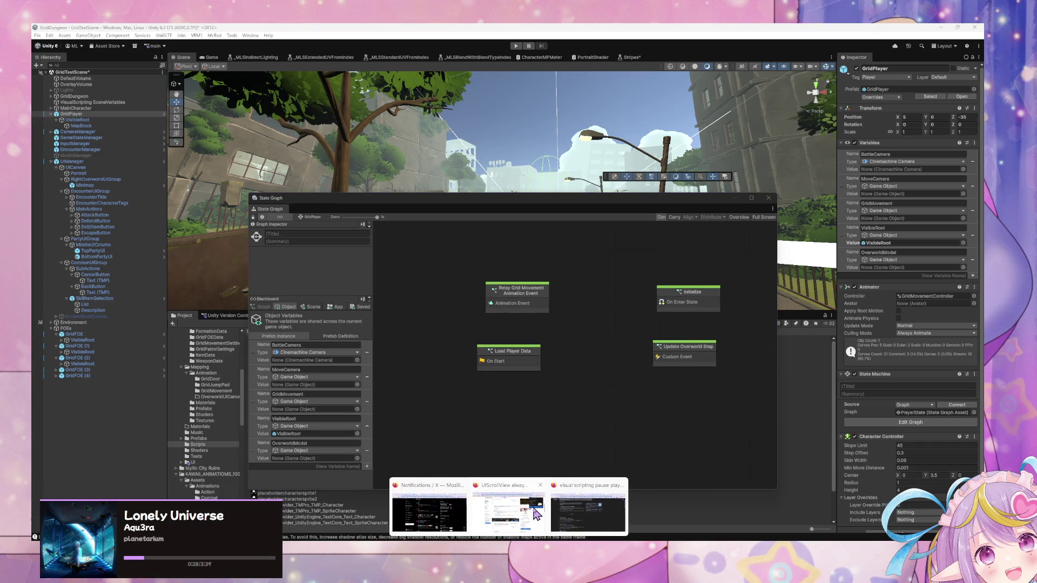
mouse_move(608, 510)
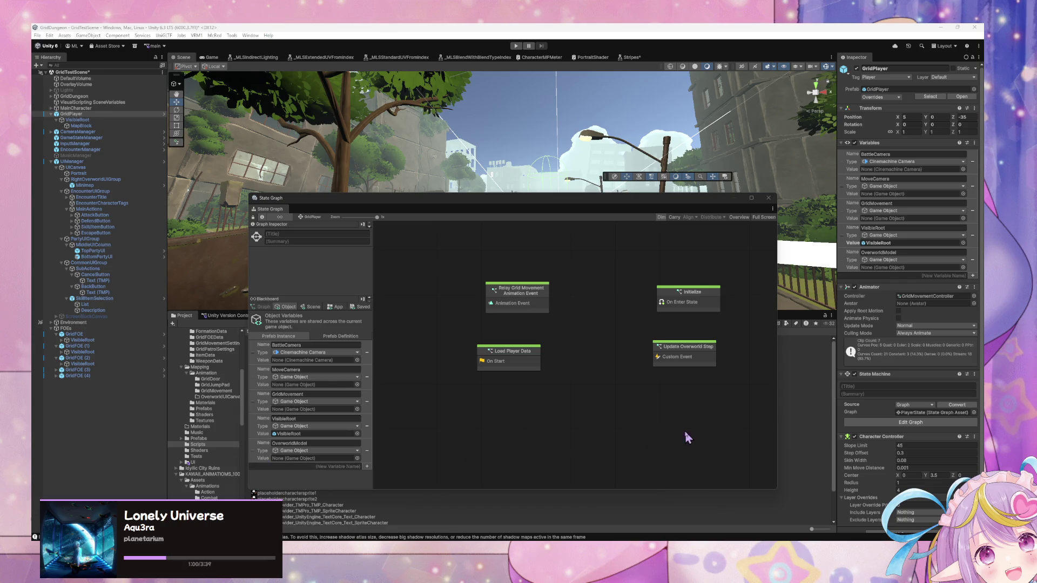
mouse_move(494, 199)
left_mouse_down()
mouse_move(463, 199)
mouse_move(489, 197)
left_mouse_up()
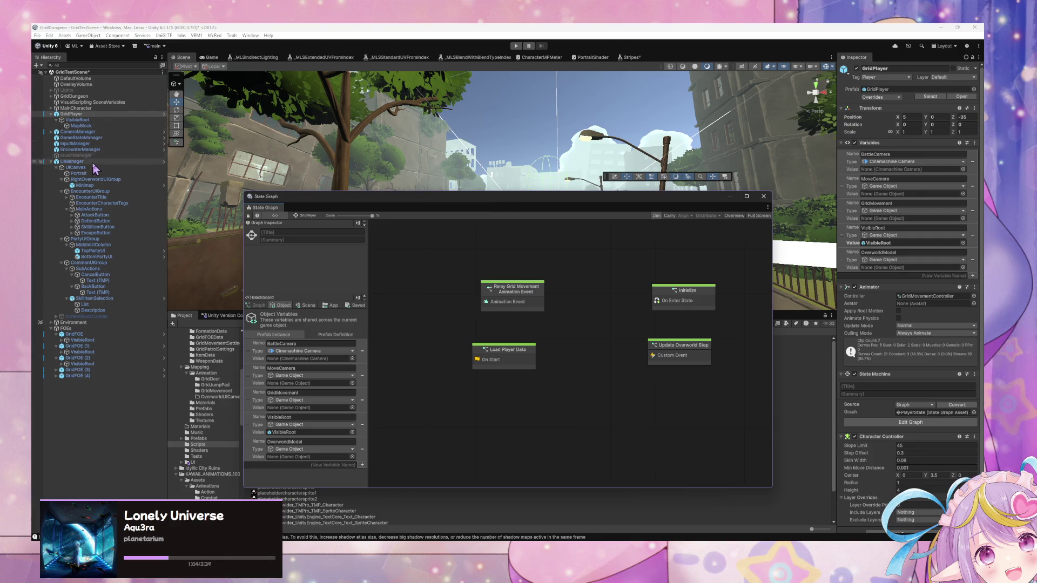
- Tidy EncounterManager's end states, then drill through Assign Character Actions into the Target Selection graph
left_click(101, 150)
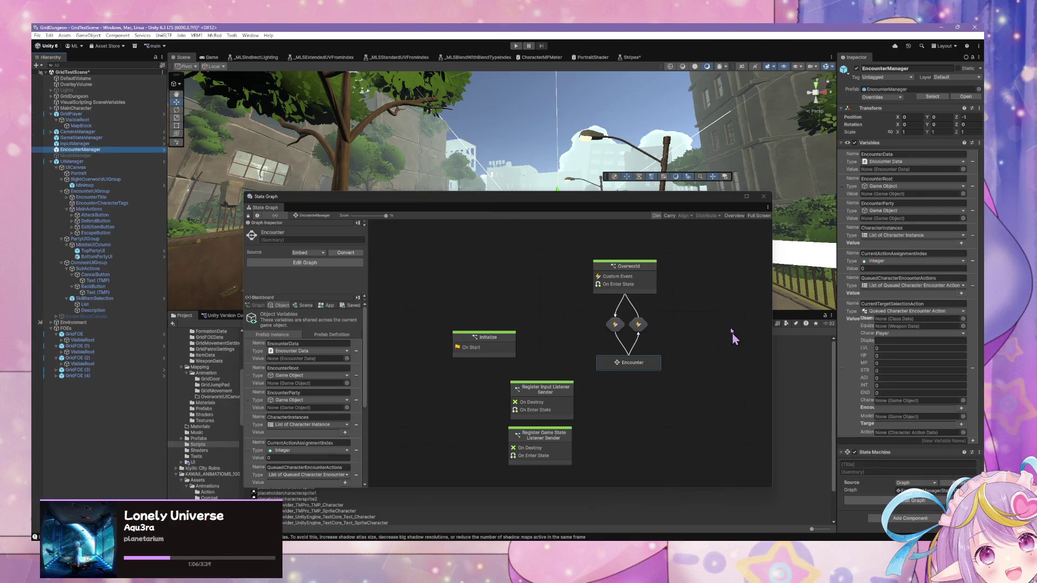
left_click_drag(599, 259, 497, 331)
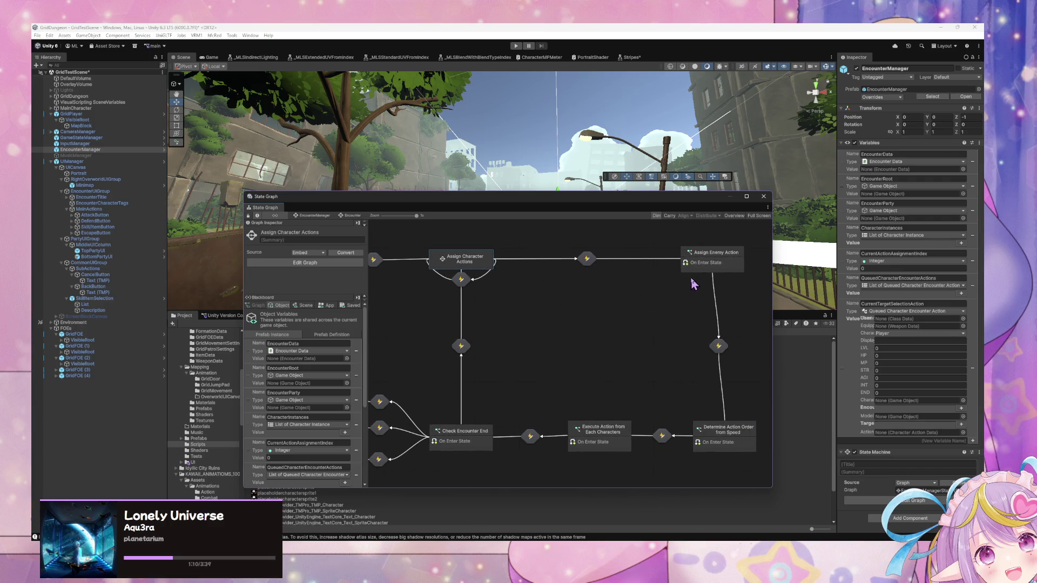
scroll(559, 346, "down", 2)
left_click(590, 406)
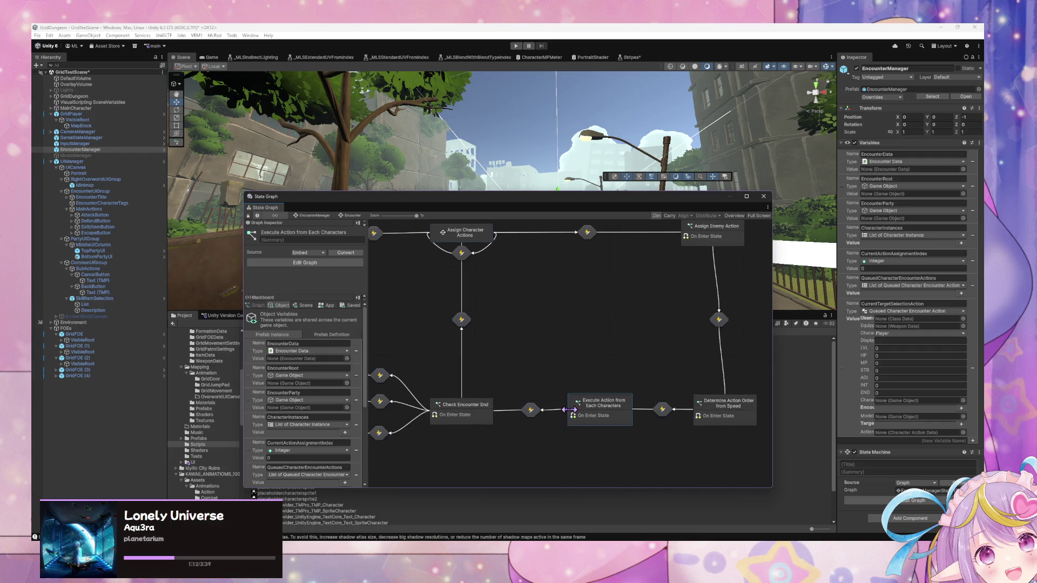
left_click(482, 412)
left_click_drag(463, 414, 460, 407)
left_click_drag(606, 412, 602, 409)
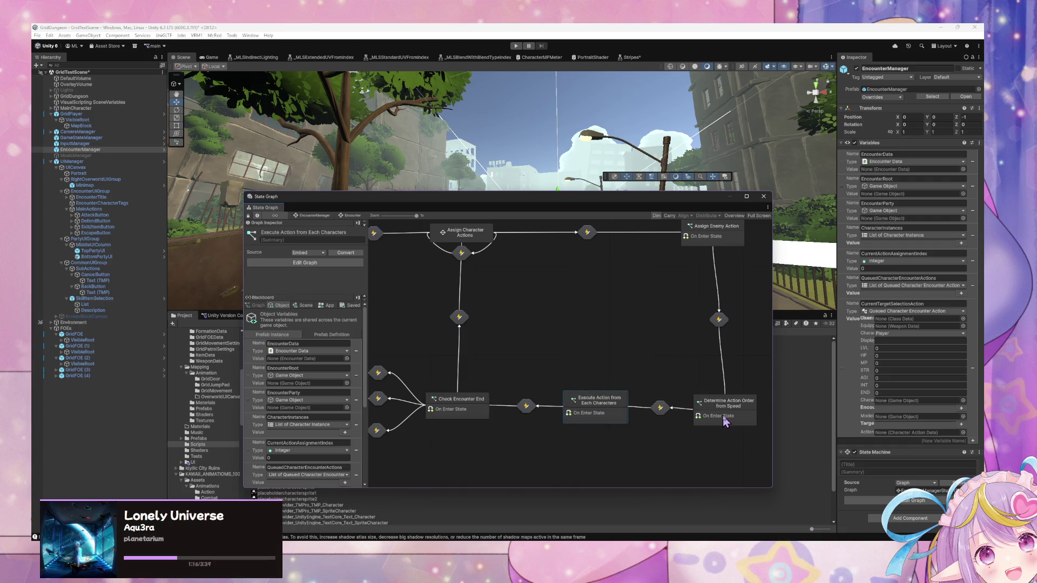
double_click(521, 306)
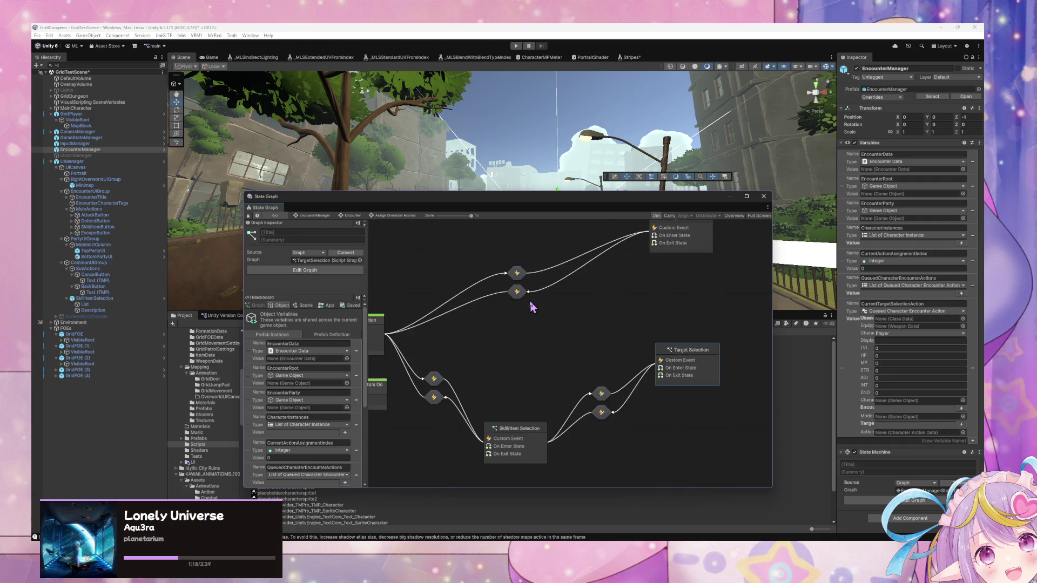
double_click(674, 329)
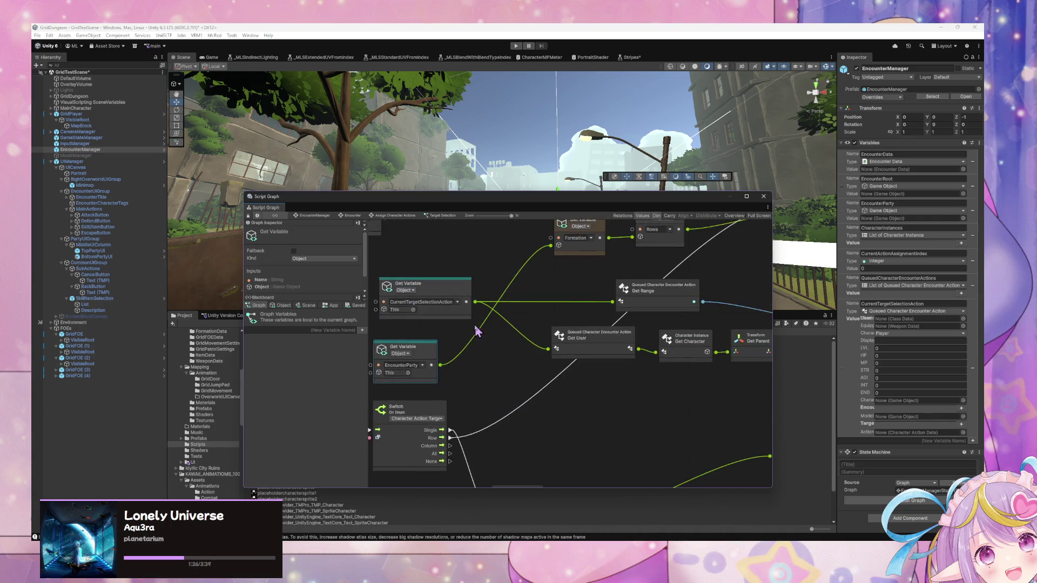
- Review the Get Range, Get User, Dictionary, Add and Less nodes, then return to GridPlayer's state graph
mouse_move(660, 451)
left_mouse_down()
mouse_move(617, 417)
mouse_move(434, 370)
mouse_move(539, 301)
mouse_move(562, 359)
mouse_move(616, 294)
mouse_move(589, 306)
mouse_move(690, 444)
mouse_move(594, 464)
mouse_move(552, 389)
mouse_move(581, 373)
mouse_move(620, 392)
mouse_move(648, 373)
mouse_move(636, 300)
mouse_move(655, 284)
mouse_move(595, 303)
mouse_move(392, 431)
mouse_move(537, 329)
mouse_move(577, 447)
mouse_move(519, 389)
mouse_move(635, 471)
mouse_move(572, 433)
mouse_move(656, 435)
left_mouse_up()
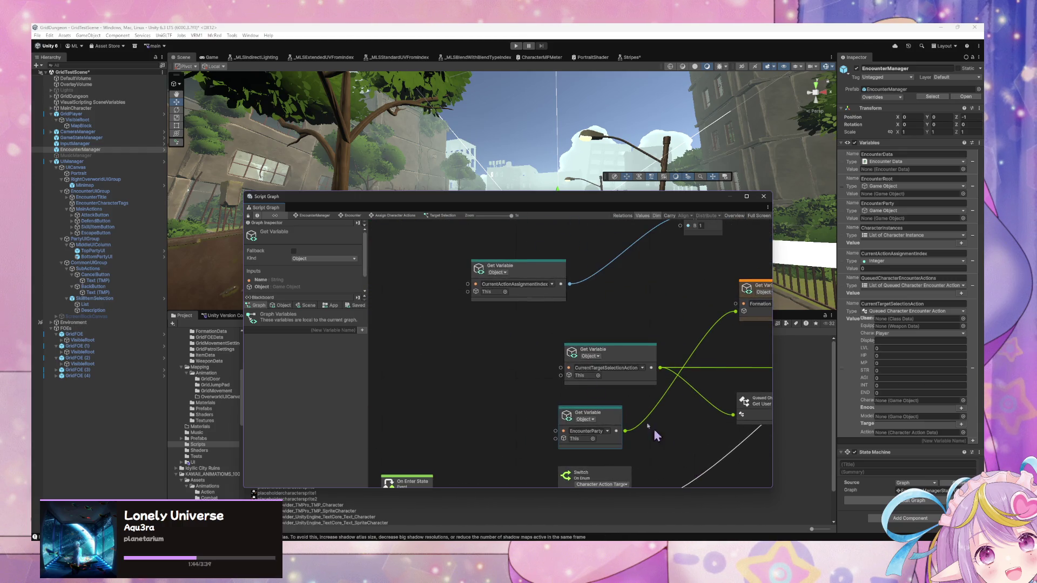
mouse_move(699, 470)
left_mouse_down()
mouse_move(512, 332)
mouse_move(470, 432)
mouse_move(510, 460)
mouse_move(427, 381)
mouse_move(690, 374)
left_mouse_up()
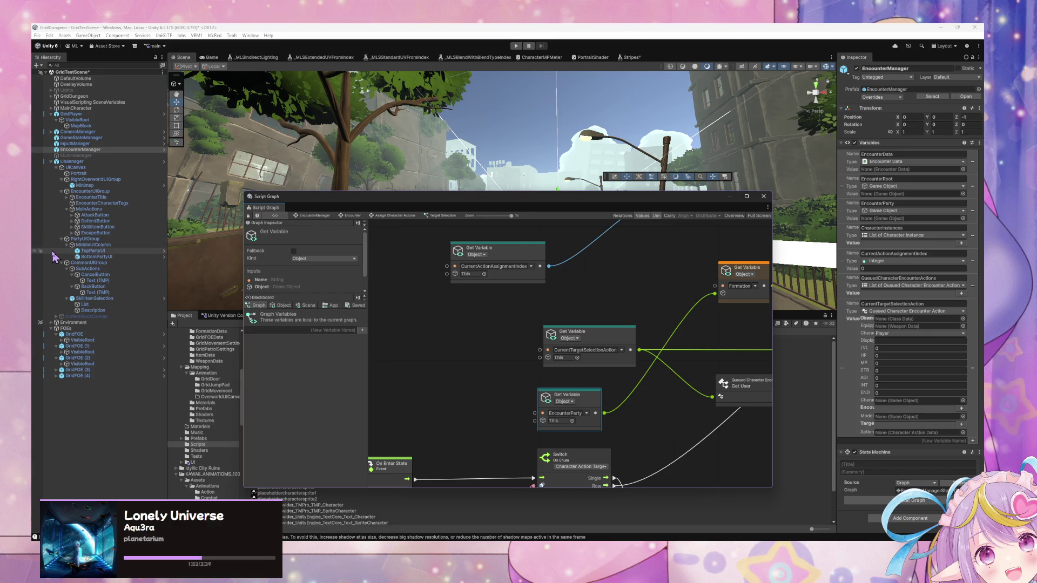
left_click(79, 115)
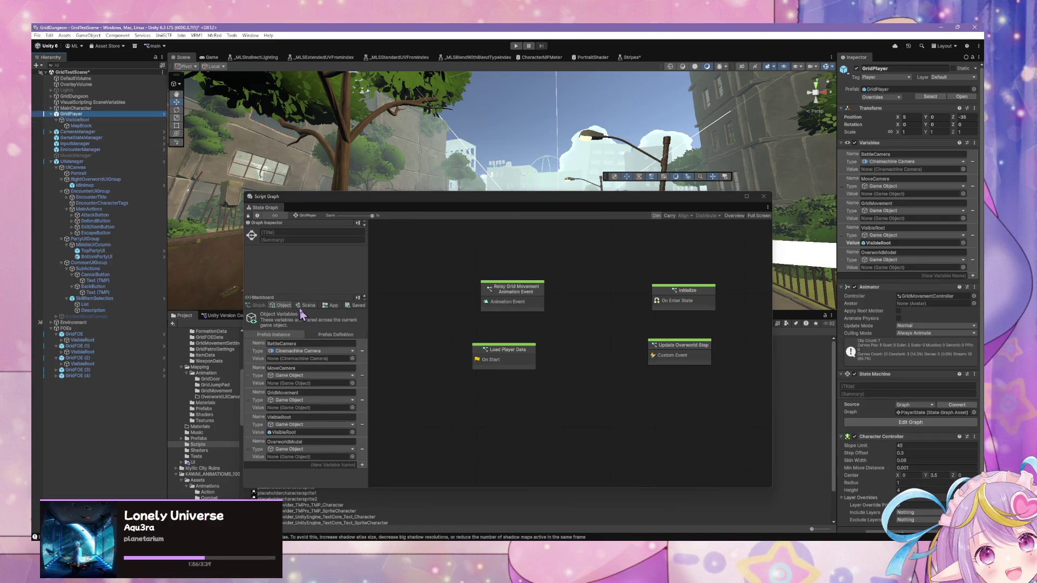
- List and scroll through the Blackboard's Scene variables
left_click(306, 306)
scroll(332, 378, "down", 3)
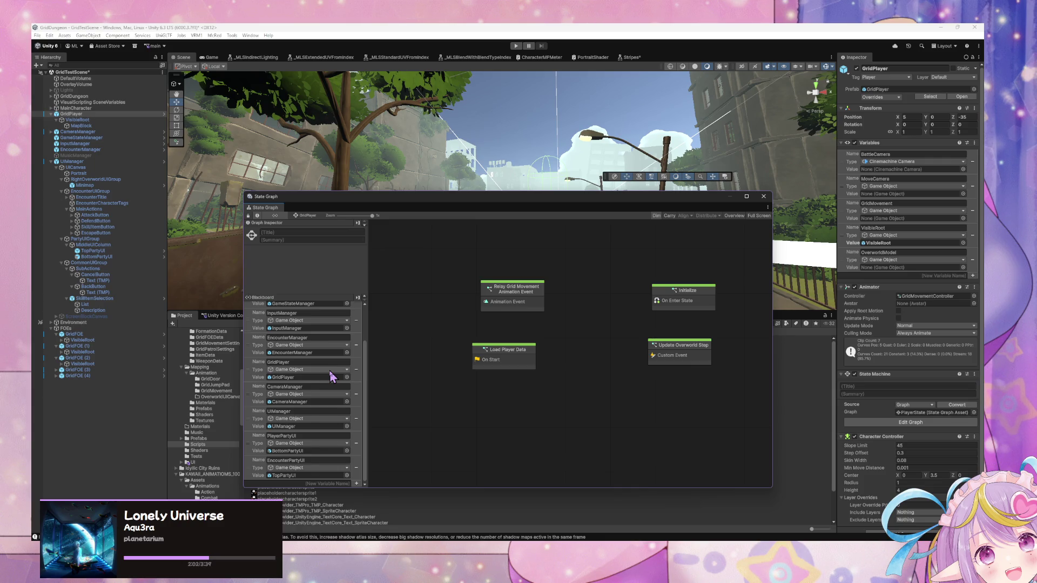
scroll(331, 378, "up", 3)
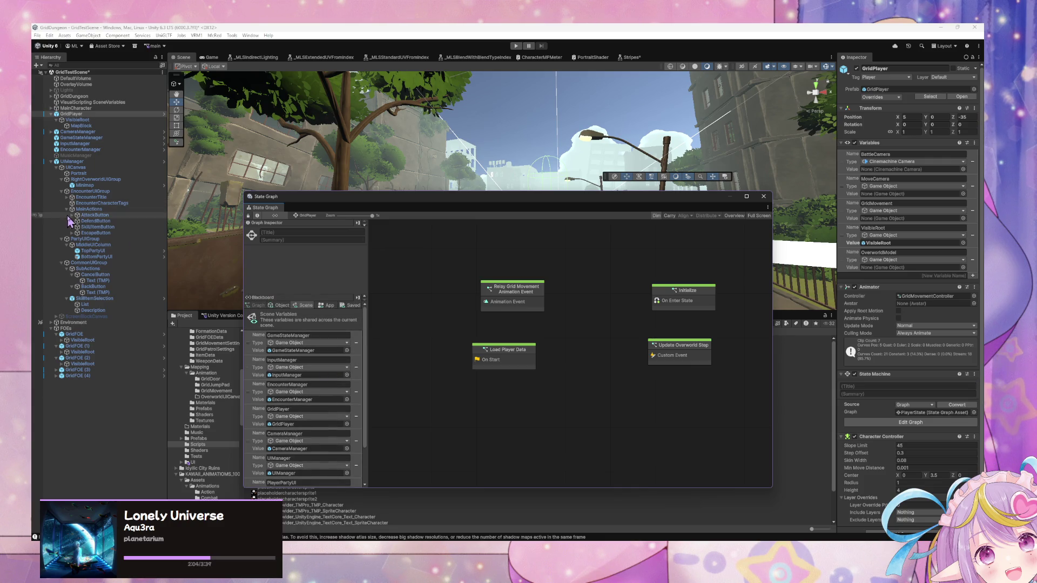
- Drill from EncounterManager through Encounter and Assign Character Actions into the Target Selection graph
left_click(81, 150)
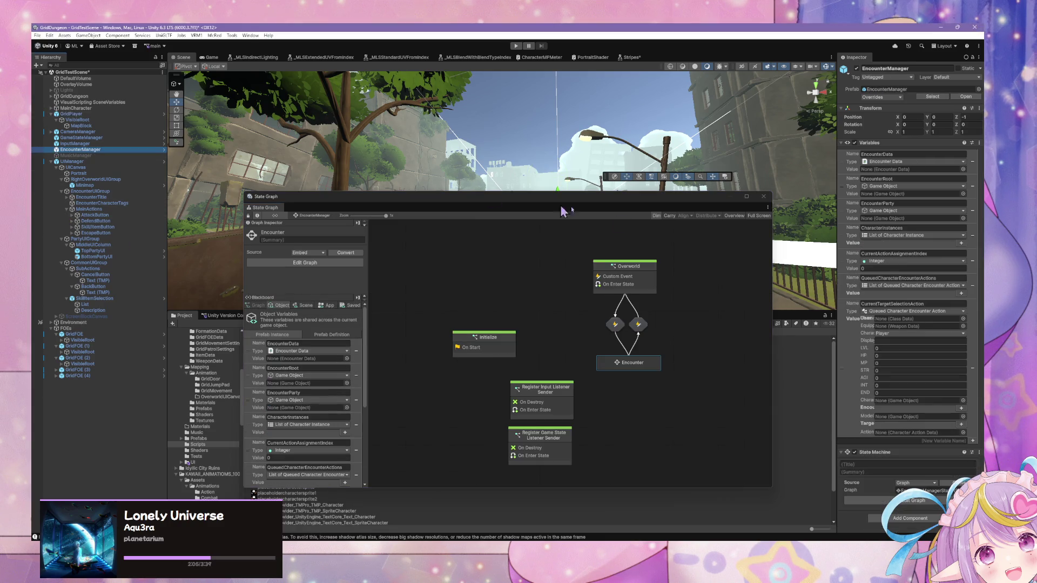
double_click(640, 365)
double_click(520, 305)
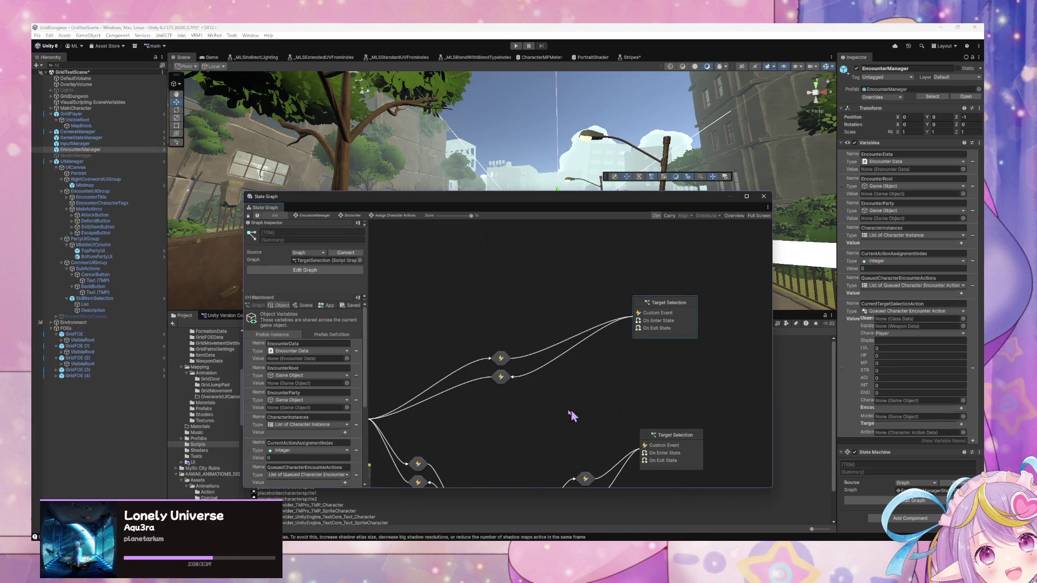
double_click(656, 368)
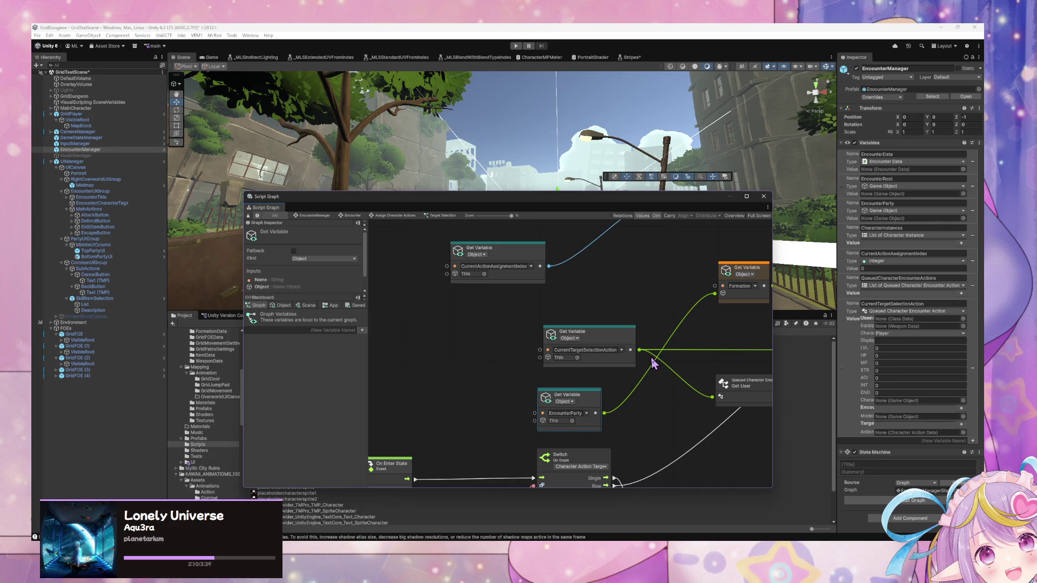
- Move the CurrentTargetSelectionAction Get Variable node left
left_click_drag(625, 343, 591, 342)
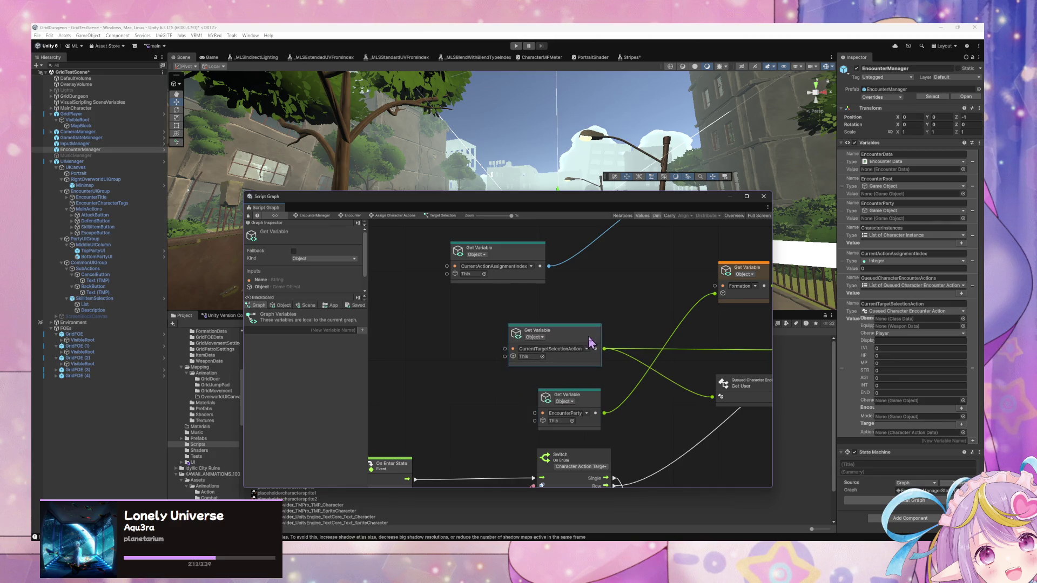
left_click(670, 411)
left_click_drag(650, 318, 592, 312)
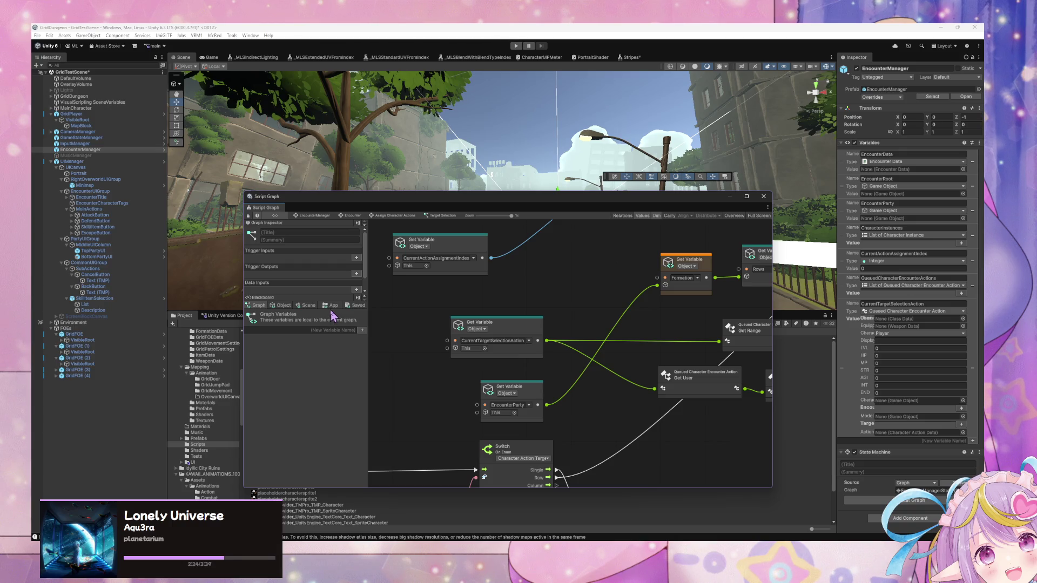
- Browse the EncounterManager's Object variables in the Blackboard
left_click(282, 307)
scroll(329, 379, "down", 3)
scroll(329, 372, "up", 3)
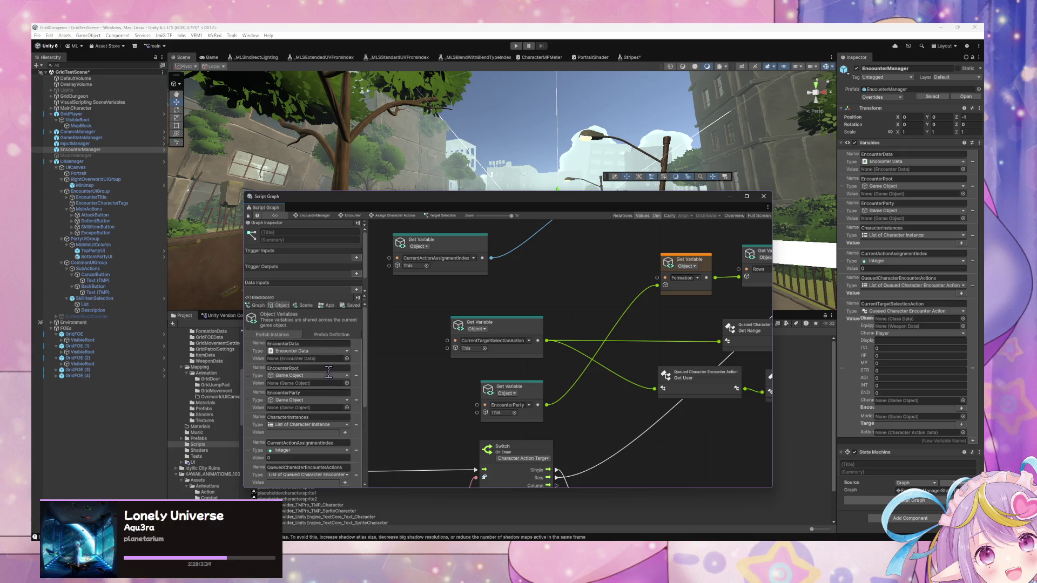
scroll(340, 369, "down", 5)
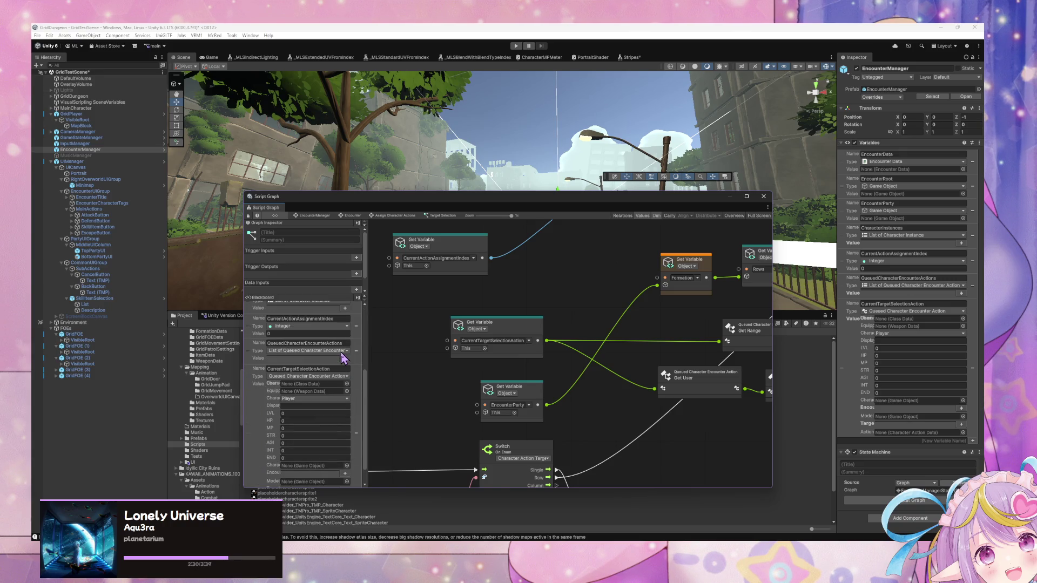
scroll(342, 357, "up", 5)
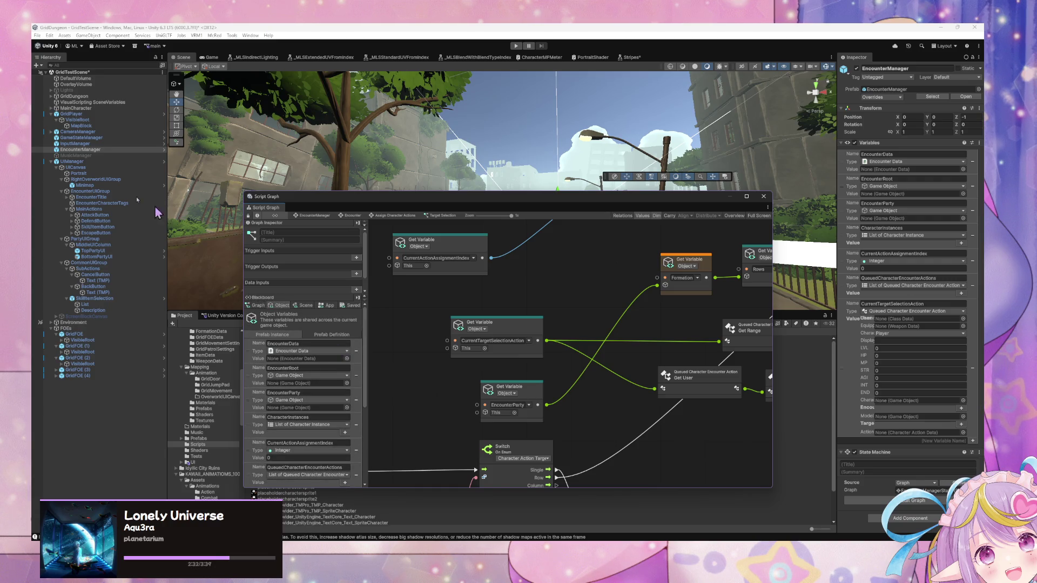
- Inspect the row-placement For Each Loop and select its Less comparison node
mouse_move(676, 287)
left_mouse_down()
mouse_move(436, 298)
mouse_move(599, 307)
mouse_move(605, 281)
mouse_move(550, 287)
mouse_move(456, 270)
mouse_move(531, 278)
mouse_move(563, 265)
mouse_move(484, 299)
mouse_move(537, 273)
mouse_move(497, 297)
mouse_move(591, 350)
left_mouse_up()
scroll(497, 297, "right", 10)
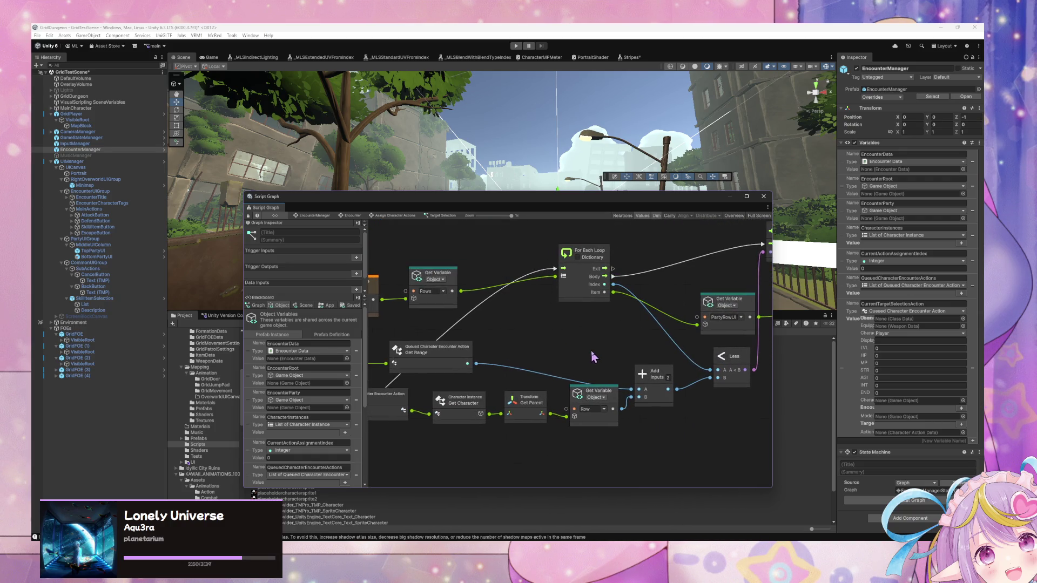
left_click(738, 355)
scroll(479, 320, "left", 3)
scroll(479, 321, "left", 3)
scroll(324, 419, "down", 5)
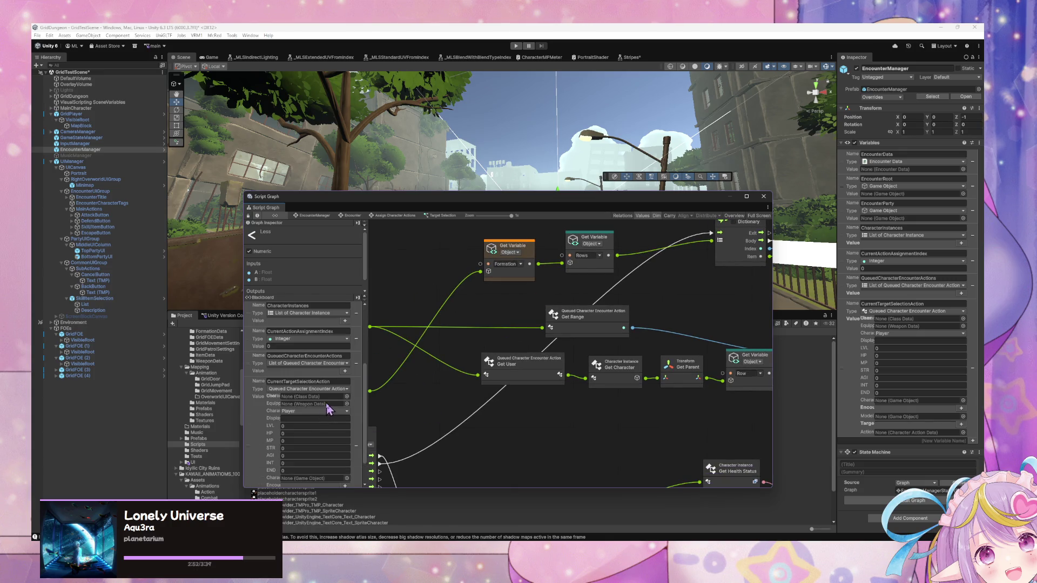
scroll(334, 404, "up", 5)
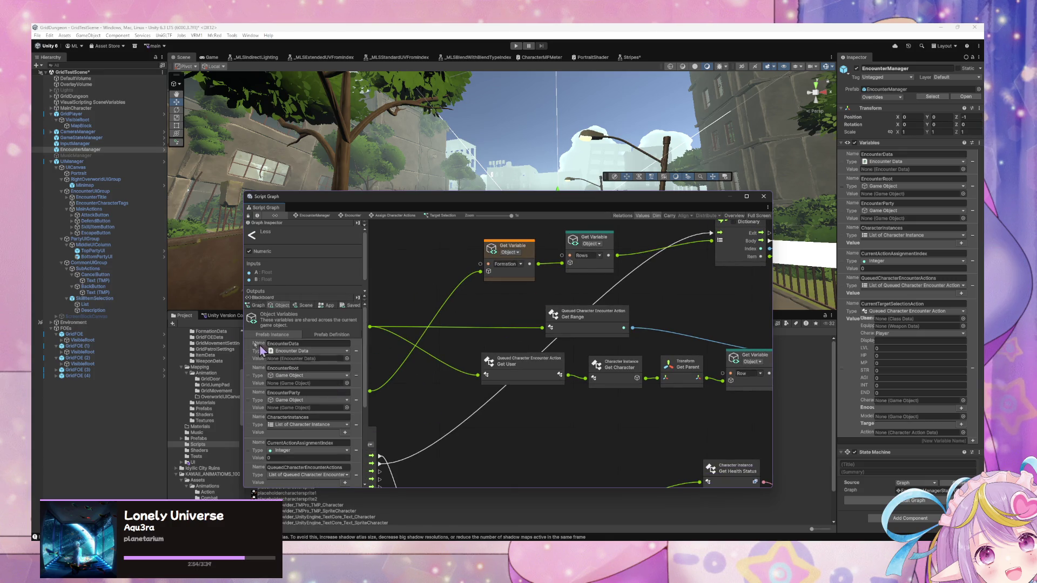
scroll(337, 394, "down", 10)
scroll(667, 307, "right", 3)
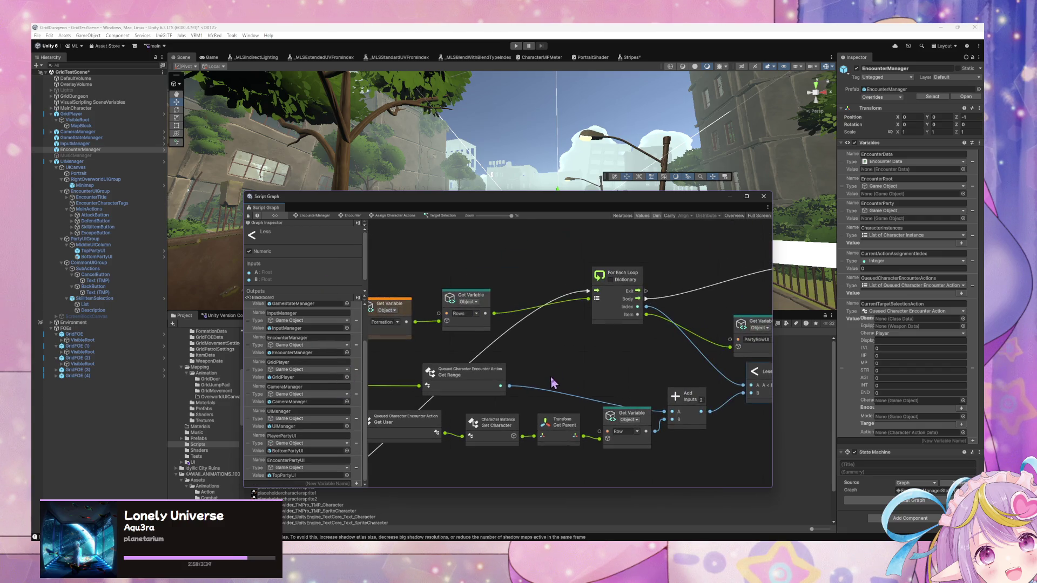
- Drop an EncounterPartyUI Get Variable node near the Switch and For Each Loop, then inspect TopPartyUI
mouse_move(493, 387)
left_mouse_down()
mouse_move(637, 376)
mouse_move(598, 287)
mouse_move(549, 335)
mouse_move(607, 303)
mouse_move(625, 270)
mouse_move(527, 341)
mouse_move(478, 356)
mouse_move(543, 394)
mouse_move(486, 351)
mouse_move(472, 303)
mouse_move(414, 334)
mouse_move(530, 340)
mouse_move(721, 301)
left_mouse_up()
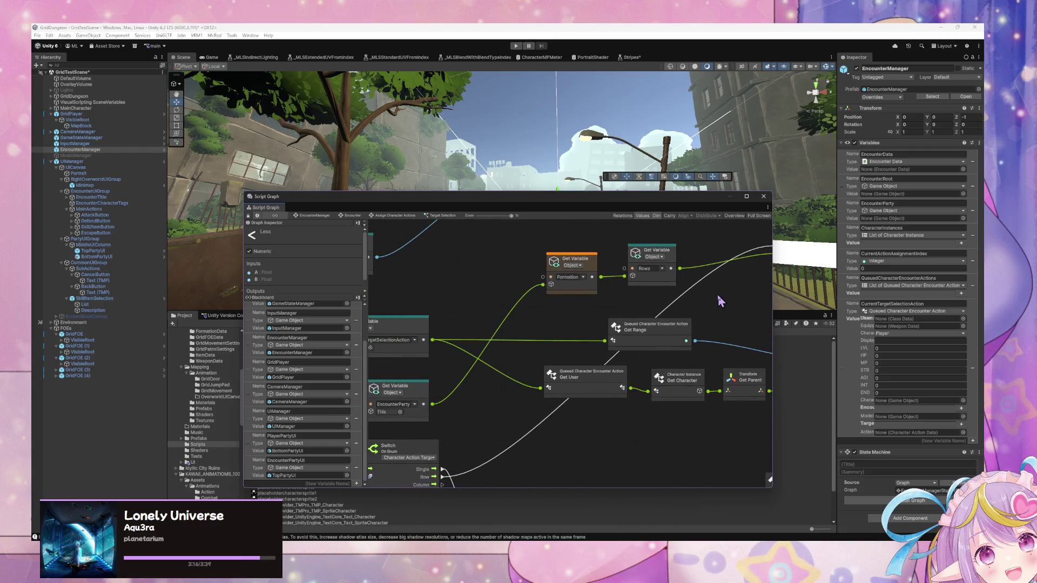
left_click_drag(519, 331, 607, 351)
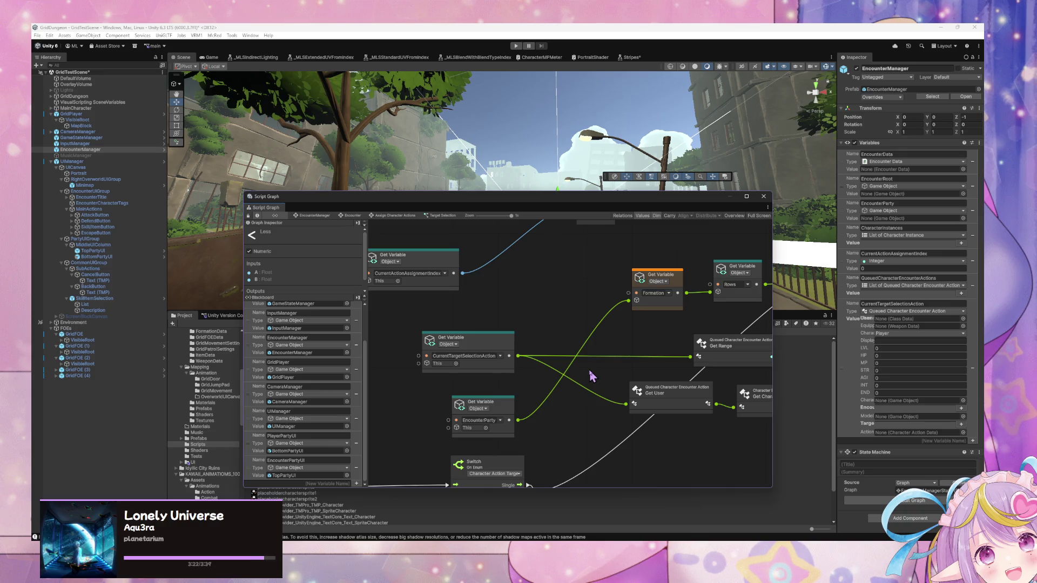
left_click_drag(275, 461, 538, 304)
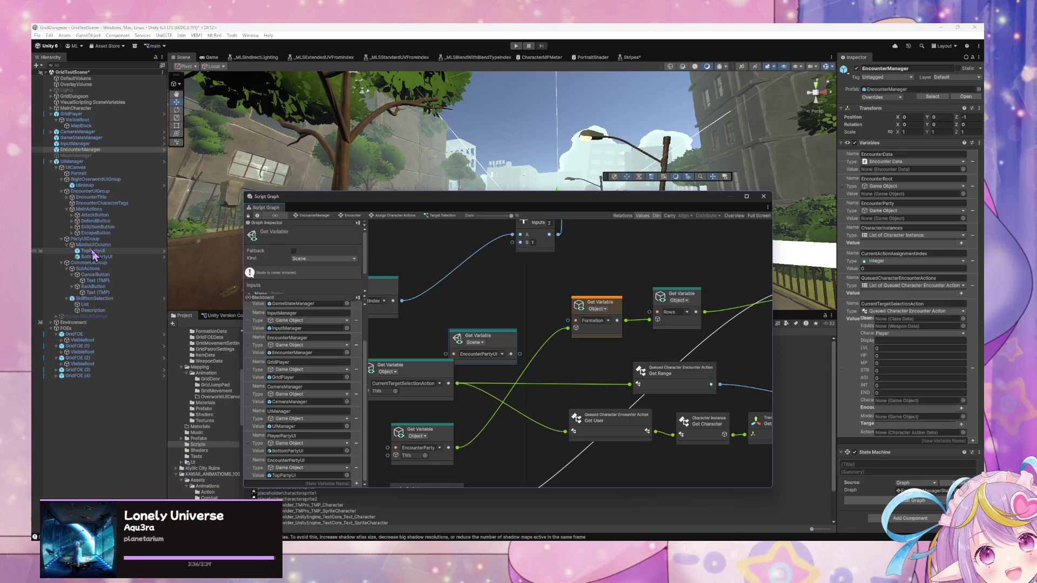
left_click(93, 251)
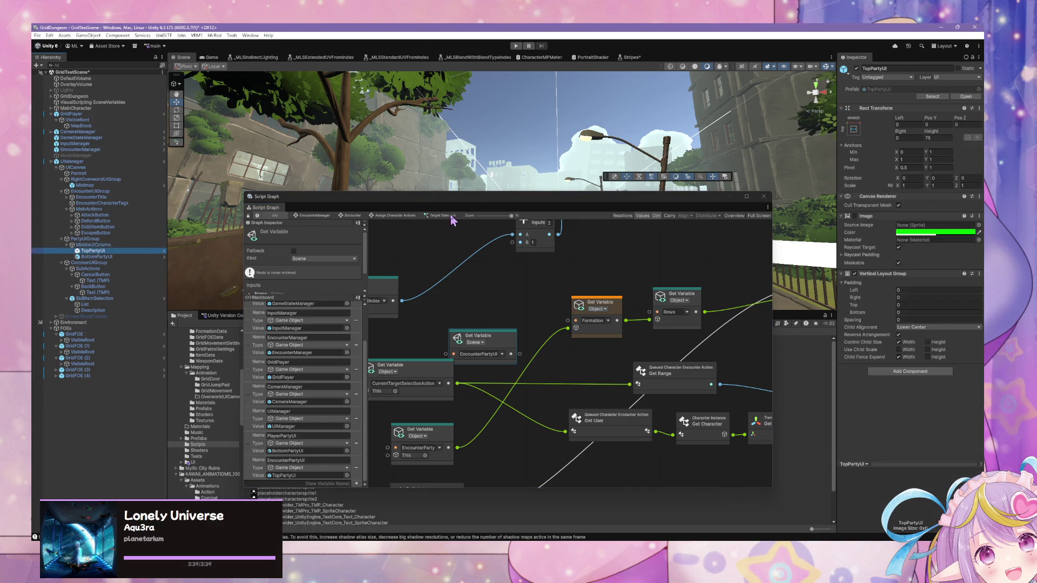
- Run the game in play mode to test the overworld scene
left_click(516, 46)
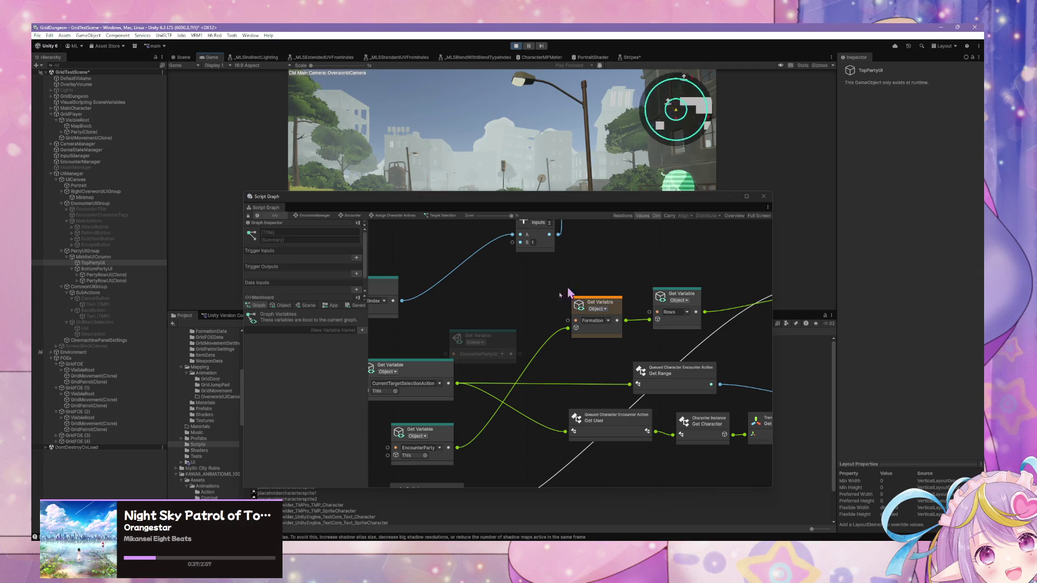
- Drag the EncounterPartyUI Get Variable node up and to the left
left_click(507, 339)
left_click_drag(507, 339, 476, 324)
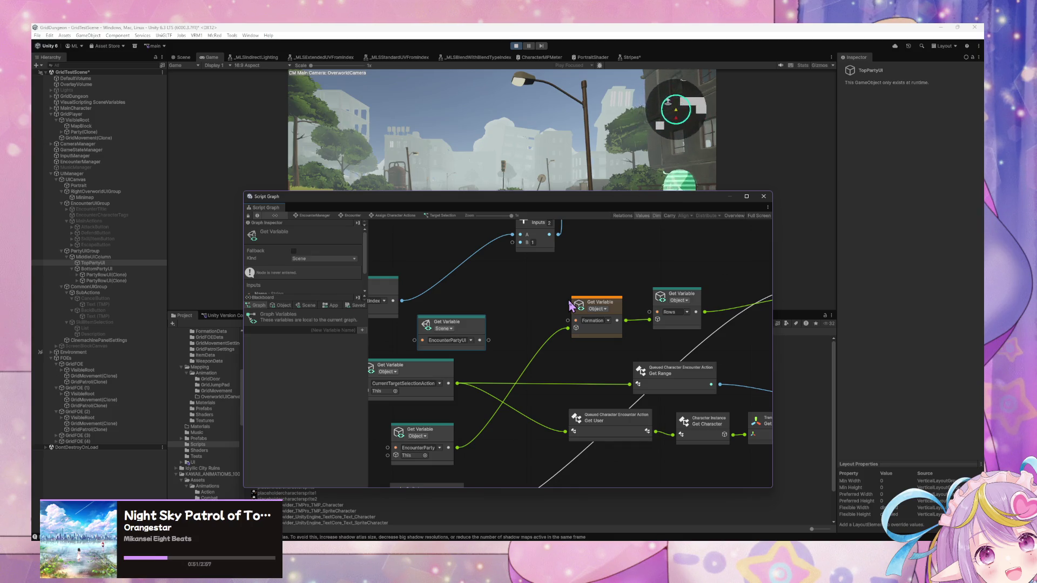
- Place the PartyRowUI Get Variable node beside the For Each Loop, then pan back left
mouse_move(604, 280)
left_mouse_down()
mouse_move(431, 279)
mouse_move(499, 278)
left_mouse_up()
mouse_move(608, 319)
left_mouse_down()
mouse_move(556, 278)
mouse_move(678, 297)
left_mouse_up()
left_click_drag(585, 304, 597, 307)
key("Home")
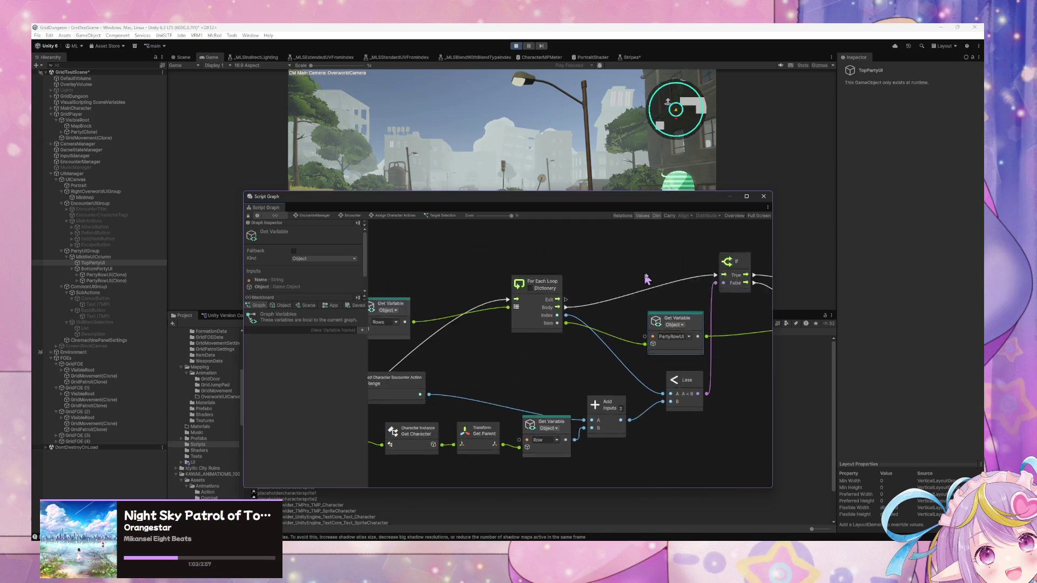
scroll(609, 266, "left", 5)
scroll(609, 266, "up", 2)
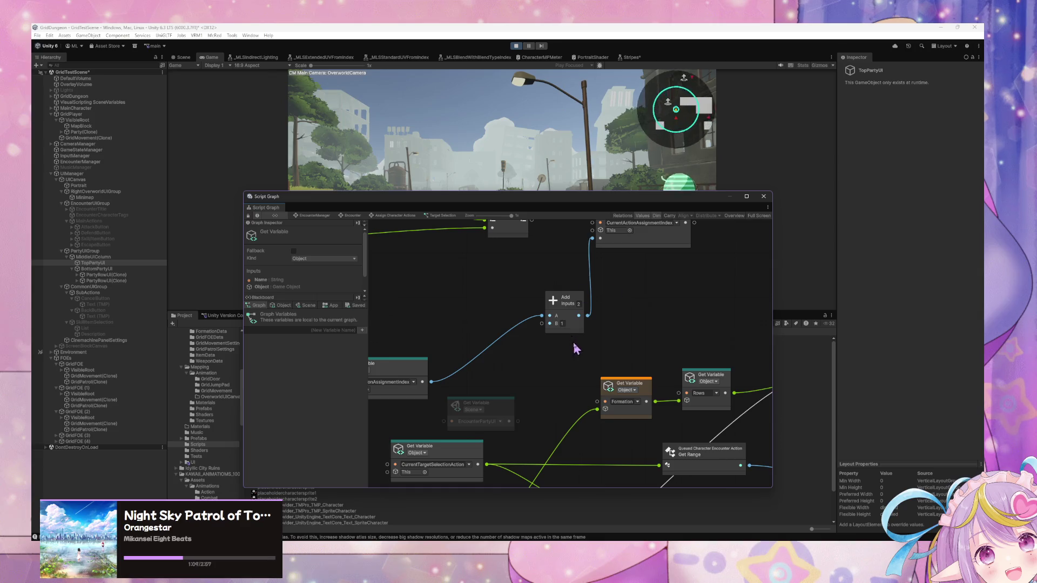
left_click(478, 406)
mouse_move(506, 336)
left_mouse_down()
mouse_move(633, 337)
mouse_move(542, 328)
left_mouse_up()
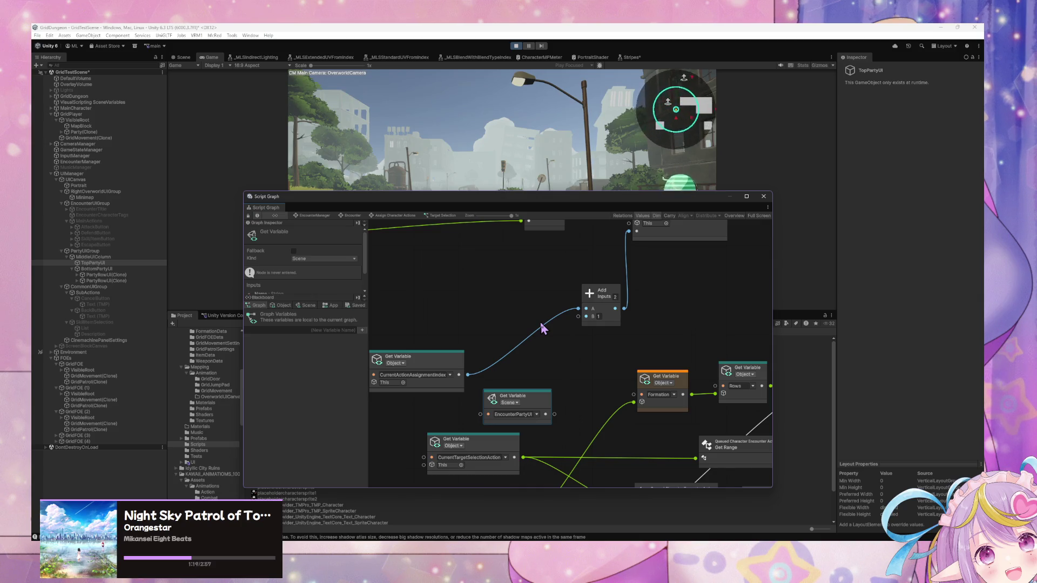
left_click_drag(542, 329, 538, 327)
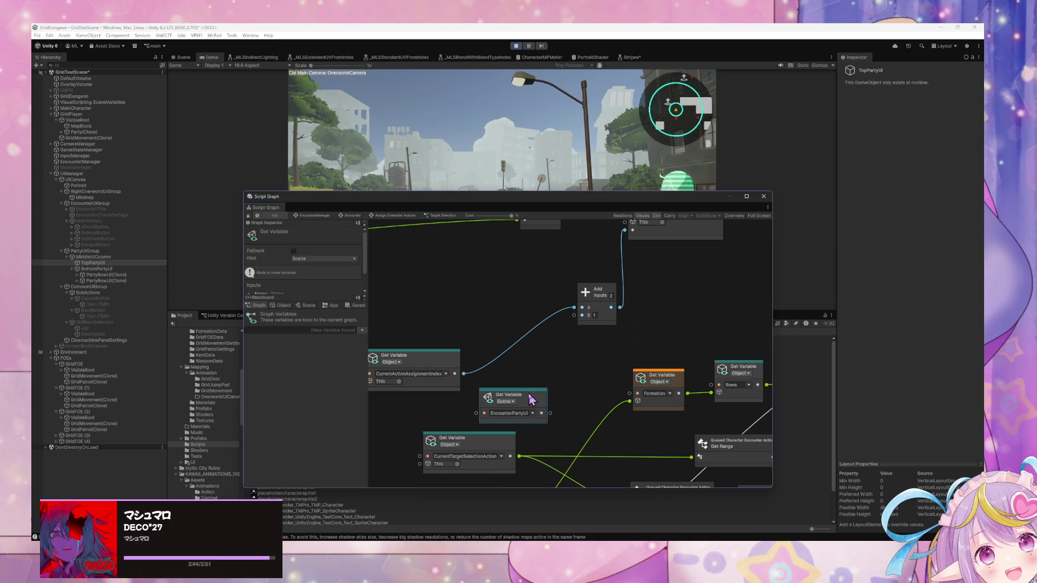
- Delete the EncounterPartyUI node and move CurrentActionAssignmentIndex beside the Add node
key("Delete")
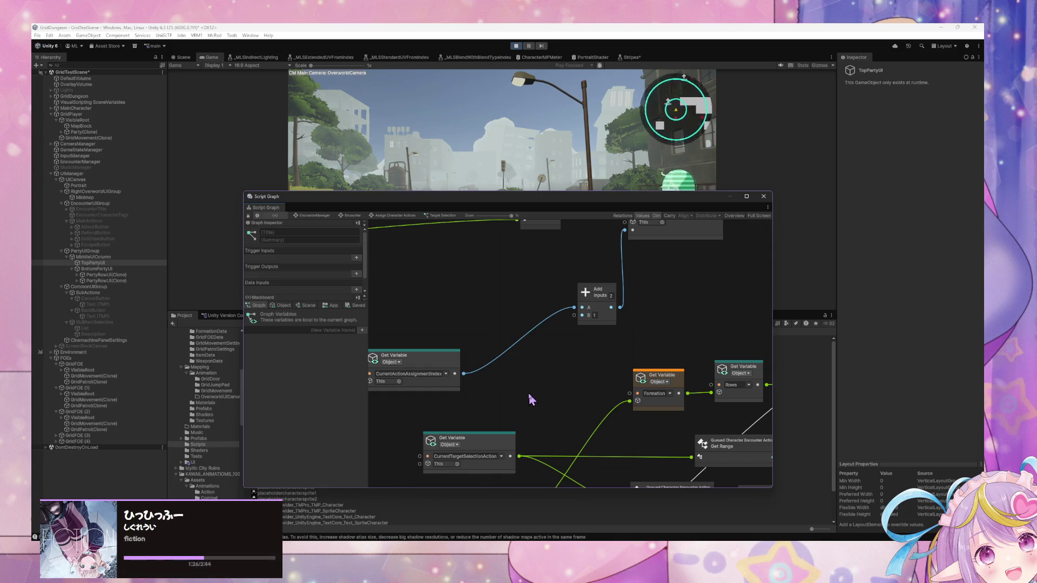
mouse_move(431, 353)
left_mouse_down()
mouse_move(473, 285)
mouse_move(481, 296)
left_mouse_up()
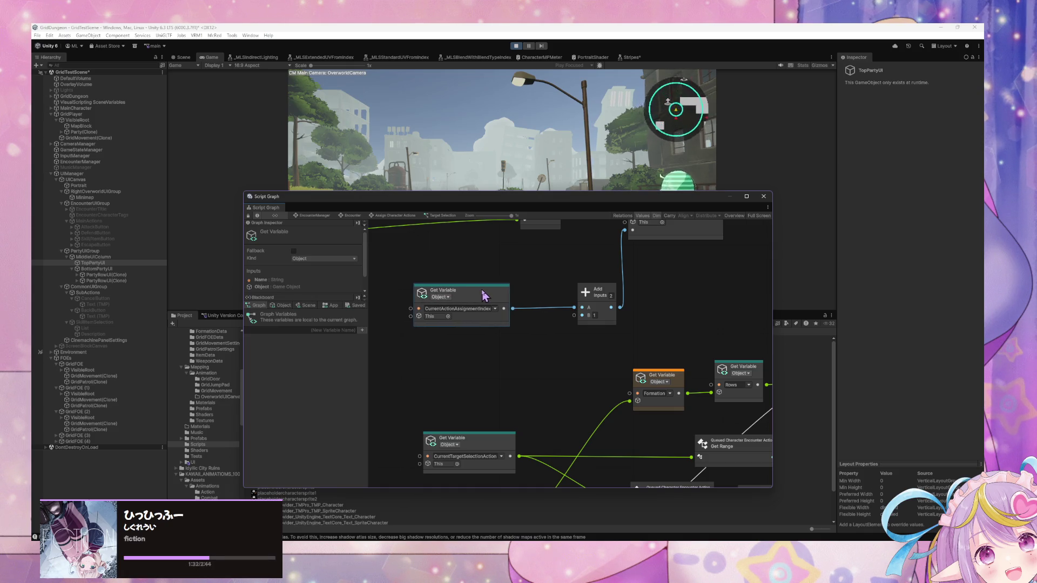
left_click(529, 341)
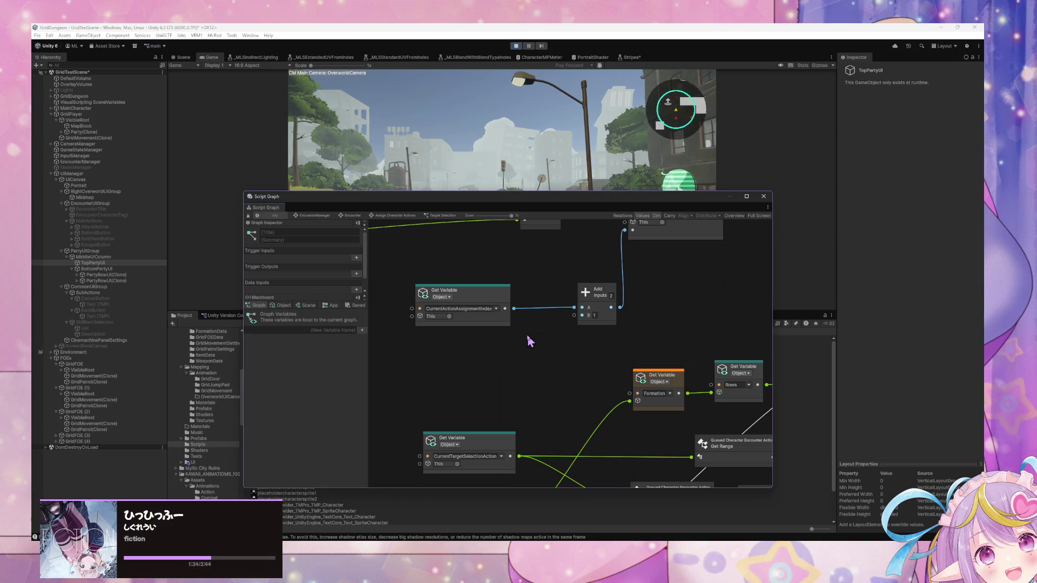
- Fine-tune the CurrentTargetSelectionAction node's horizontal position
left_click_drag(506, 444, 498, 444)
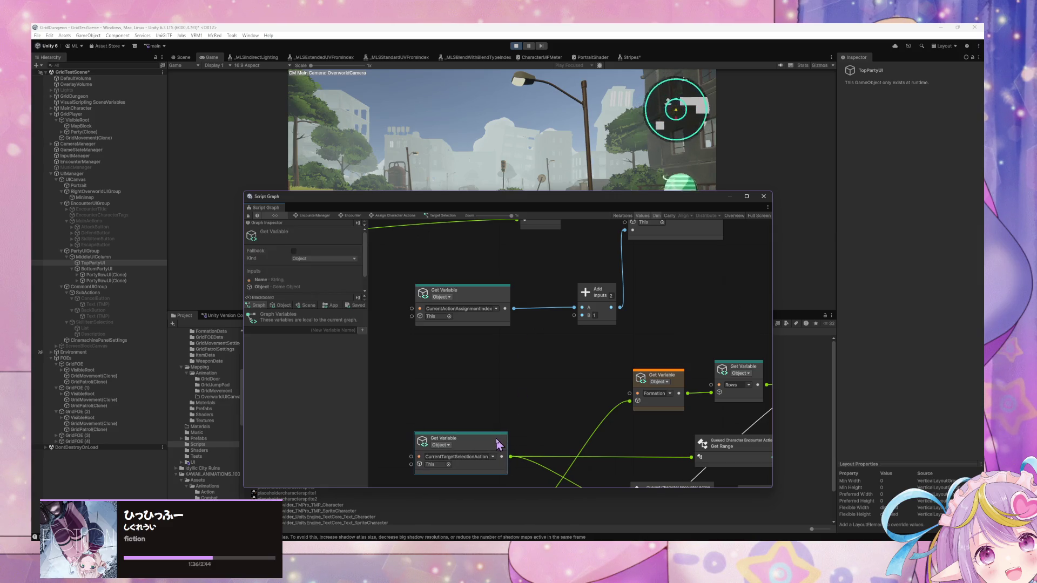
left_click(550, 433)
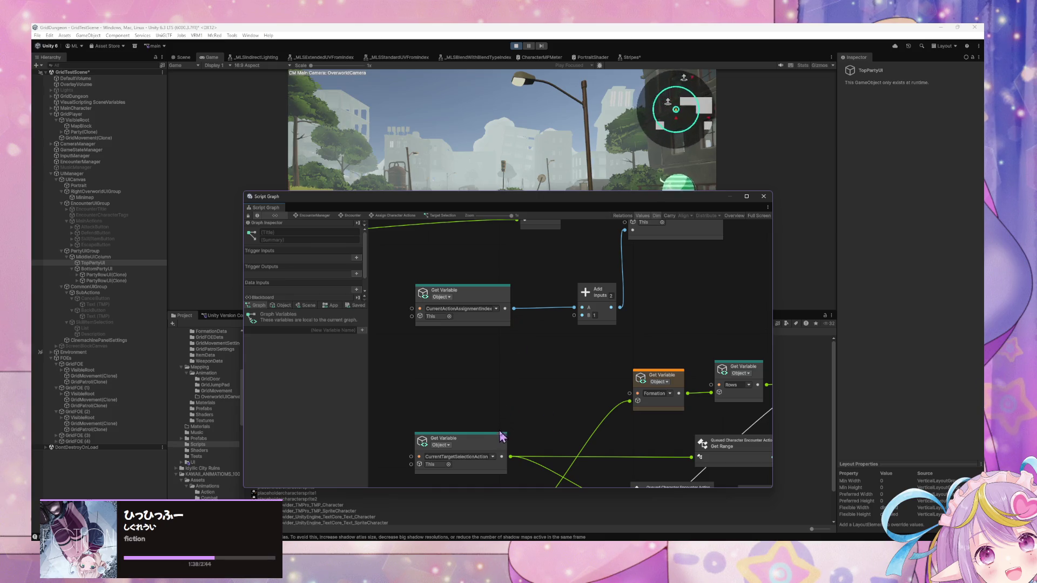
left_click_drag(502, 437, 507, 437)
left_click(530, 431)
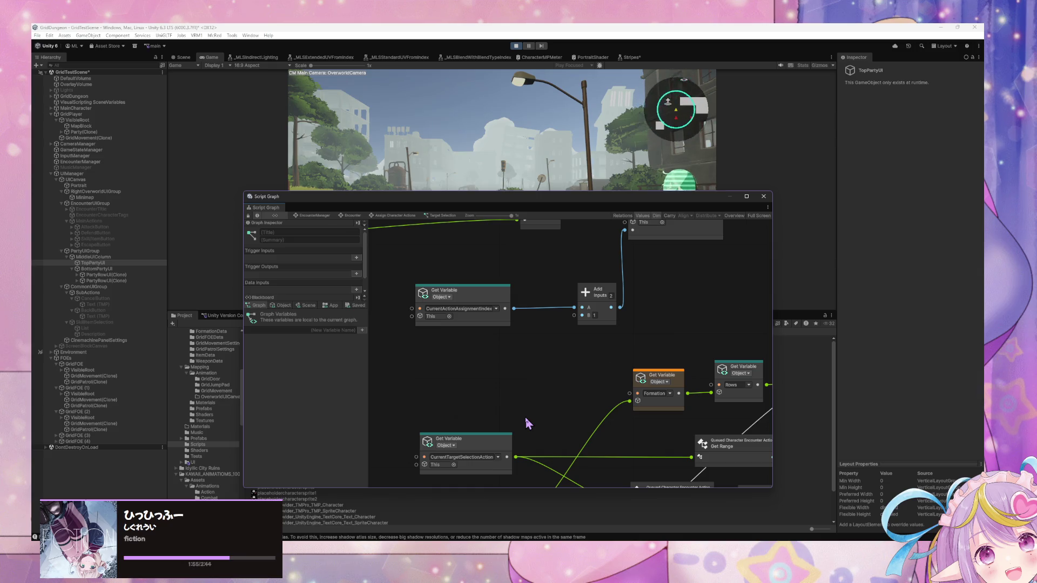
- Move the EncounterParty Get Variable node up beside the Formation node
left_click_drag(500, 390, 508, 330)
left_click(516, 431)
left_click_drag(516, 432, 503, 309)
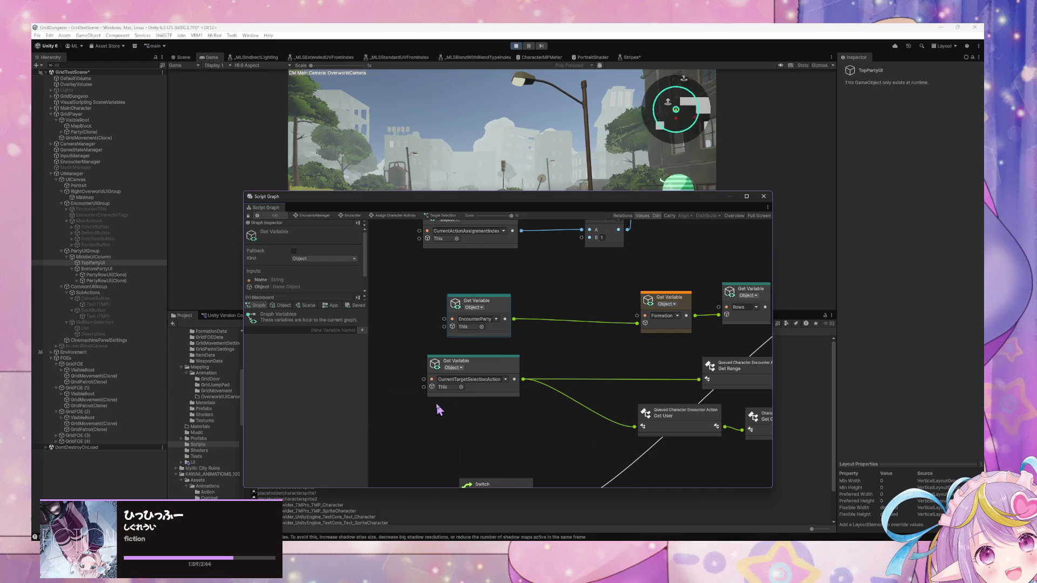
- Reposition the CurrentTargetSelectionAction node near the Switch and Get Target Sub Type nodes
mouse_move(431, 401)
left_mouse_down()
mouse_move(403, 383)
mouse_move(446, 403)
left_mouse_up()
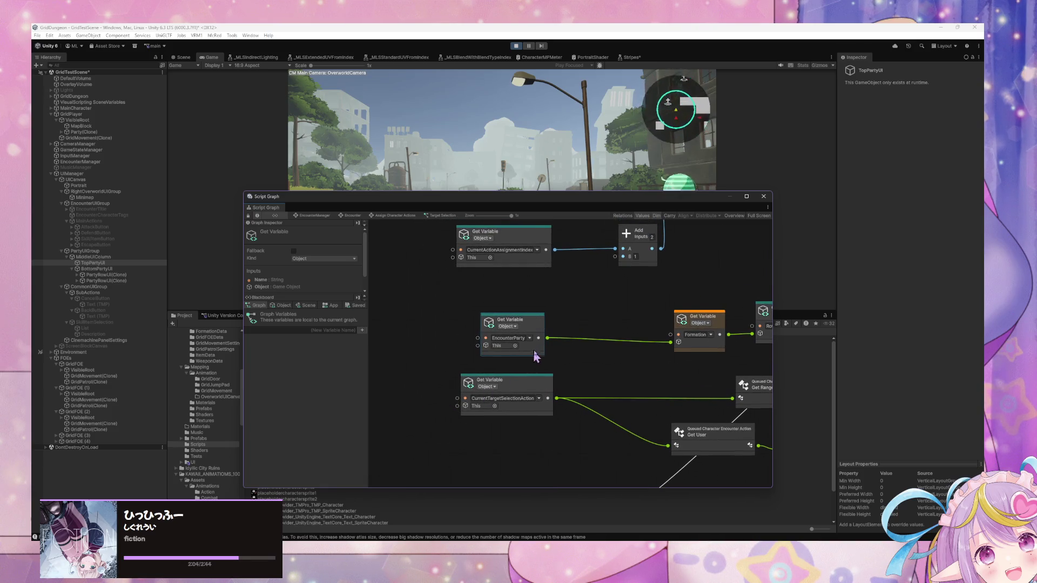
left_click_drag(539, 384, 528, 387)
mouse_move(531, 454)
left_mouse_down()
mouse_move(523, 359)
mouse_move(647, 347)
mouse_move(528, 359)
mouse_move(544, 301)
mouse_move(544, 324)
mouse_move(485, 403)
mouse_move(548, 451)
mouse_move(507, 359)
mouse_move(470, 377)
mouse_move(365, 353)
mouse_move(395, 335)
mouse_move(546, 342)
left_mouse_up()
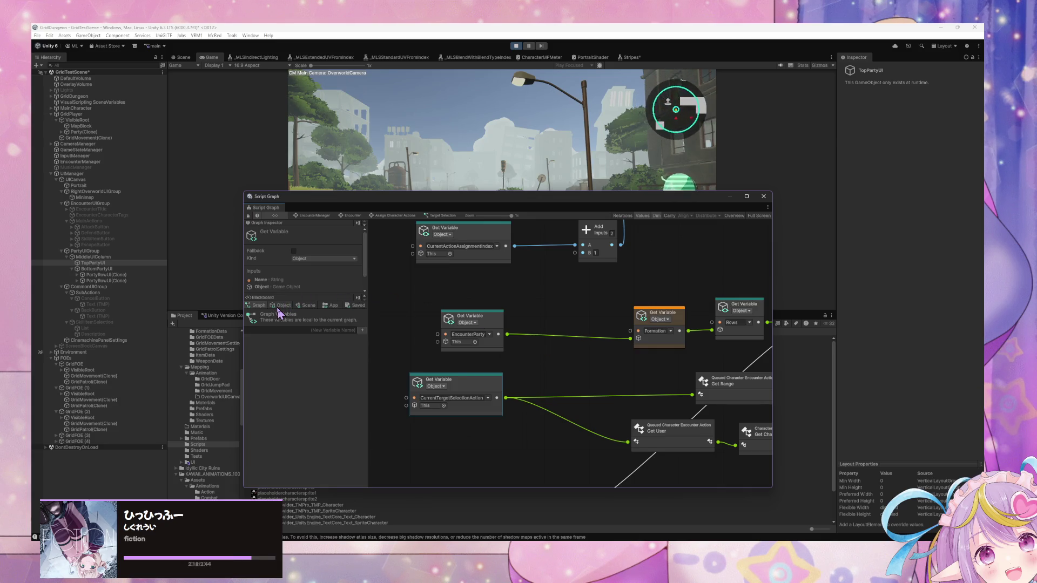
left_click_drag(474, 388, 471, 418)
right_click(562, 352)
left_click(538, 361)
left_click(538, 361)
- Survey the String, Set Targets, Custom Event and On Enter State nodes, then move Get Range above Get User
mouse_move(558, 363)
left_mouse_down()
mouse_move(477, 298)
mouse_move(409, 301)
mouse_move(617, 278)
mouse_move(620, 389)
mouse_move(613, 260)
mouse_move(674, 202)
mouse_move(643, 362)
mouse_move(463, 435)
mouse_move(556, 405)
mouse_move(447, 354)
mouse_move(573, 489)
mouse_move(558, 423)
left_mouse_up()
left_click_drag(530, 355, 629, 456)
left_click_drag(531, 406, 637, 425)
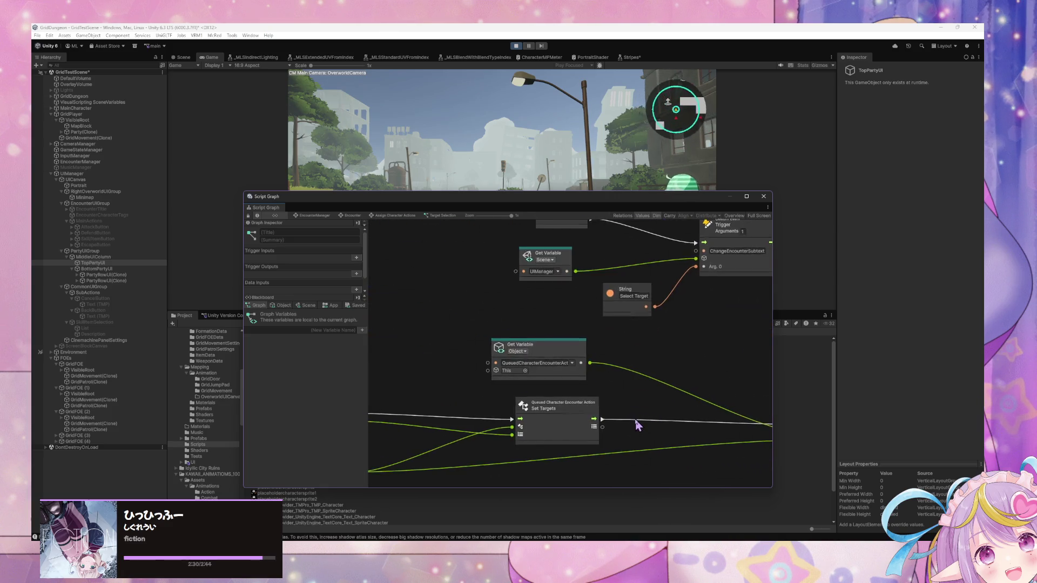
mouse_move(520, 382)
left_mouse_down()
mouse_move(595, 376)
mouse_move(640, 357)
mouse_move(507, 331)
mouse_move(428, 382)
left_mouse_up()
mouse_move(572, 366)
left_mouse_down()
mouse_move(470, 431)
mouse_move(606, 475)
mouse_move(510, 335)
left_mouse_up()
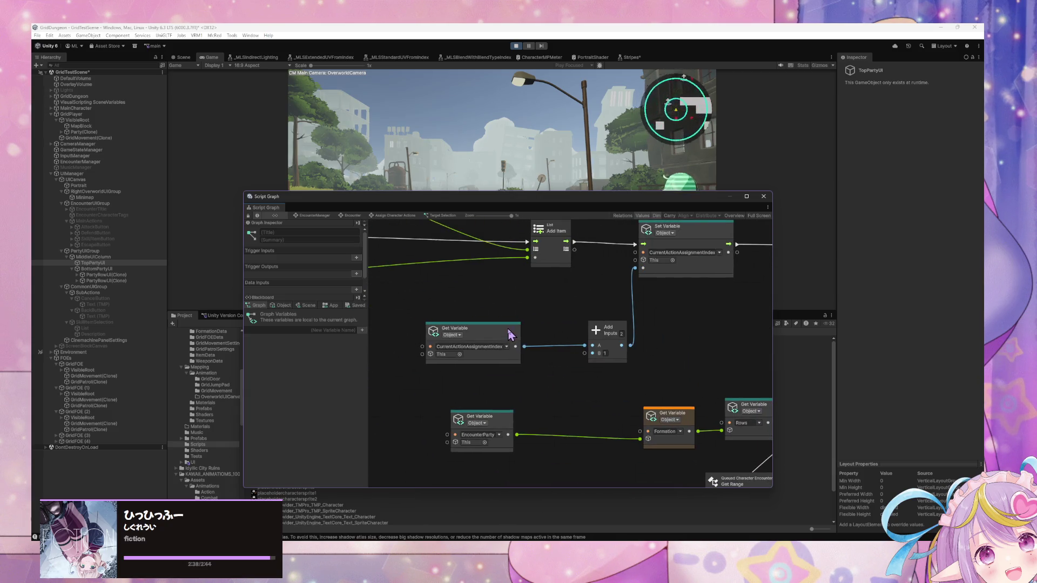
left_click_drag(508, 372, 523, 355)
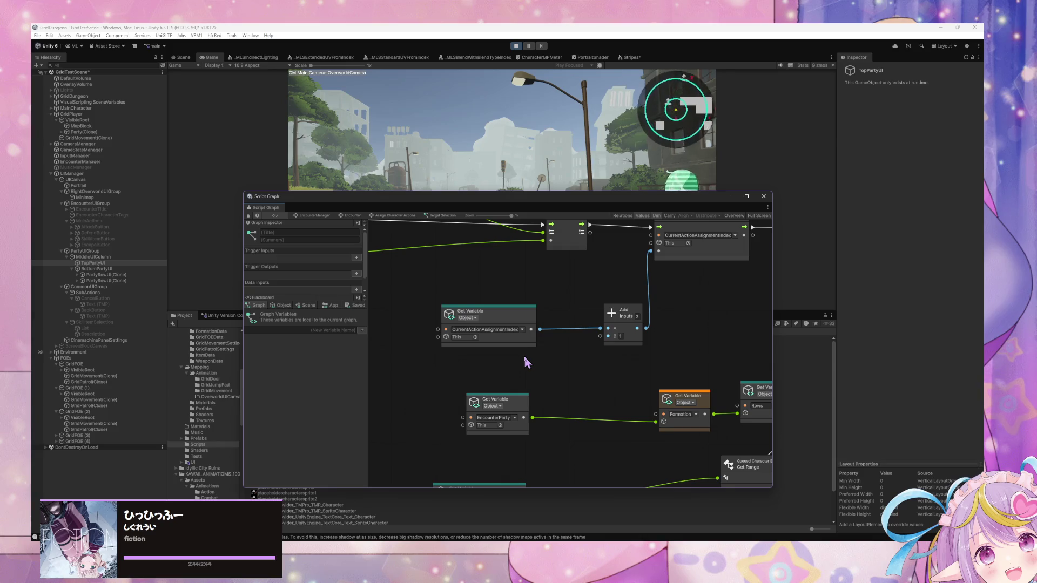
scroll(531, 373, "down", 2)
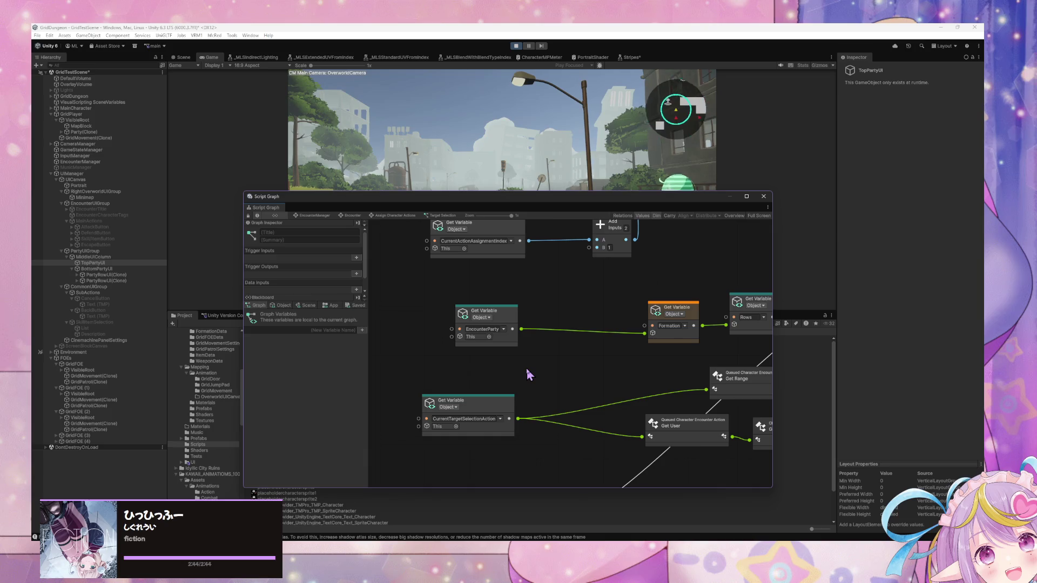
mouse_move(708, 391)
left_mouse_down()
mouse_move(599, 383)
mouse_move(643, 378)
mouse_move(578, 371)
left_mouse_up()
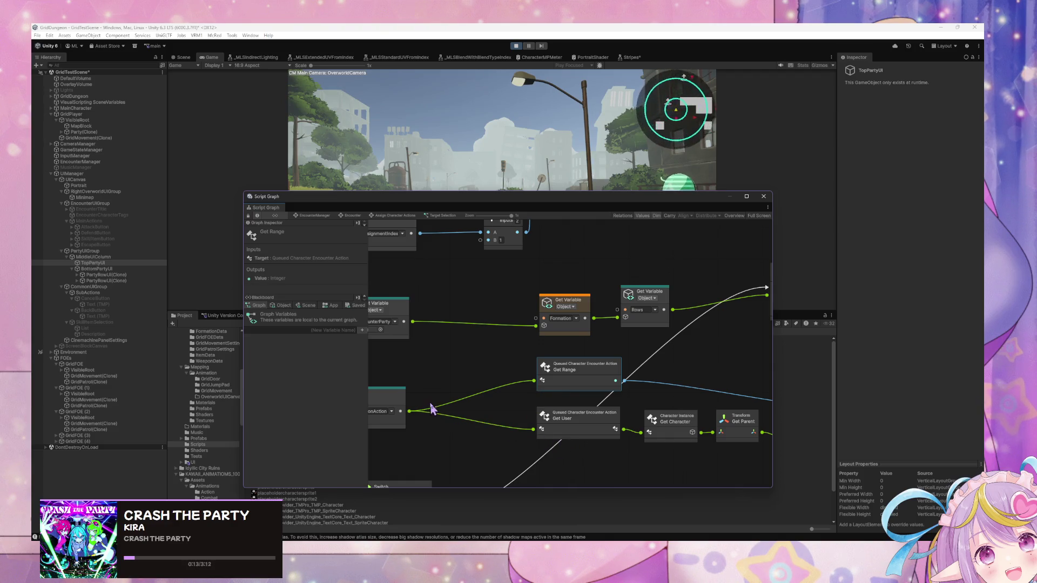
- Shift the CurrentTargetSelectionAction and EncounterParty nodes slightly left
left_click_drag(428, 406, 579, 419)
left_click(516, 407)
left_click_drag(516, 408, 499, 407)
left_click_drag(540, 316, 517, 315)
- Look over the On Enter State area, then load Party(Clone)'s state graph from the Hierarchy
scroll(579, 440, "down", 5)
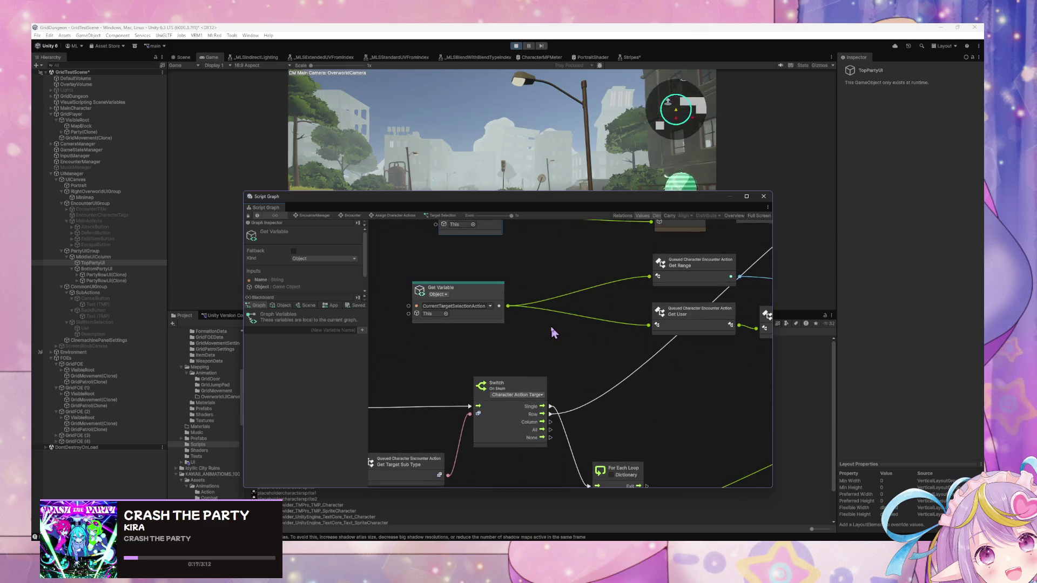
scroll(565, 366, "down", 1)
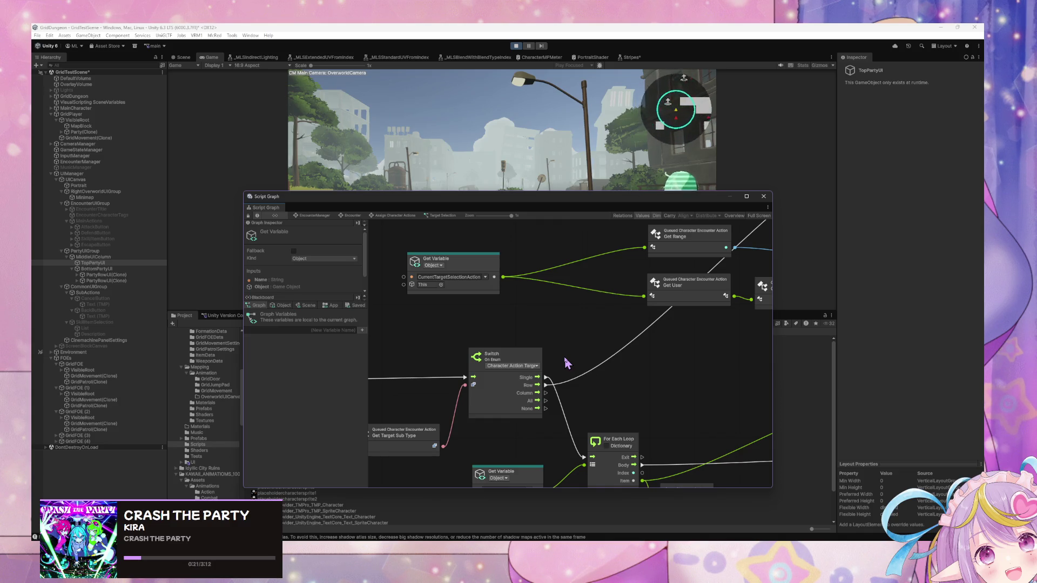
left_click_drag(466, 345, 639, 357)
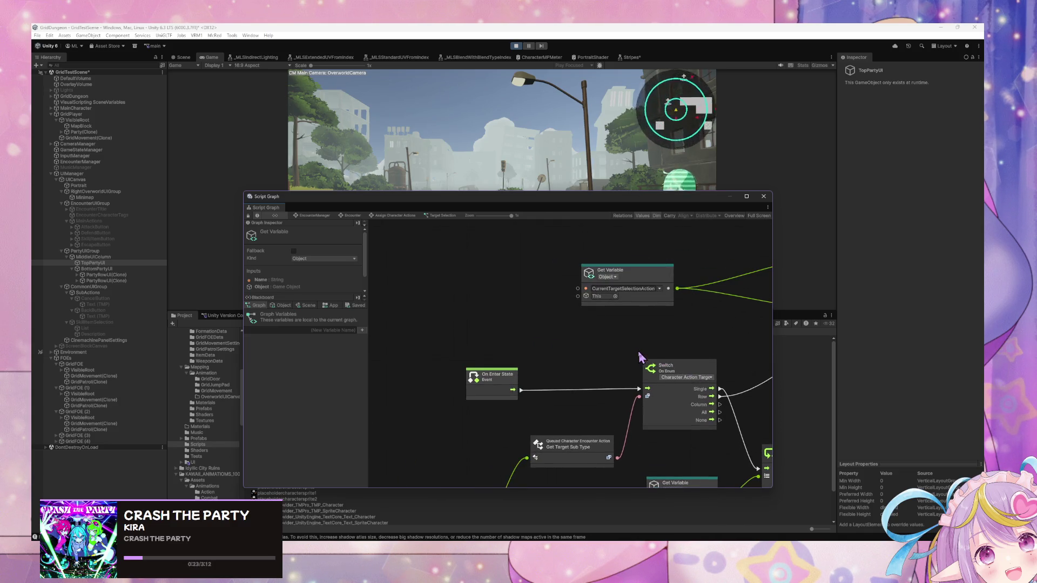
scroll(640, 357, "down", 5)
scroll(641, 356, "right", 8)
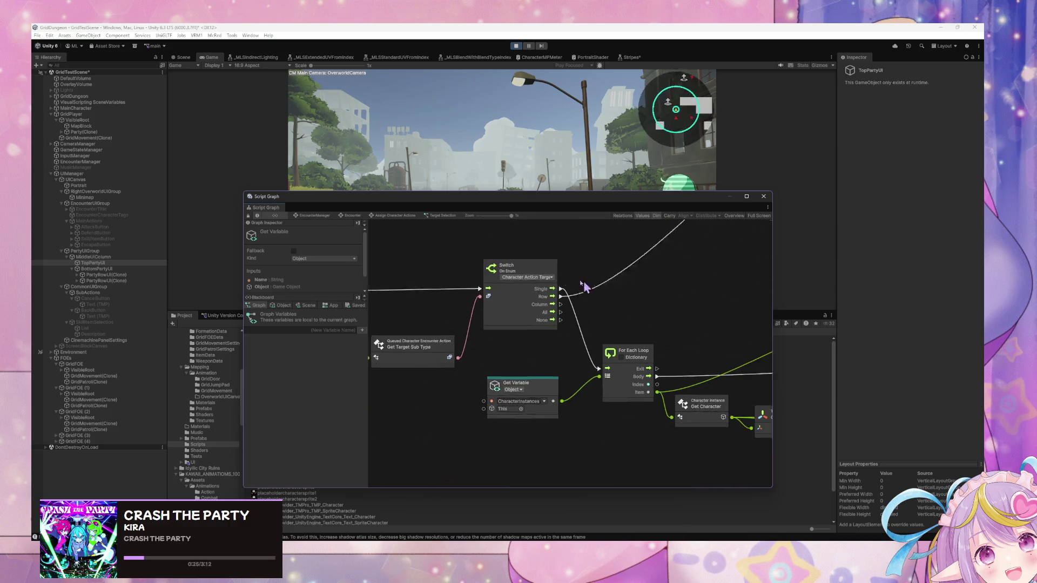
scroll(616, 389, "down", 2)
scroll(640, 384, "left", 3)
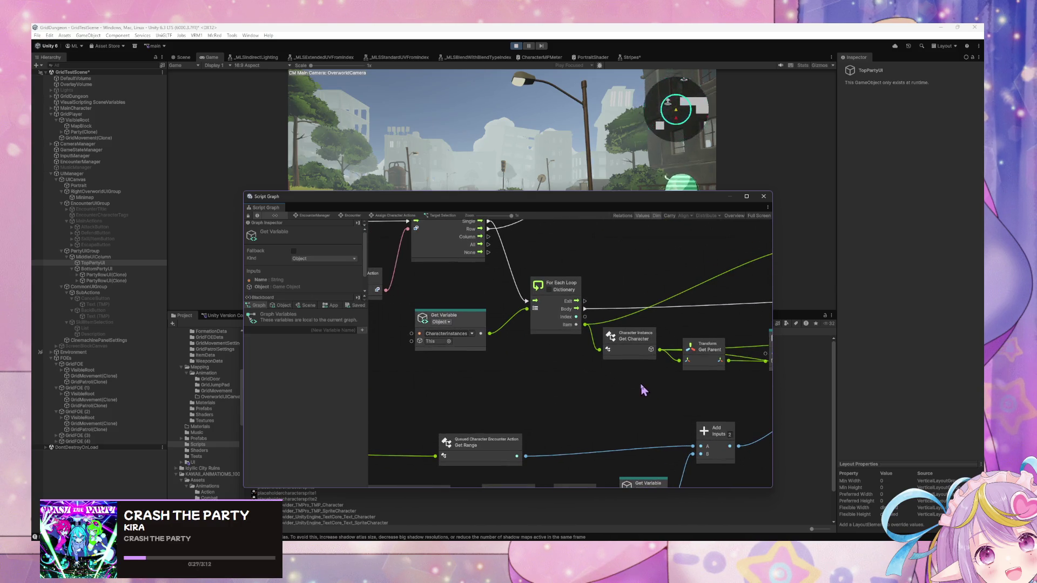
scroll(541, 384, "up", 2)
scroll(516, 385, "right", 4)
scroll(515, 394, "up", 3)
scroll(573, 432, "down", 3)
scroll(476, 335, "down", 3)
scroll(480, 327, "up", 3)
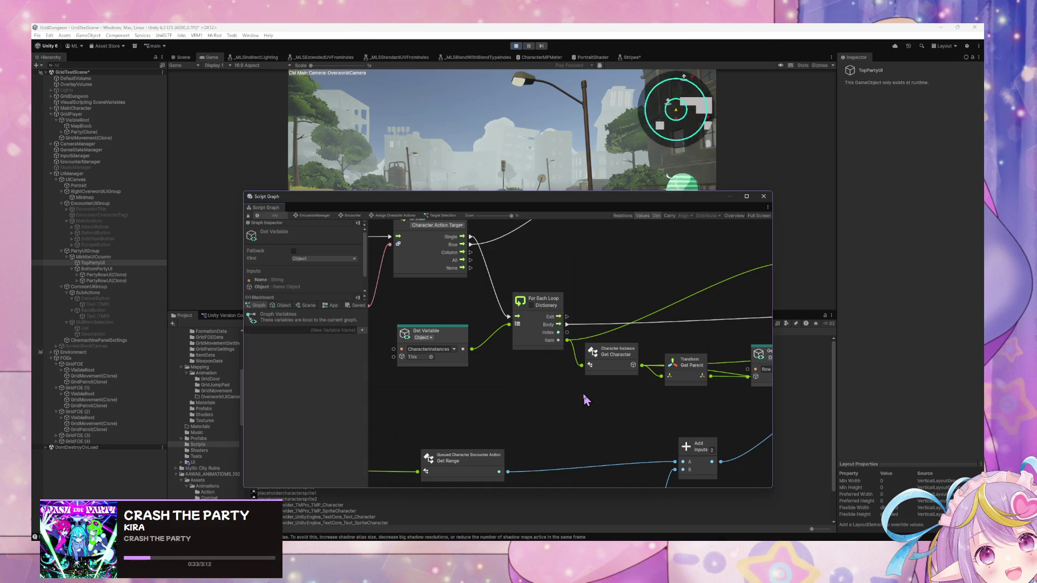
left_click(81, 132)
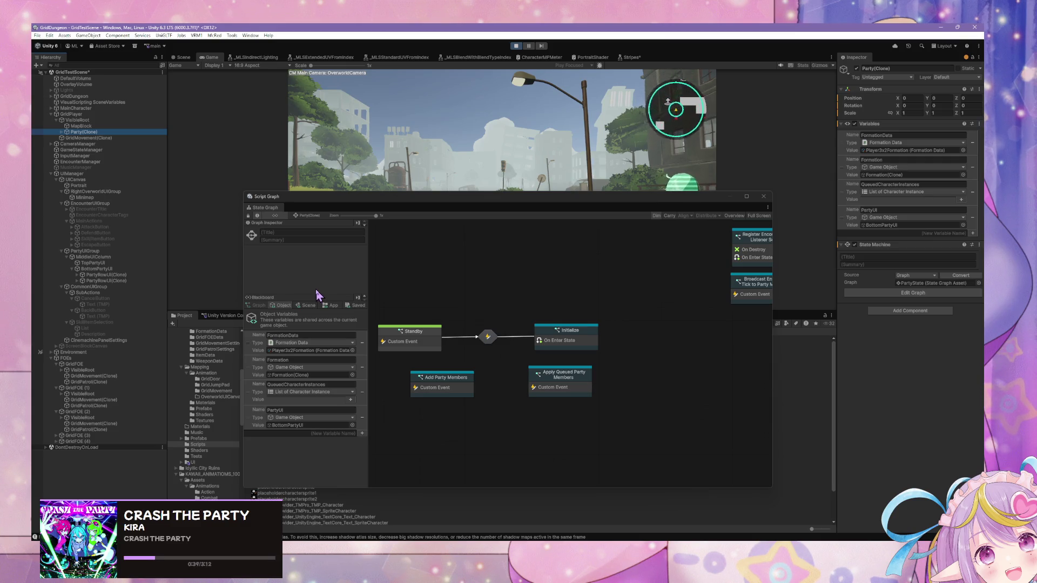
- Open EncounterManager's Encounter state and align Check Encounter End and Assign Character Actions
left_click(263, 237)
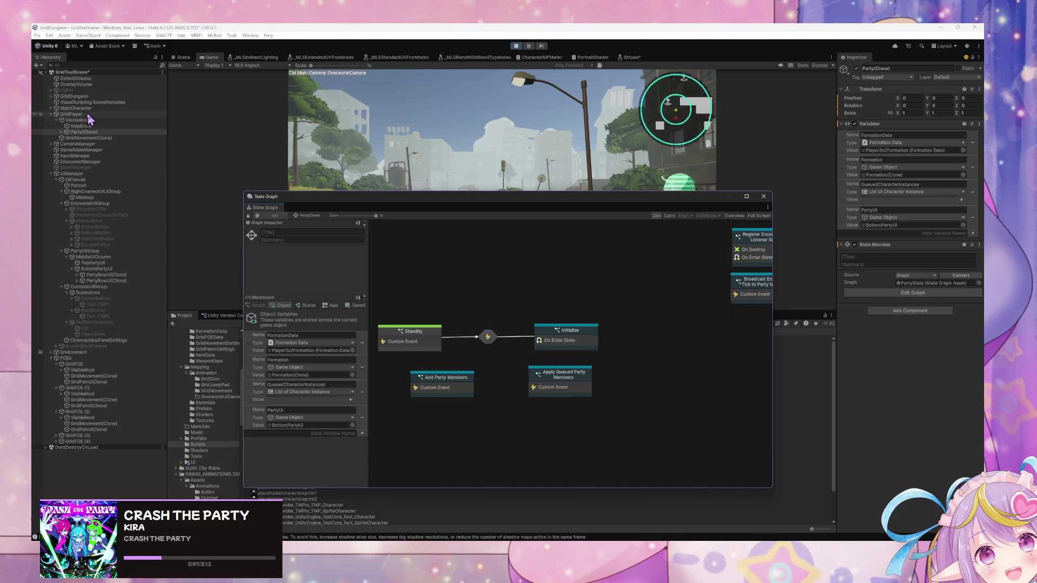
left_click(97, 162)
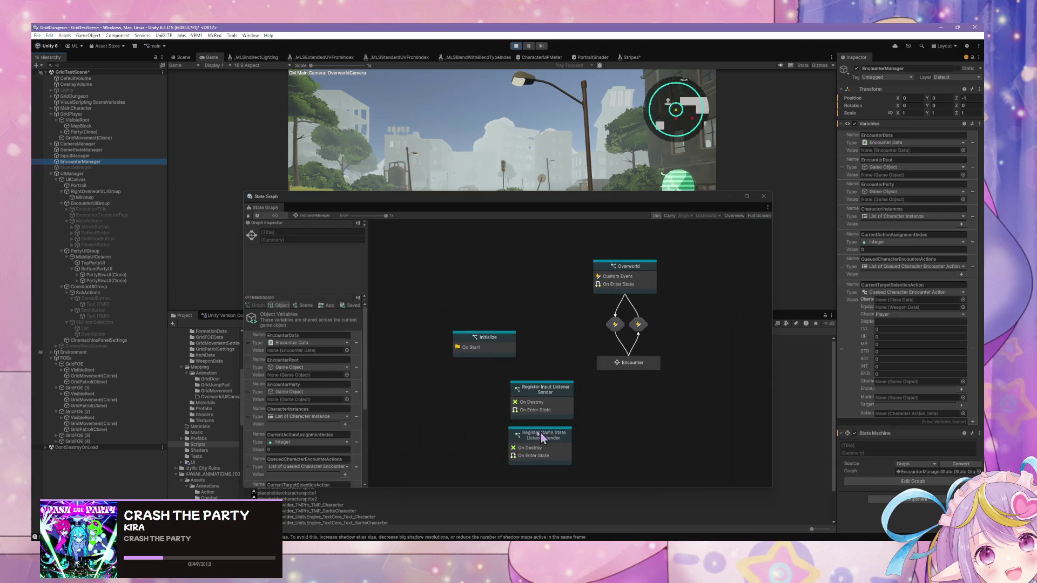
double_click(540, 365)
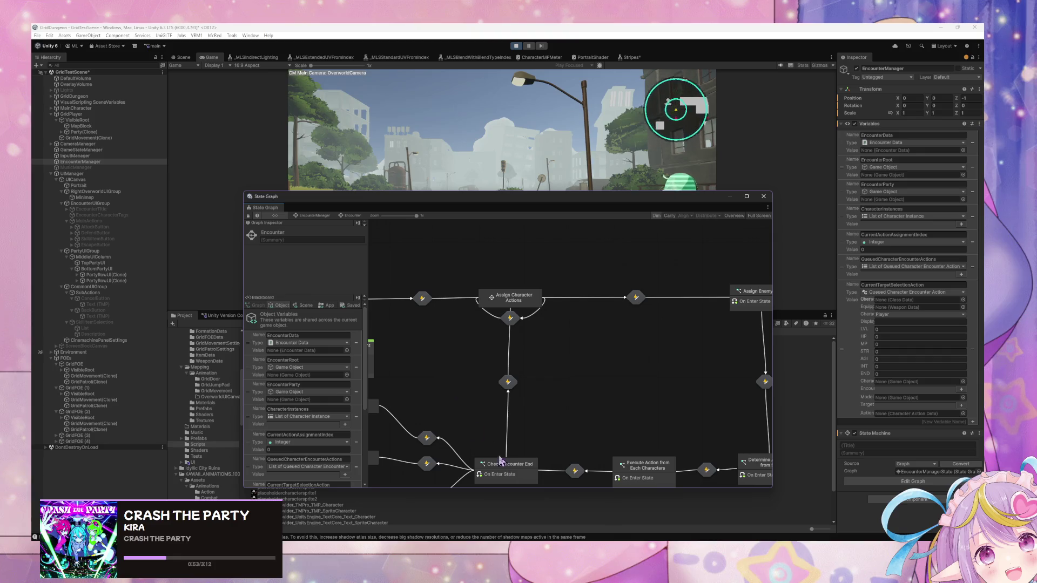
left_click_drag(519, 478, 522, 477)
left_click(510, 382)
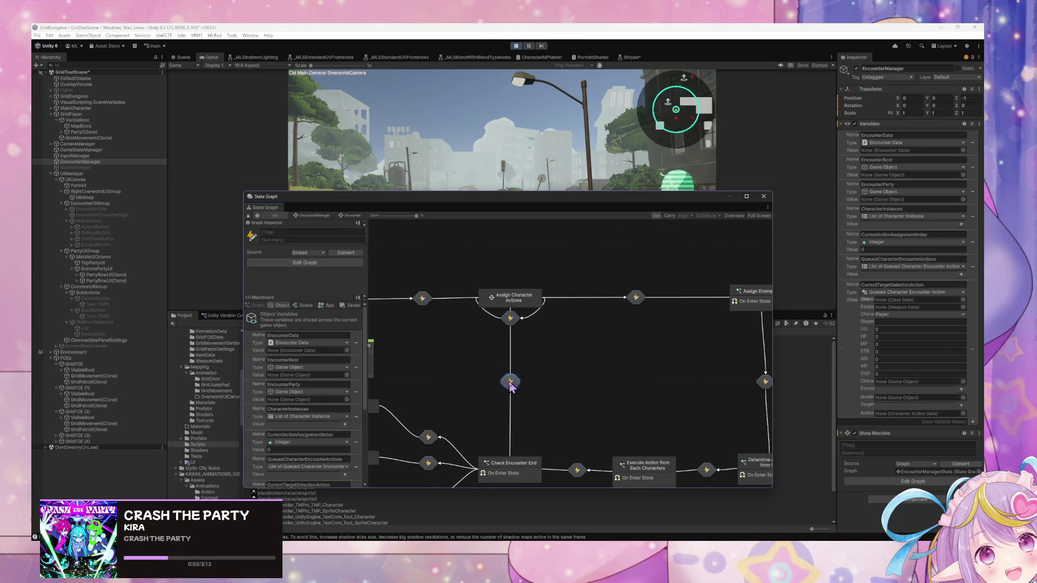
left_click(507, 306)
left_click_drag(508, 305, 511, 307)
left_click(537, 336)
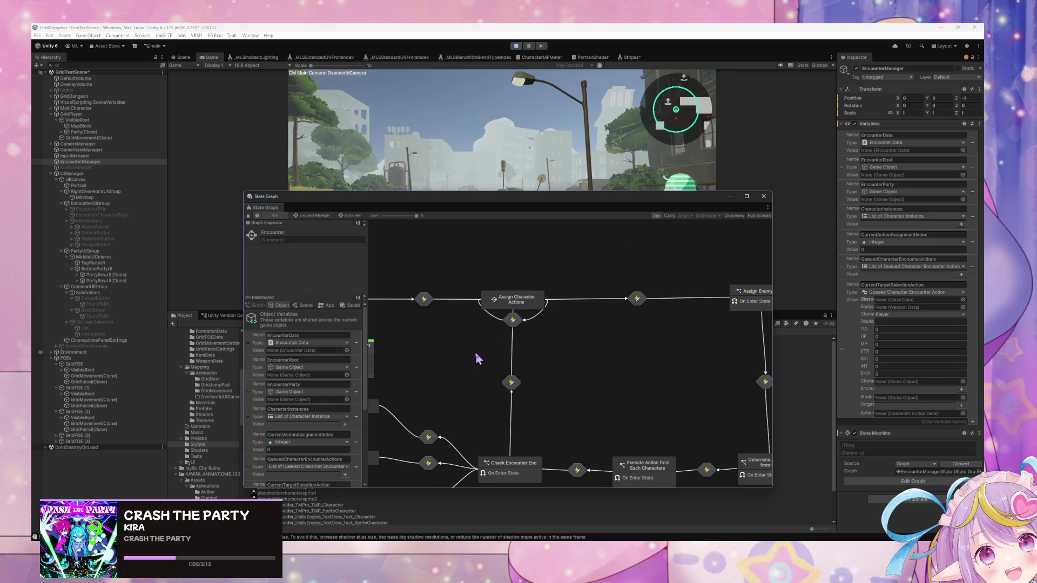
- Pan to the Victory, Defeat and Escaped states and select the Escaped→Check Encounter End transition
mouse_move(477, 358)
left_mouse_down()
mouse_move(533, 359)
mouse_move(538, 373)
left_mouse_up()
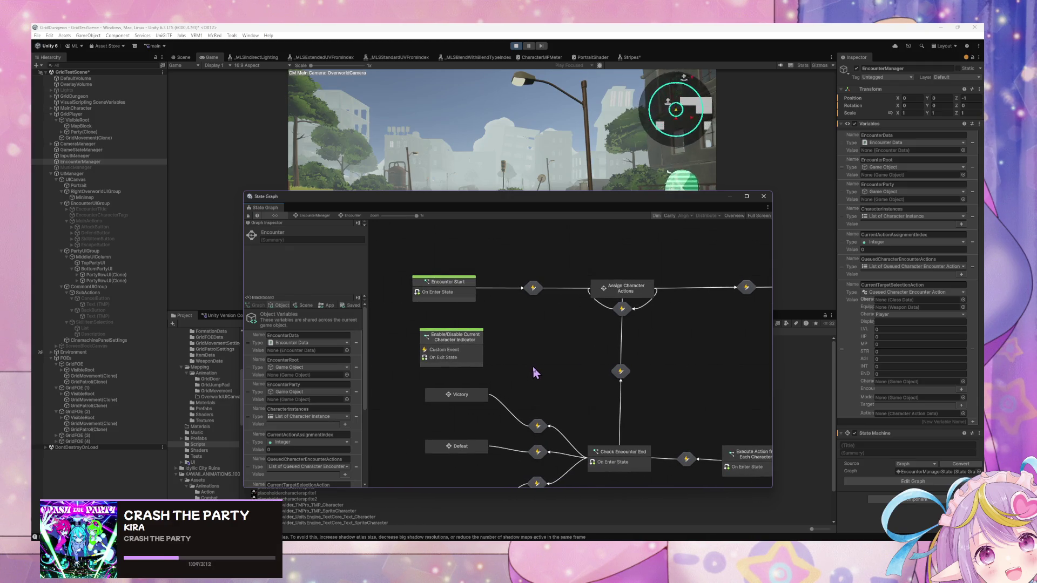
left_click_drag(458, 448, 460, 460)
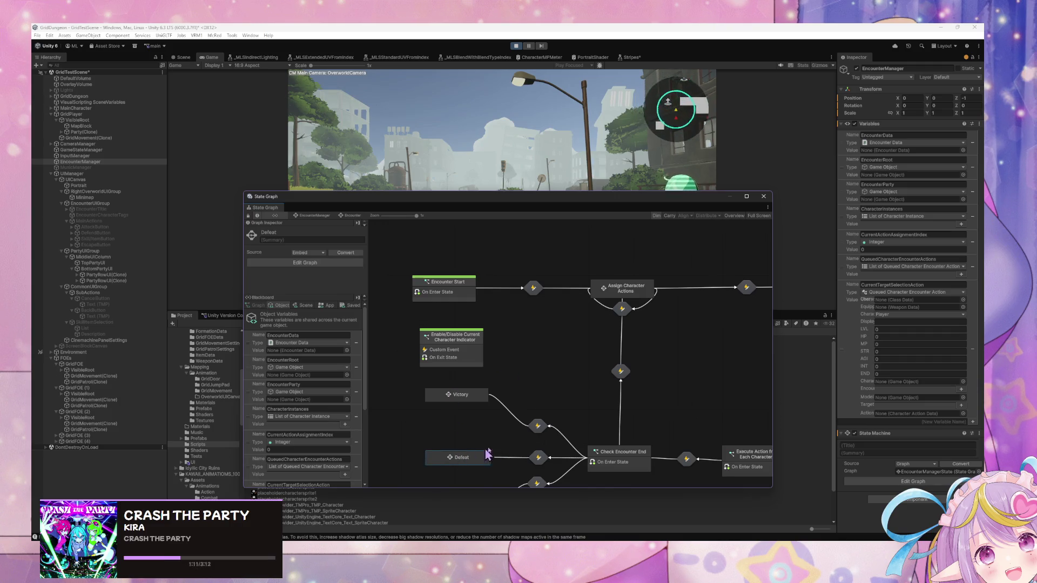
scroll(511, 339, "down", 3)
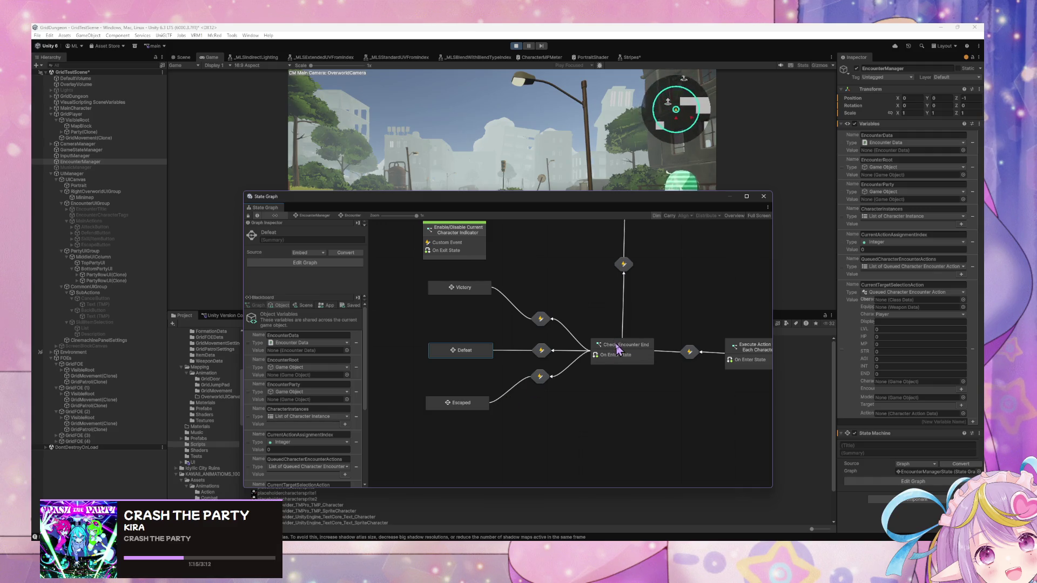
scroll(545, 380, "right", 3)
left_click_drag(548, 383, 643, 359)
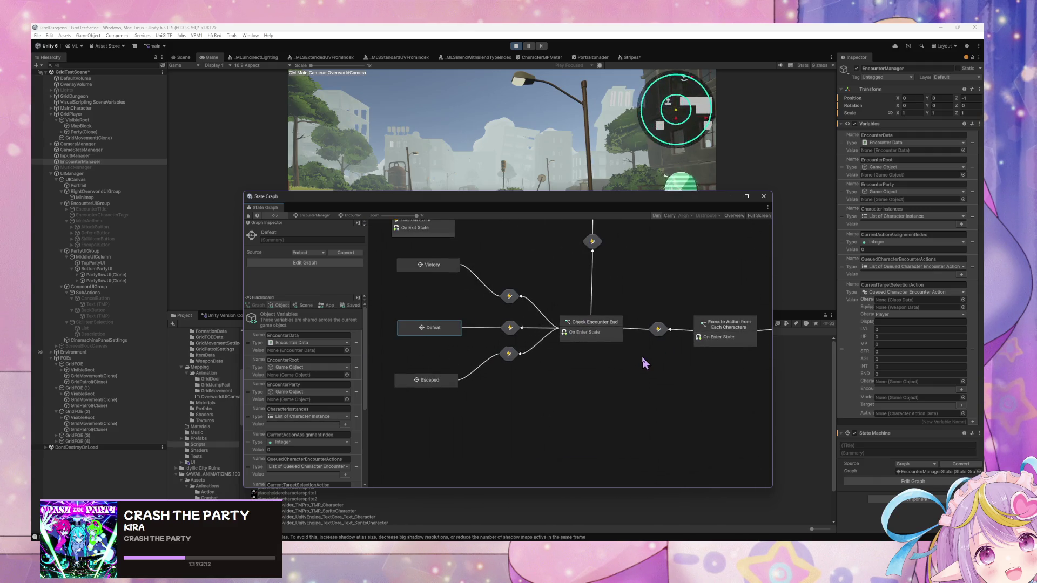
left_click(508, 357)
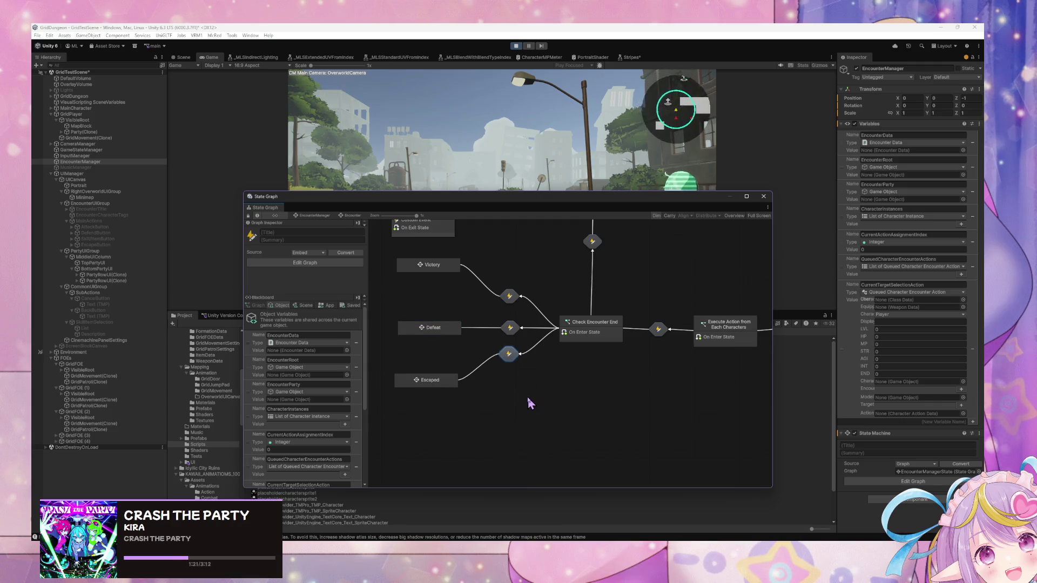
- Delete the Escaped→Check Encounter End transition and move Escaped below Execute Action
key("Delete")
left_click_drag(427, 380, 591, 386)
mouse_move(729, 395)
left_mouse_down()
mouse_move(769, 403)
mouse_move(624, 400)
mouse_move(731, 411)
left_mouse_up()
- Add a transition from Execute Action from Each Characters to Escaped, then lower Victory and Defeat
right_click(717, 347)
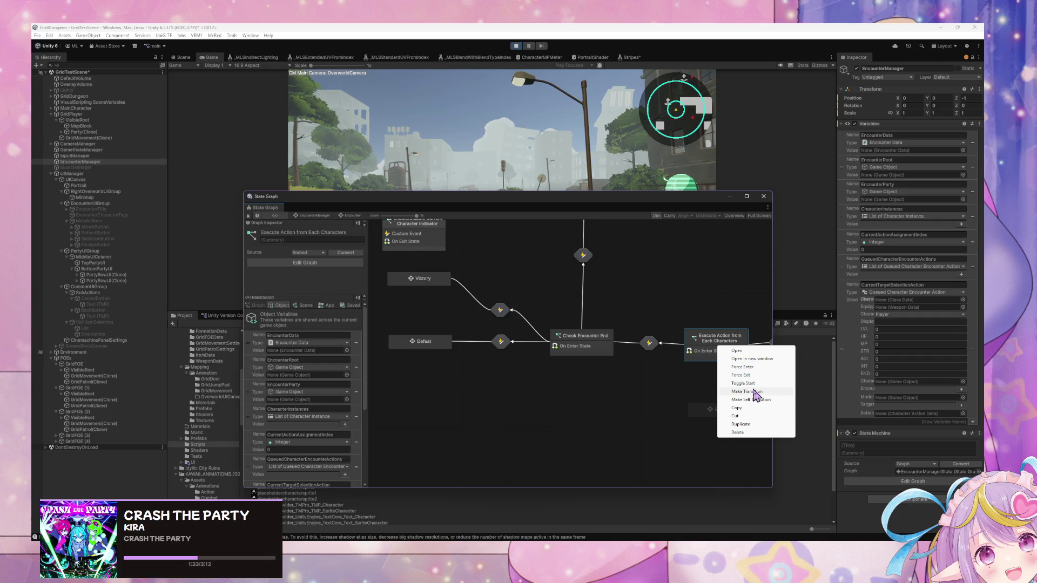
left_click(750, 392)
left_click(724, 411)
left_click_drag(726, 414, 724, 412)
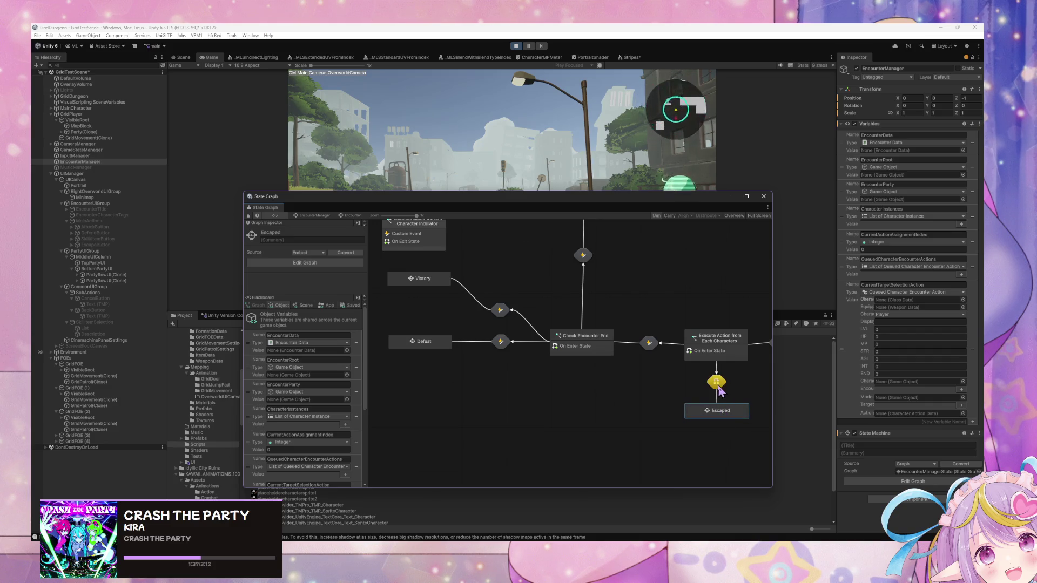
left_click_drag(424, 350, 430, 371)
mouse_move(431, 283)
left_mouse_down()
mouse_move(437, 313)
mouse_move(455, 316)
left_mouse_up()
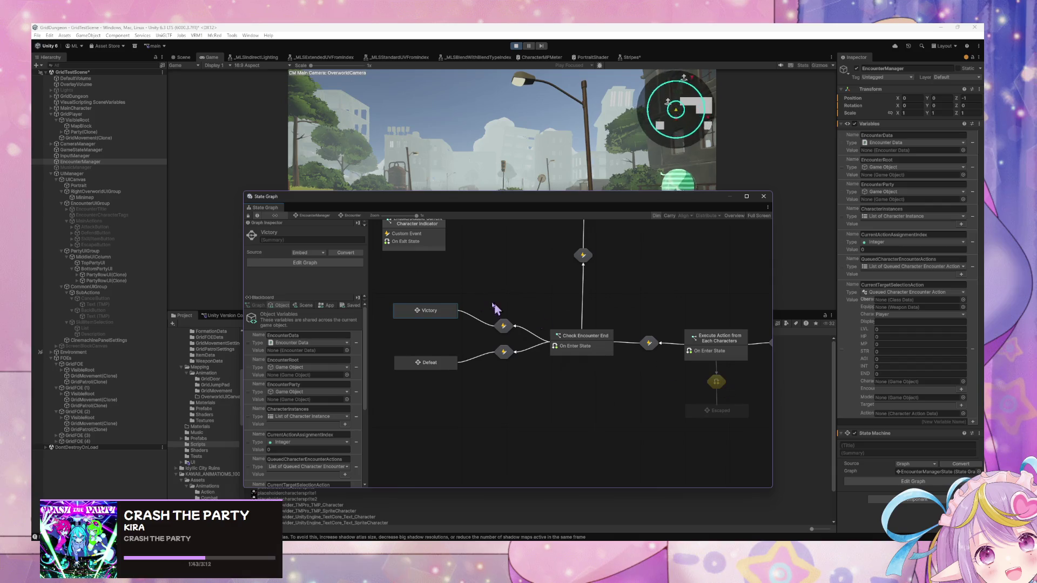
- Inspect the Victory transition's Custom Event node and return to the Encounter graph
double_click(502, 326)
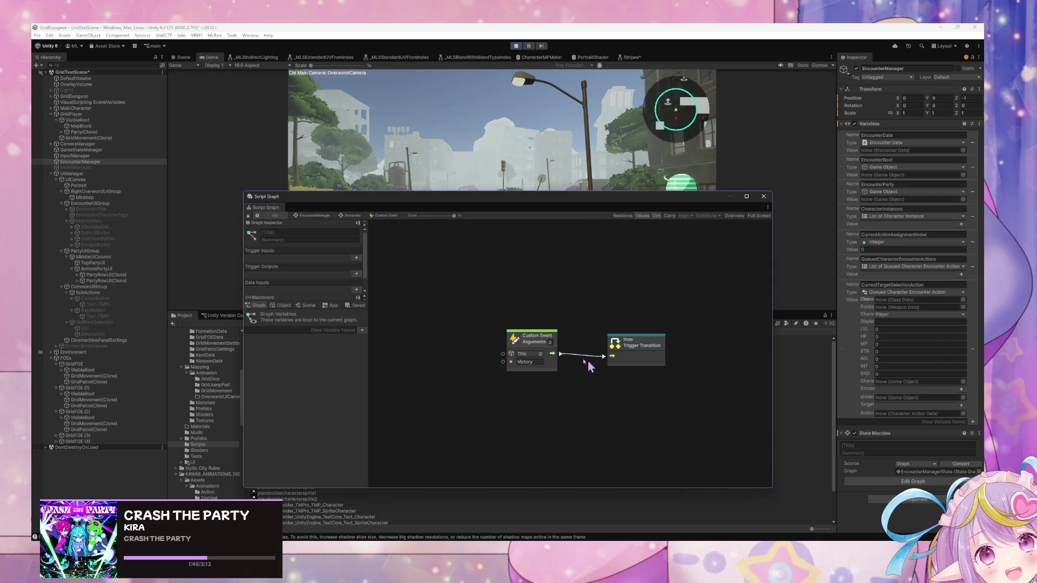
left_click(469, 297)
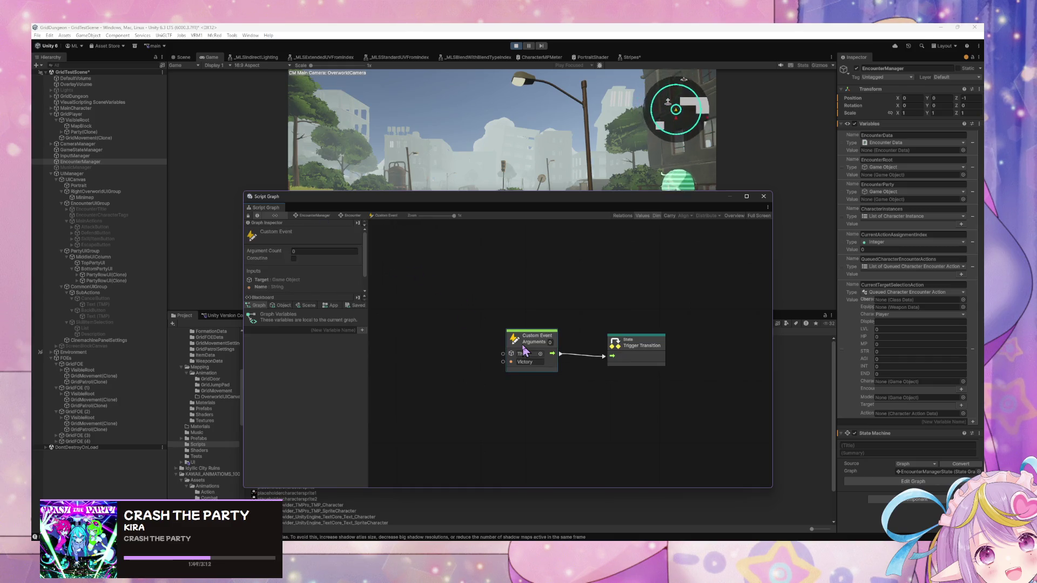
left_click(352, 216)
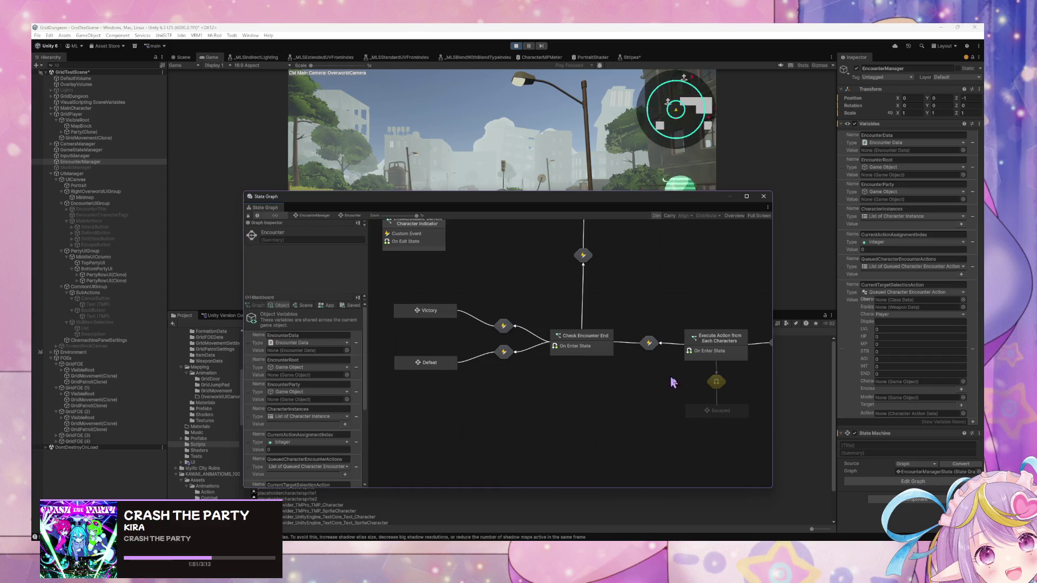
- In the transition into Escaped, paste a Custom Event node, rename it Escaped, and wire it to Trigger Transition
double_click(716, 382)
key("ctrl+v")
left_click_drag(578, 344, 562, 345)
left_click(555, 365)
double_click(556, 365)
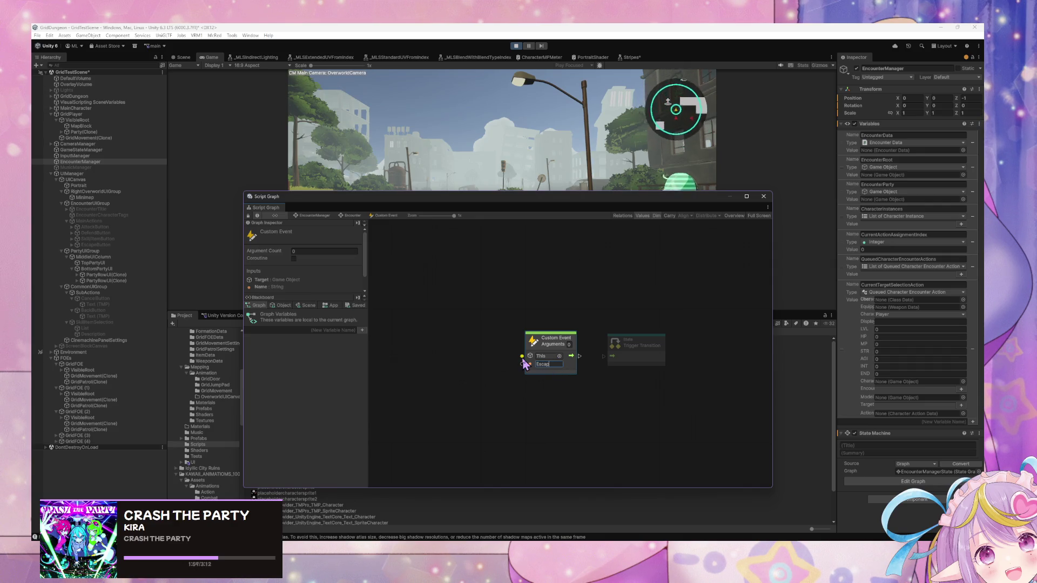
left_click_drag(571, 356, 612, 356)
left_click(447, 276)
left_click(357, 217)
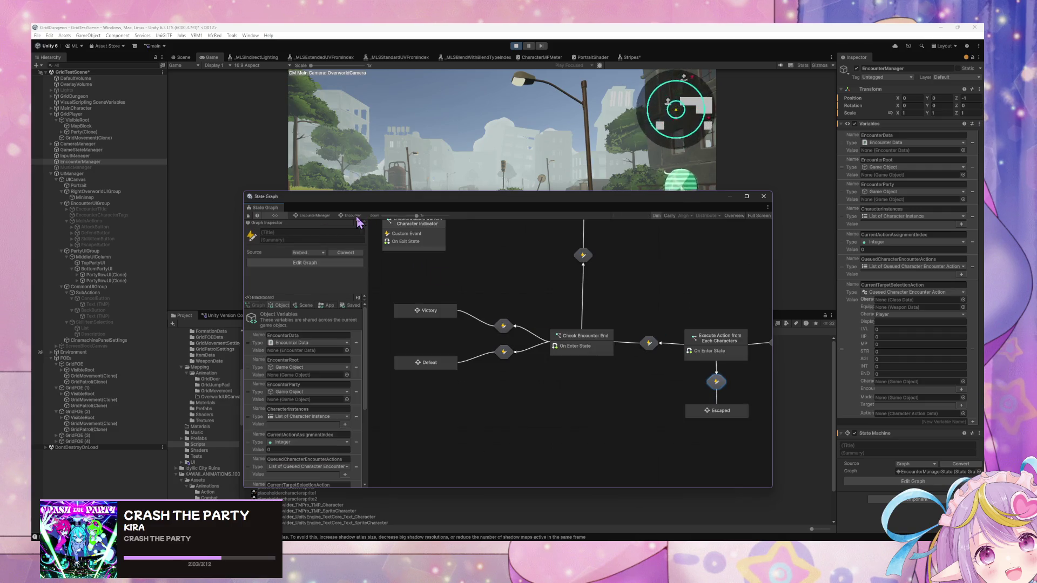
double_click(718, 351)
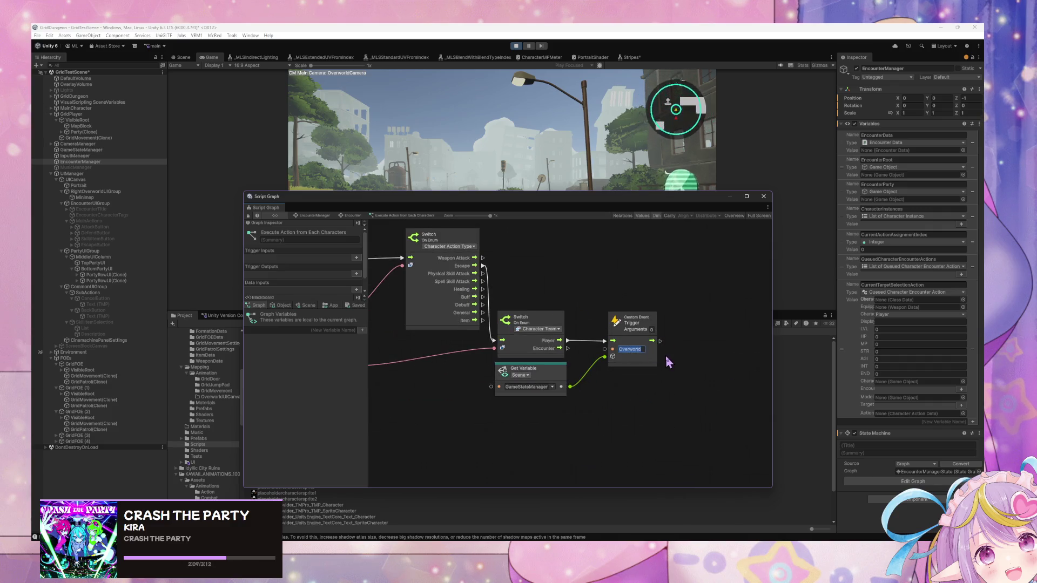
- Set the custom event trigger to 'Escaped', try the Graph variable kind, then undo back to Scene
type("Escaped")
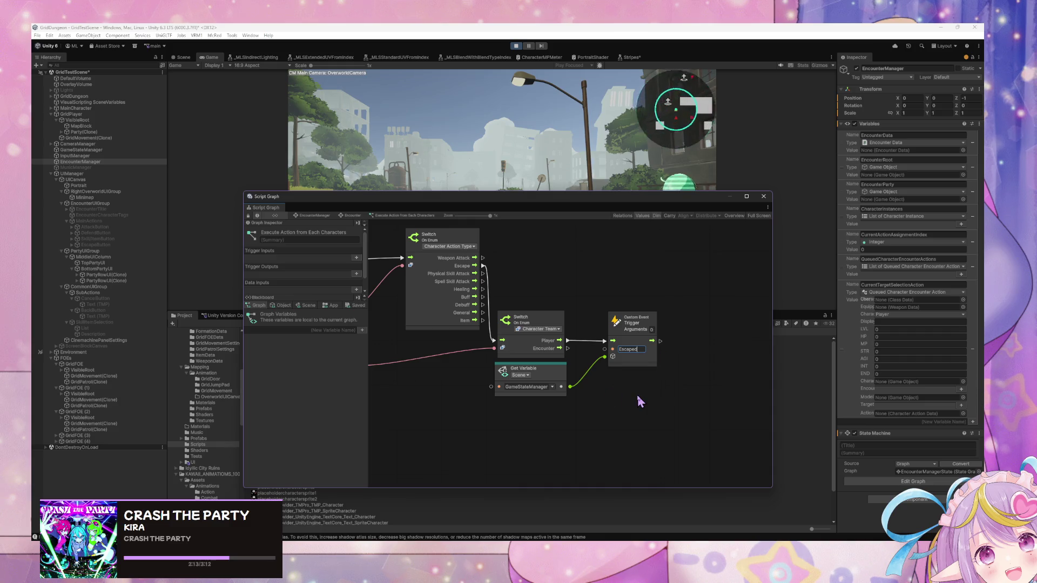
mouse_move(687, 407)
left_mouse_down()
mouse_move(574, 324)
mouse_move(585, 324)
left_mouse_up()
left_click(562, 339)
left_click(556, 375)
left_click(585, 386)
left_click(575, 394)
left_click(636, 403)
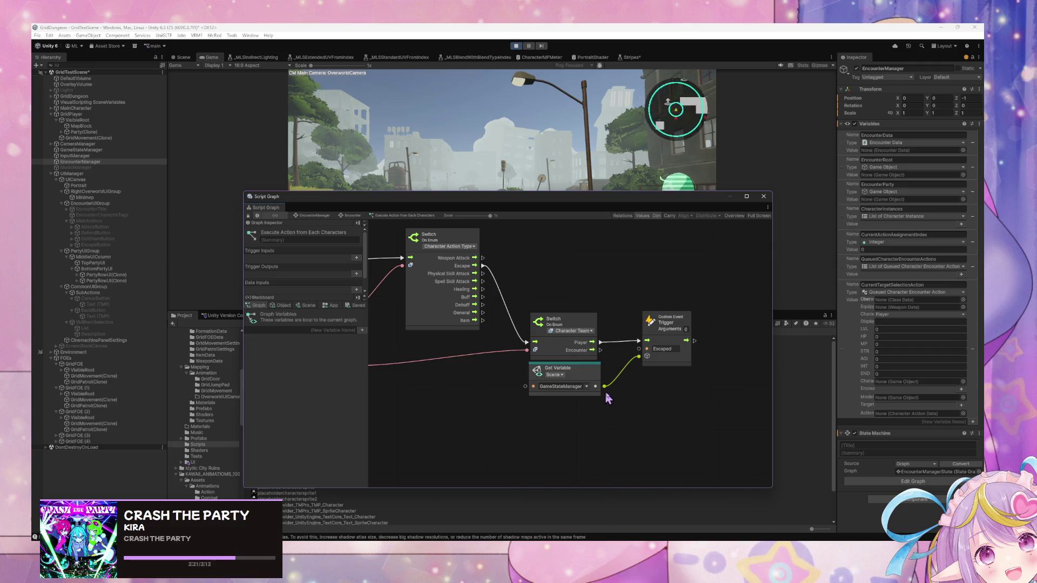
key("ctrl+z")
- Lower the Character Team switch and trigger nodes, then open the Escaped state's Start script graph
left_click_drag(590, 323, 596, 338)
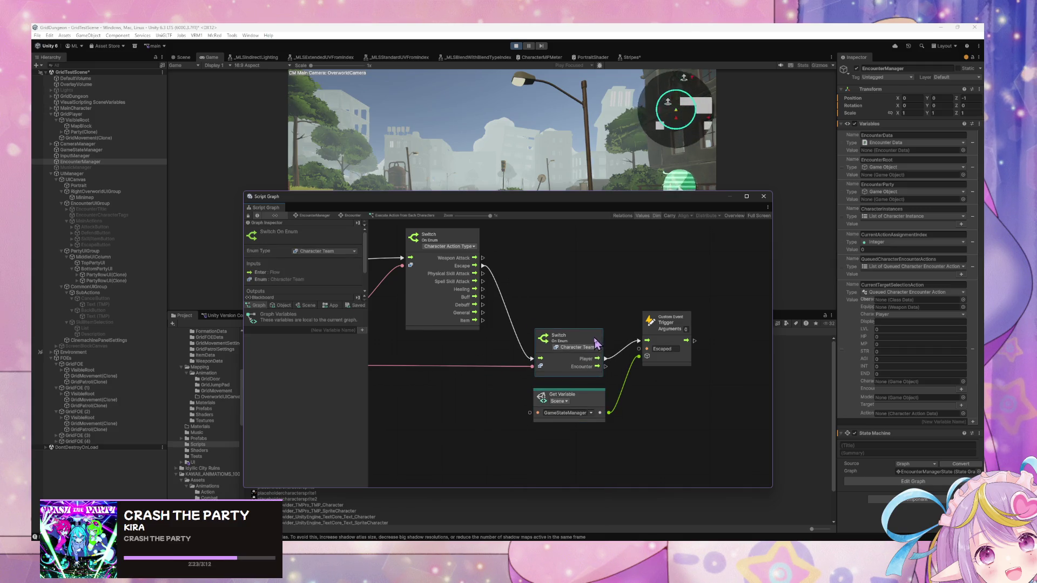
left_click_drag(689, 324, 691, 348)
left_click(422, 356)
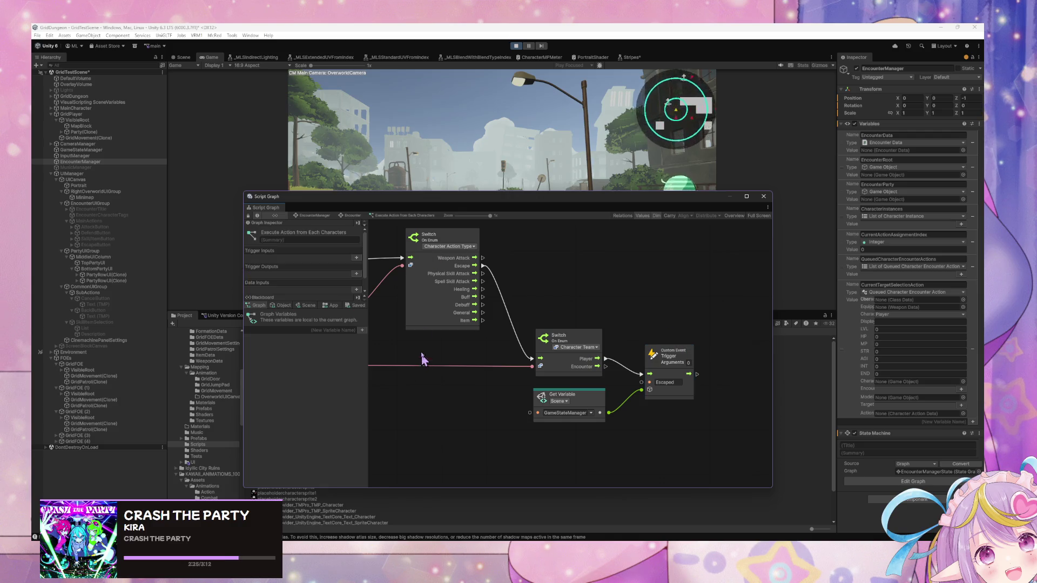
left_click(334, 216)
double_click(719, 414)
double_click(573, 361)
- Delete On Update and On Exit State from Escaped's Start graph, keeping only On Enter State
mouse_move(666, 437)
left_mouse_down()
mouse_move(452, 335)
mouse_move(461, 336)
left_mouse_up()
key("Delete")
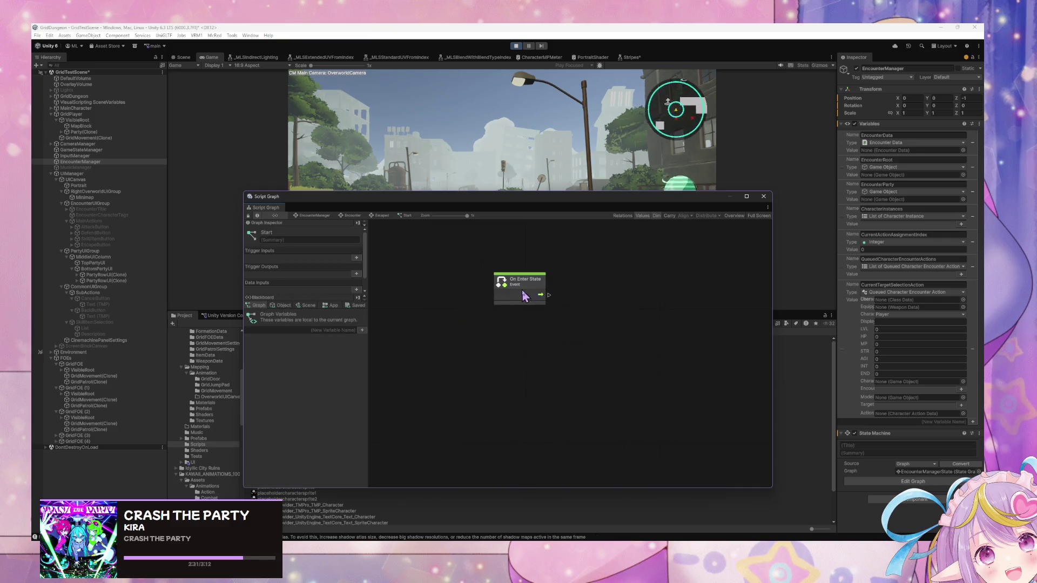
left_click_drag(528, 295, 527, 345)
left_click(360, 216)
double_click(716, 357)
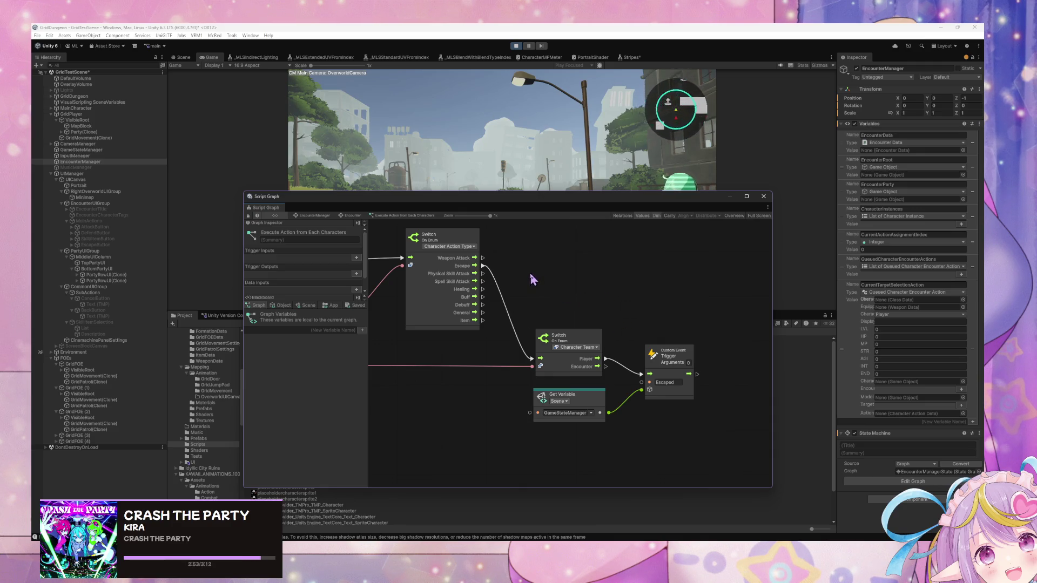
- In Execute Action's graph, delete the GameStateManager Get Variable node, then undo it
scroll(524, 278, "left", 5)
mouse_move(603, 276)
left_mouse_down()
mouse_move(685, 280)
mouse_move(562, 266)
left_mouse_up()
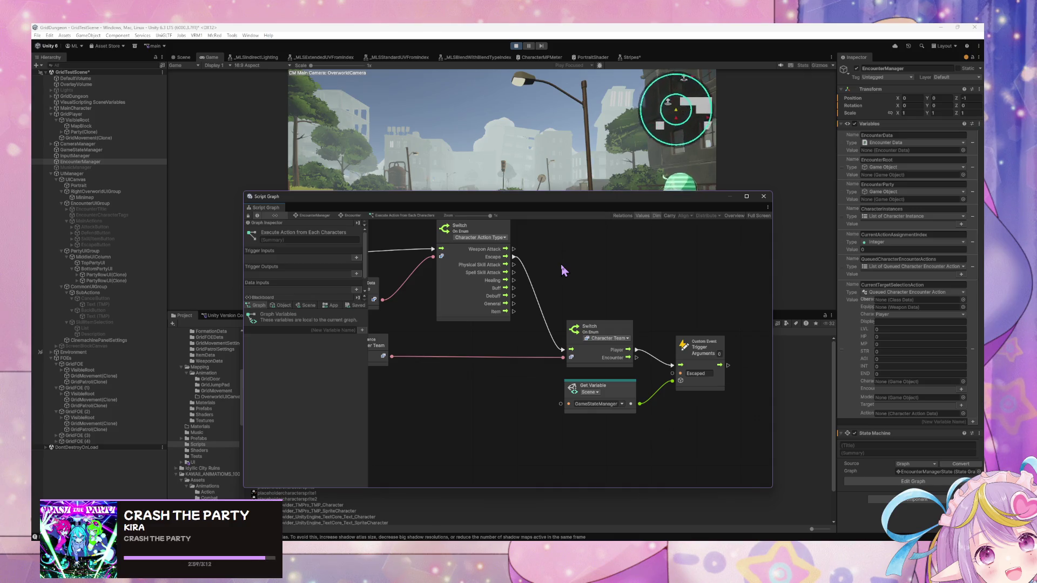
left_click_drag(668, 426, 550, 378)
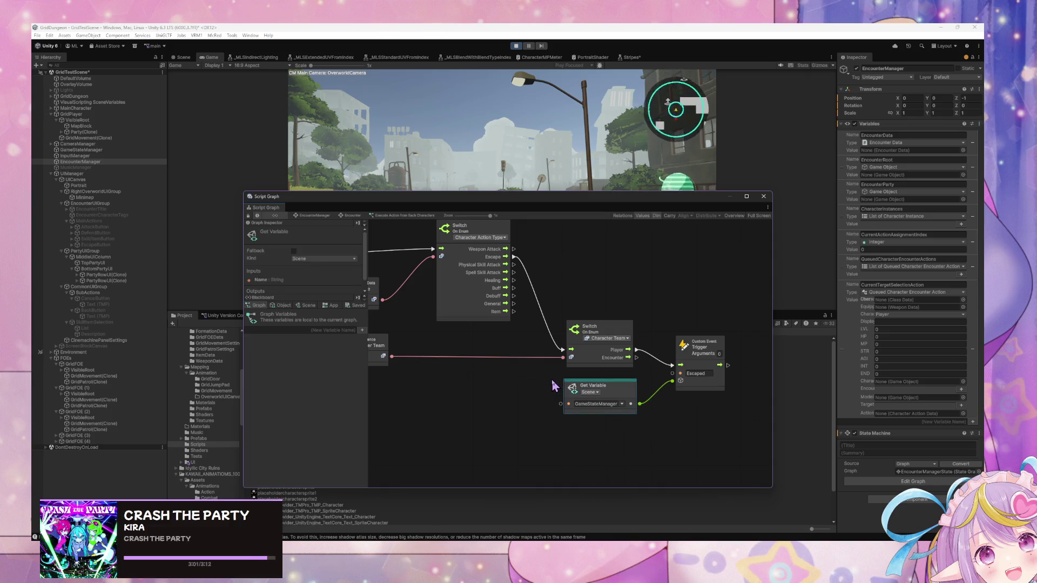
key("Delete")
left_click_drag(704, 350, 705, 335)
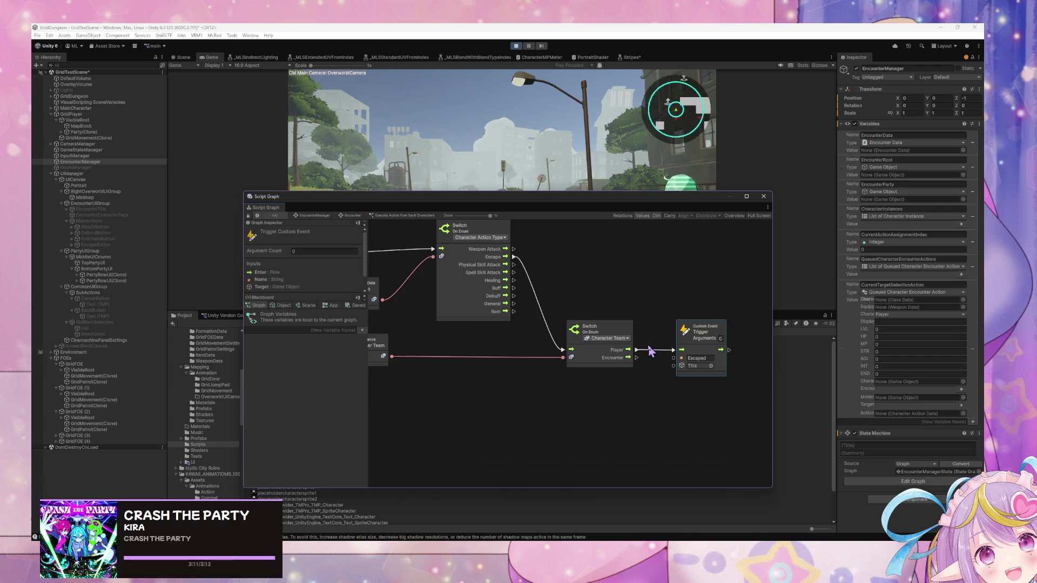
key("ctrl+z")
key("ctrl+z")
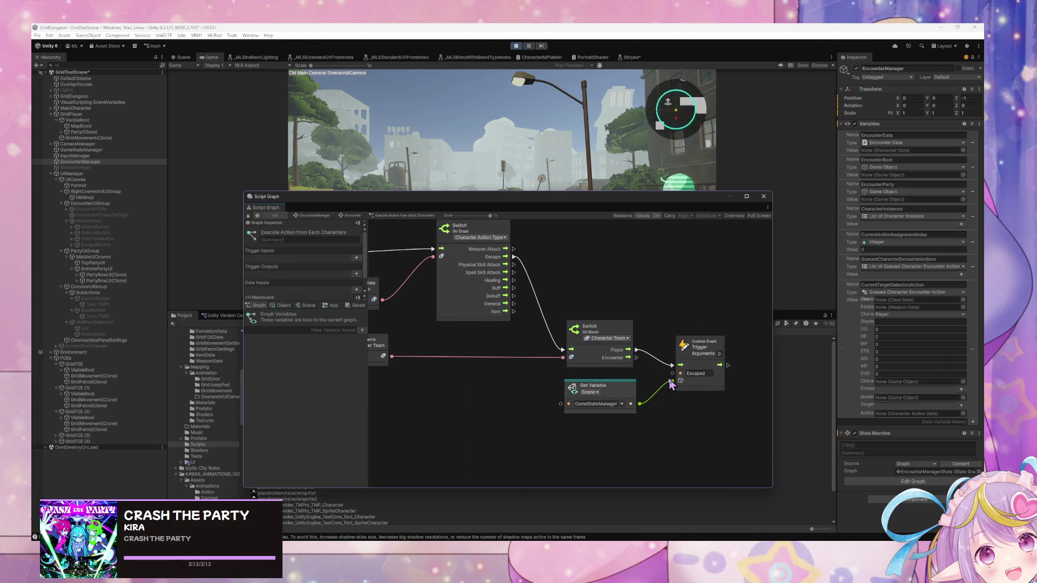
- Remove the GameStateManager Get Variable from the Escape trigger, then reopen Escaped's Start graph
mouse_move(698, 457)
left_mouse_down()
mouse_move(535, 346)
mouse_move(550, 391)
left_mouse_up()
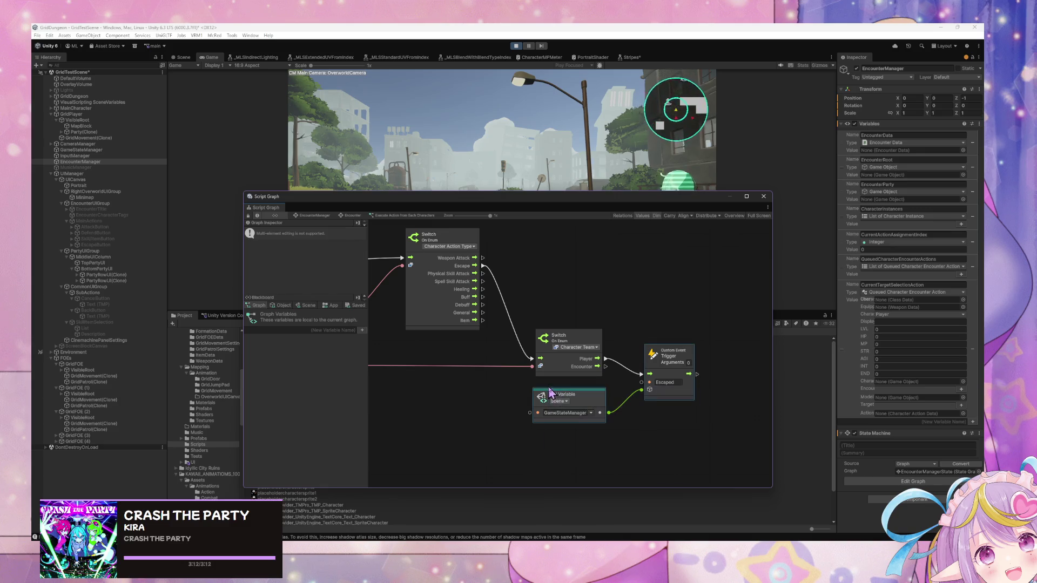
left_click(620, 415)
left_click(600, 400)
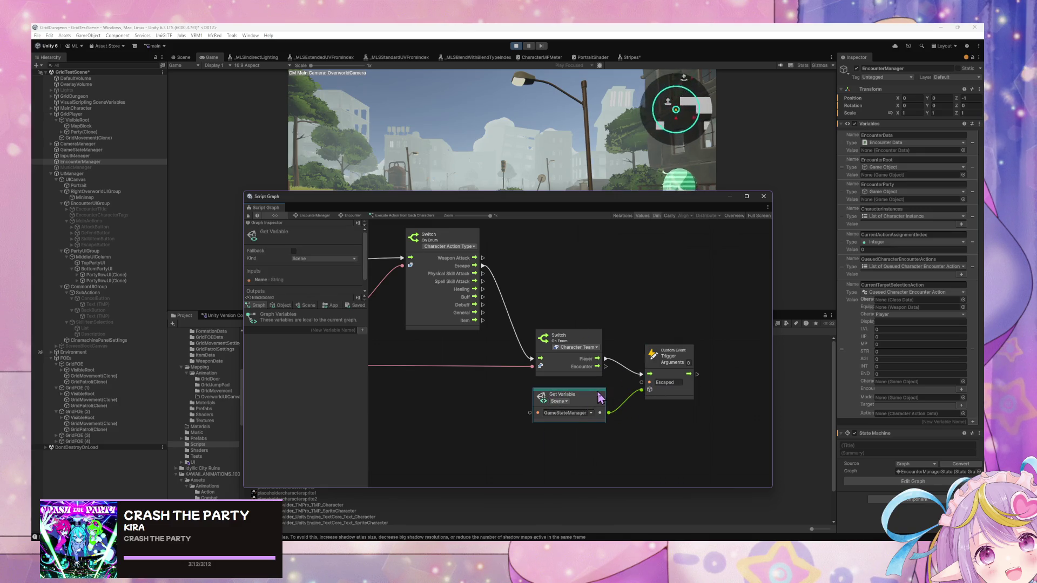
key("Delete")
left_click_drag(662, 364, 659, 340)
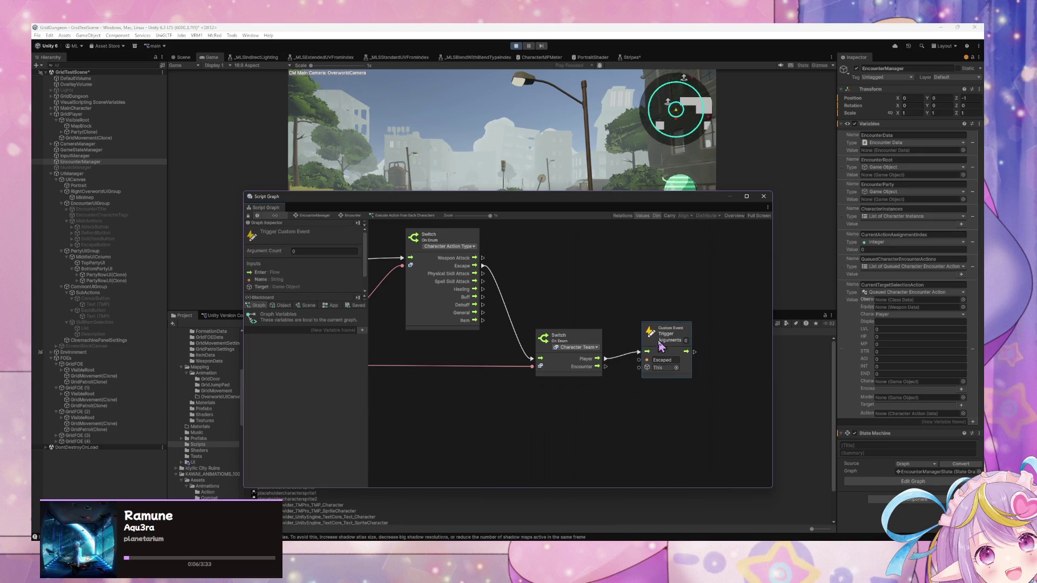
left_click(349, 216)
double_click(721, 415)
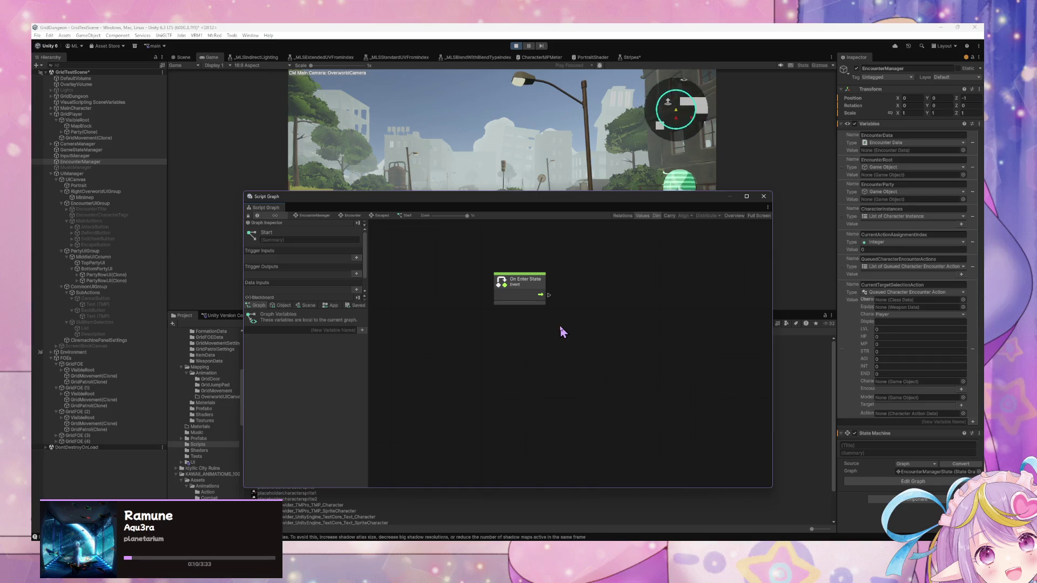
- Paste the custom event trigger and Get Variable nodes beside On Enter State
key("ctrl+v")
left_click_drag(610, 334, 605, 295)
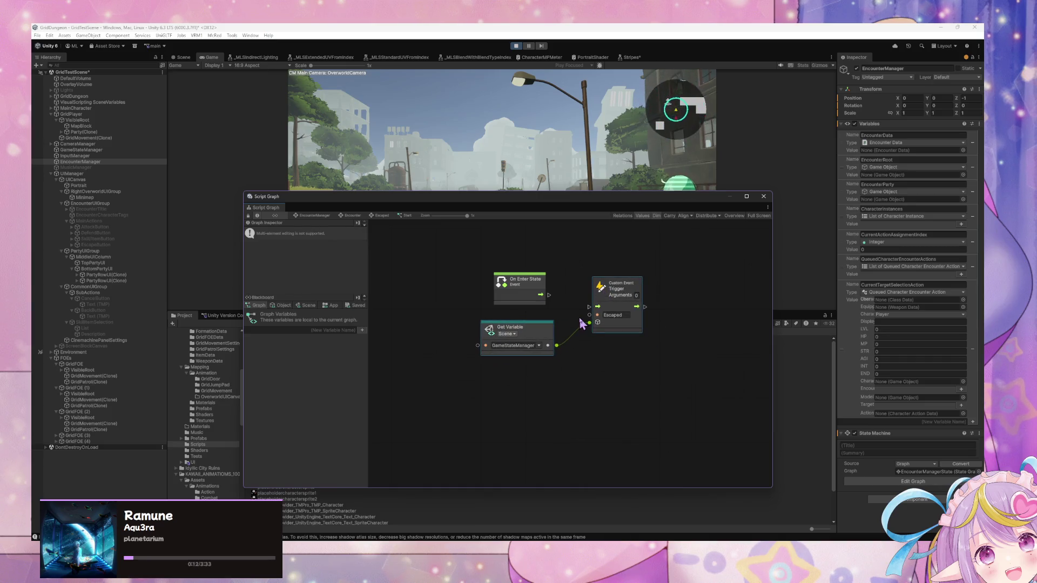
mouse_move(525, 283)
left_mouse_down()
mouse_move(488, 283)
mouse_move(512, 287)
left_mouse_up()
right_click(512, 288)
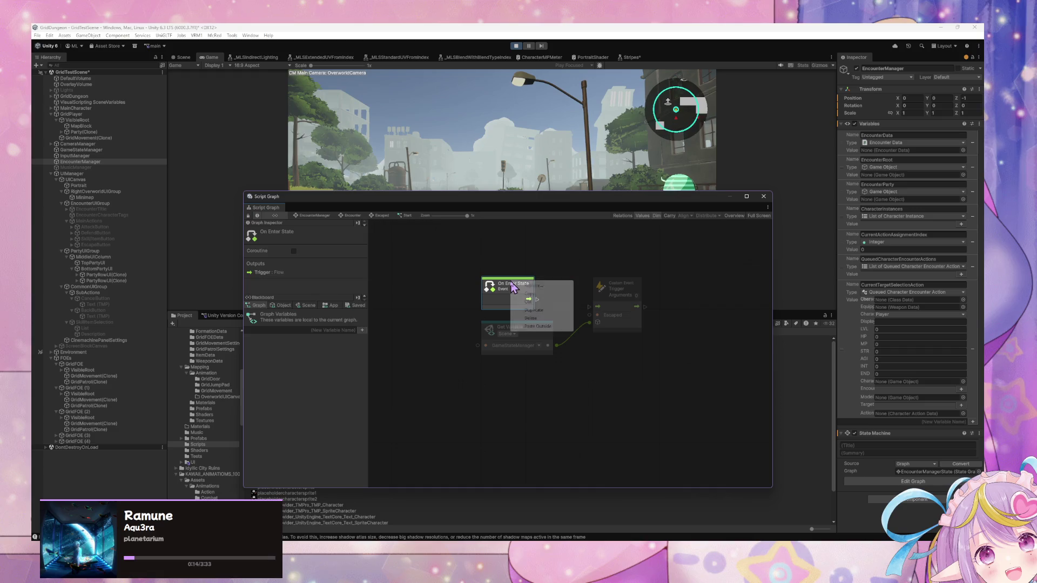
left_click(552, 258)
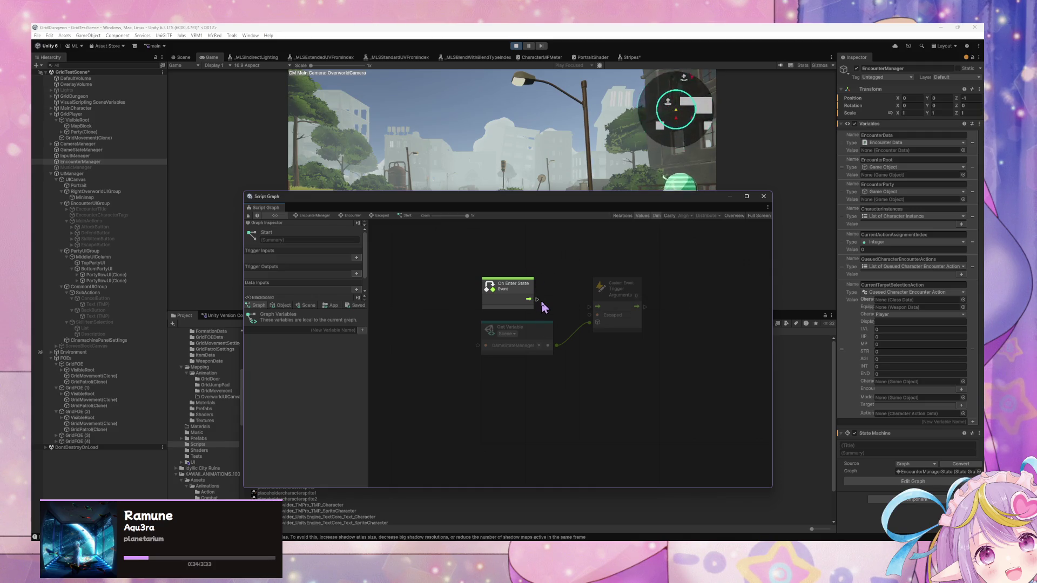
- Wire On Enter State to the trigger and rename its event to Overworld
left_click_drag(542, 301, 598, 306)
double_click(615, 315)
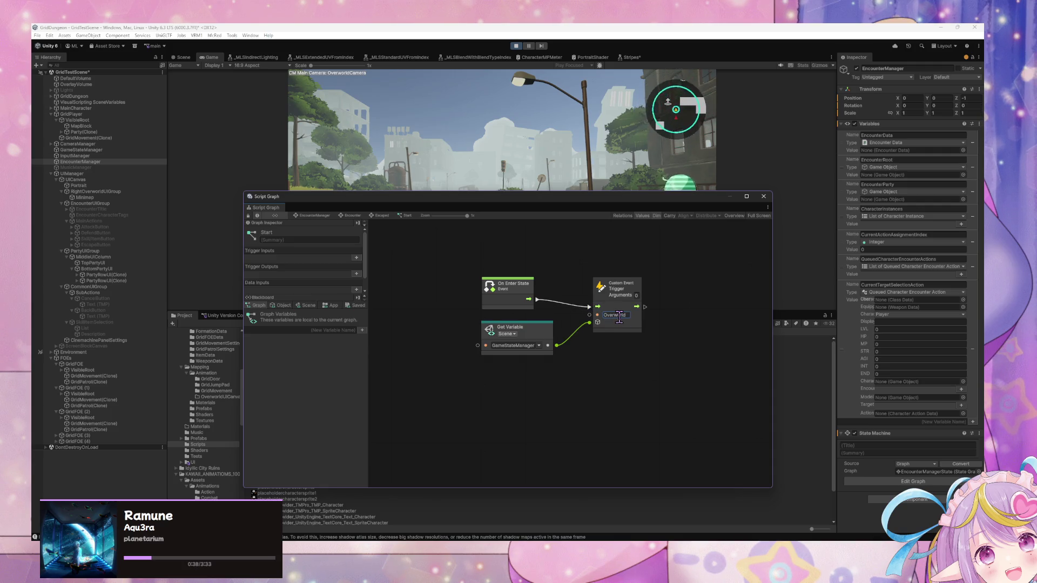
left_click(606, 285)
right_click(702, 314)
left_click(703, 315)
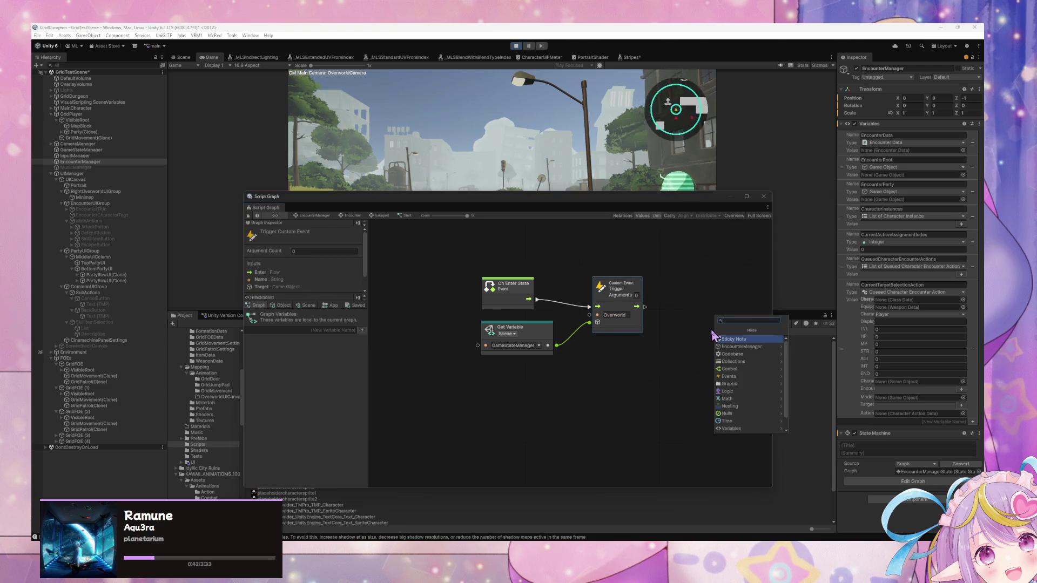
left_click(682, 370)
left_click(354, 216)
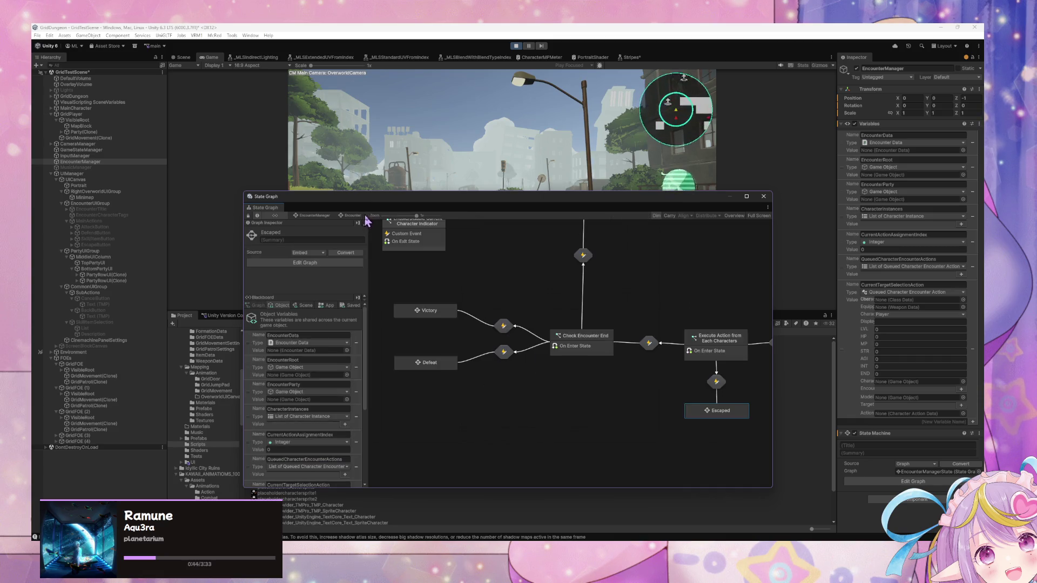
- Review Execute Action's switch, For Each Loop and queue nodes, then open Check Encounter End's graph
double_click(718, 339)
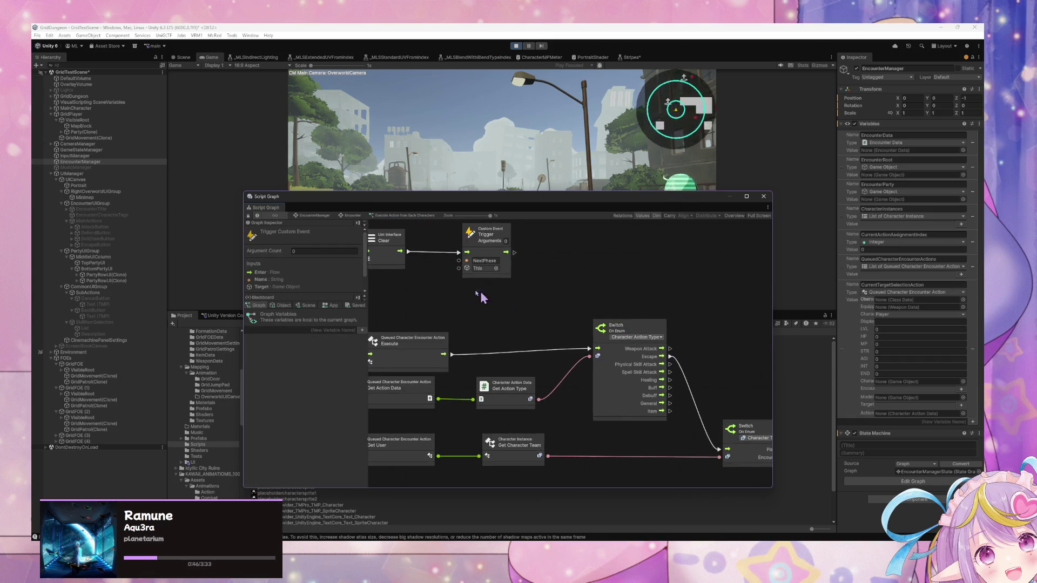
left_click_drag(549, 278, 573, 354)
left_click_drag(542, 386, 532, 377)
left_click_drag(582, 407, 684, 377)
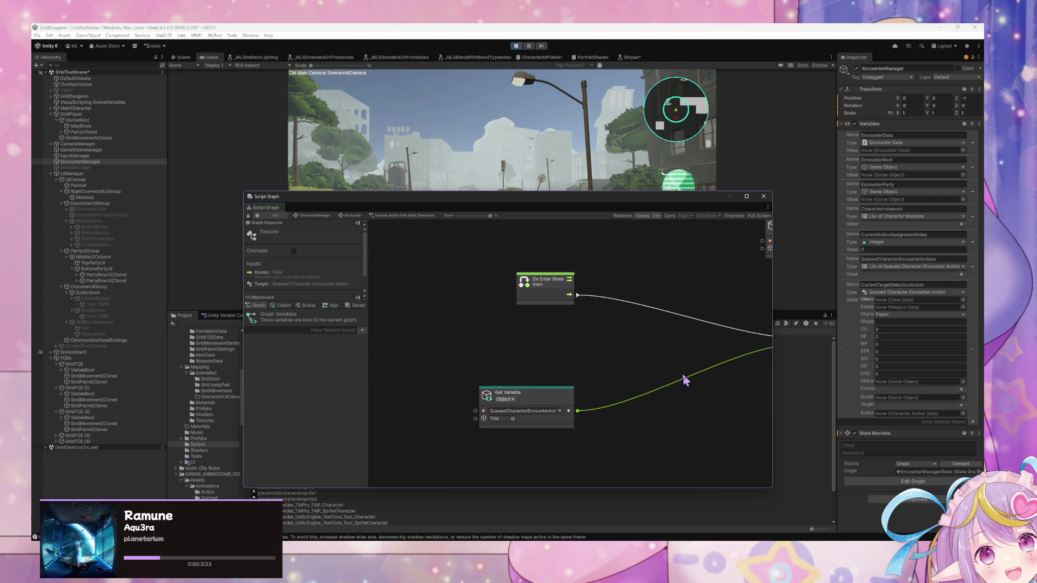
left_click_drag(393, 369, 227, 335)
mouse_move(608, 340)
left_mouse_down()
mouse_move(424, 320)
mouse_move(507, 344)
mouse_move(423, 301)
mouse_move(577, 332)
mouse_move(617, 361)
mouse_move(548, 375)
mouse_move(636, 407)
left_mouse_up()
mouse_move(507, 383)
left_mouse_down()
mouse_move(638, 408)
mouse_move(659, 428)
left_mouse_up()
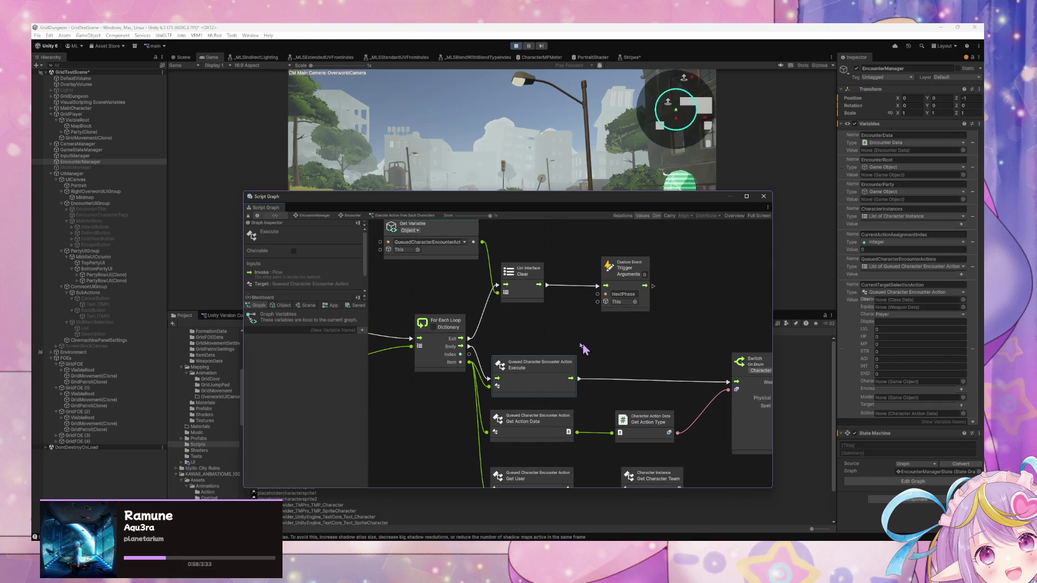
left_click(353, 216)
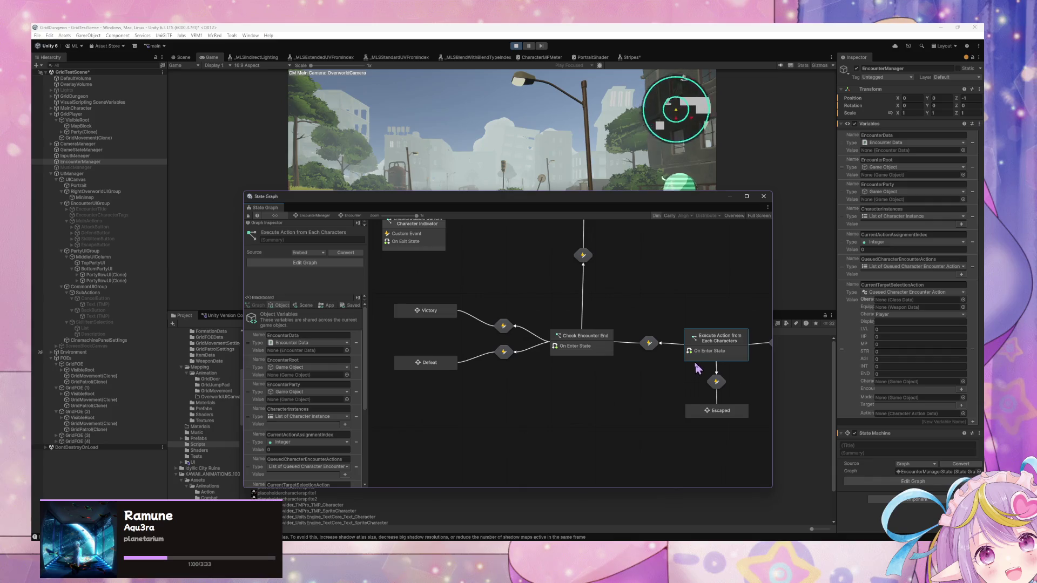
double_click(606, 353)
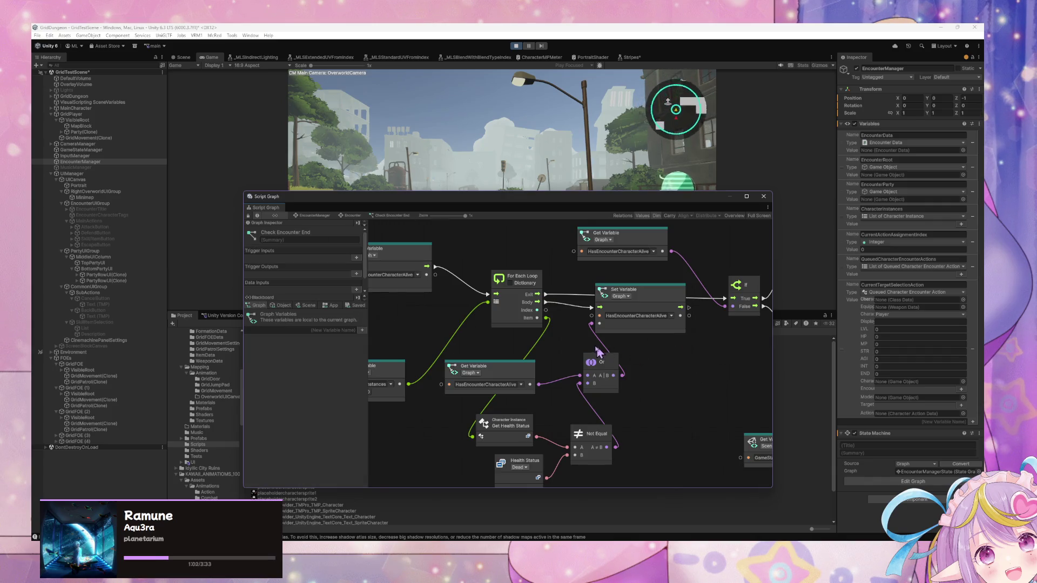